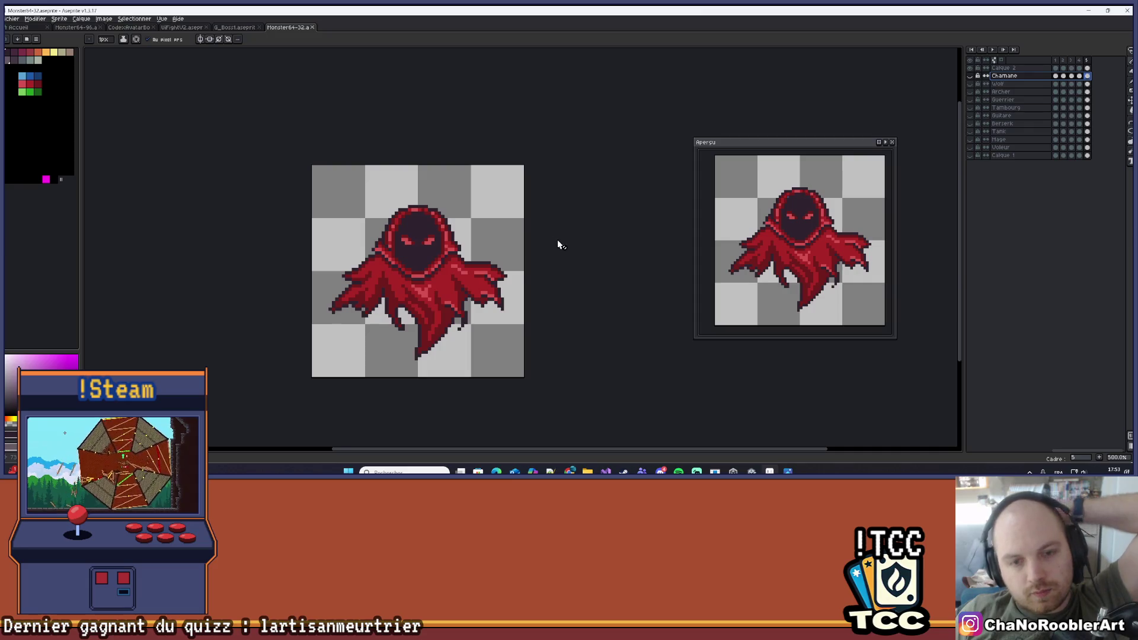
Recentre the view on the wraith sprite and briefly switch to Unity and back
{"action": "scroll", "coordinate": [516, 243], "scroll_direction": "up", "scroll_amount": 1}
{"action": "scroll", "coordinate": [444, 234], "scroll_direction": "up", "scroll_amount": 1}
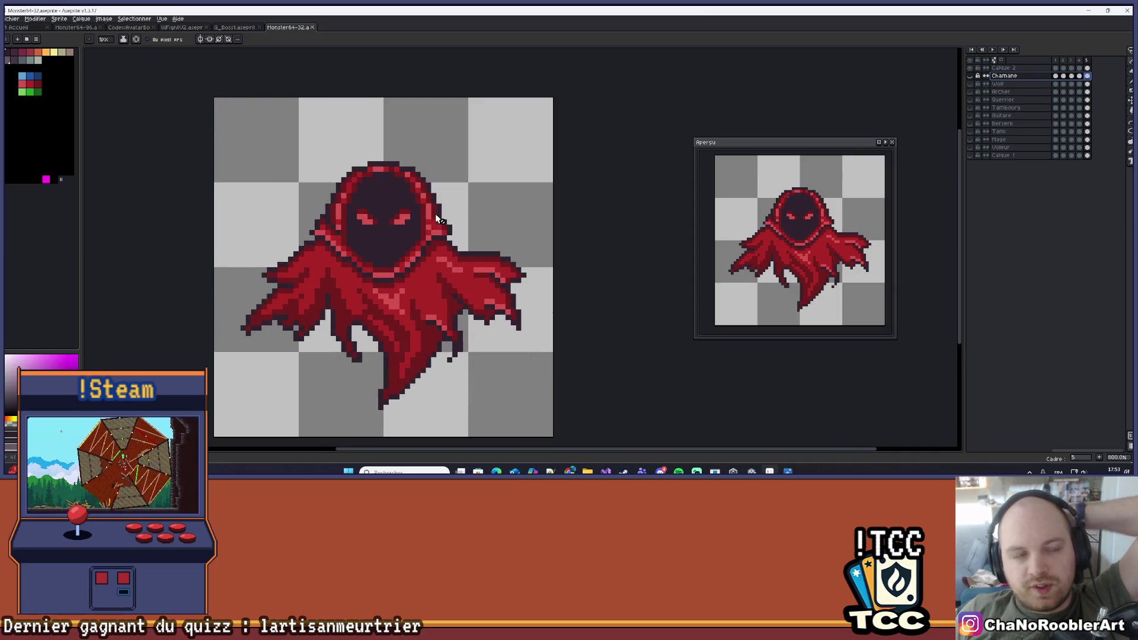
{"action": "left_click_drag", "start_coordinate": [437, 220], "coordinate": [461, 202]}
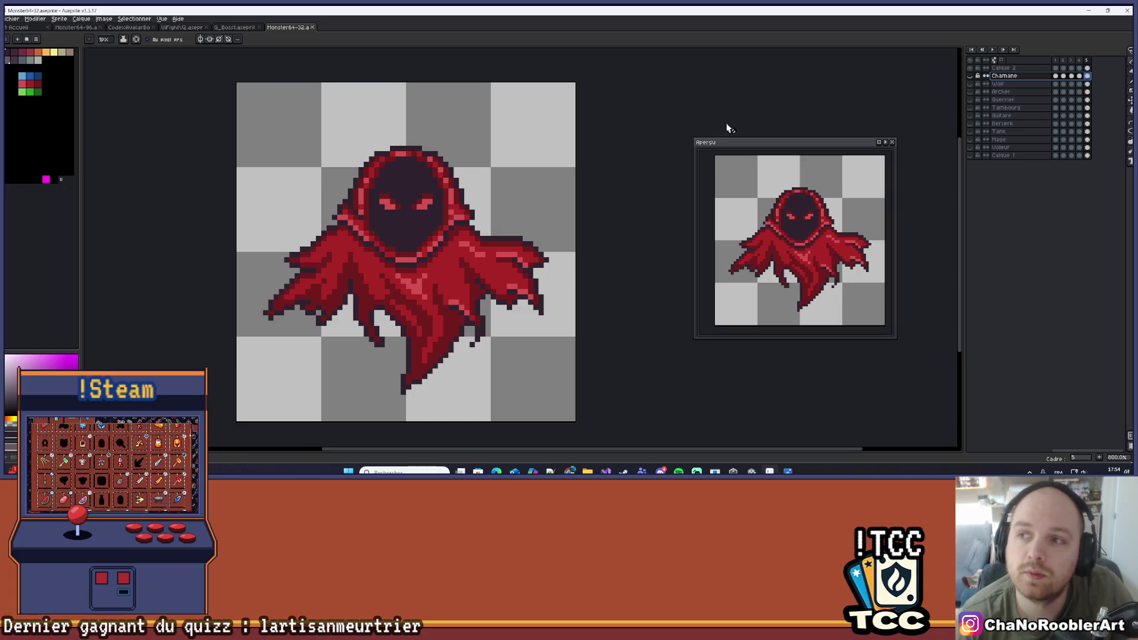
{"action": "scroll", "coordinate": [551, 172], "scroll_direction": "down", "scroll_amount": 1}
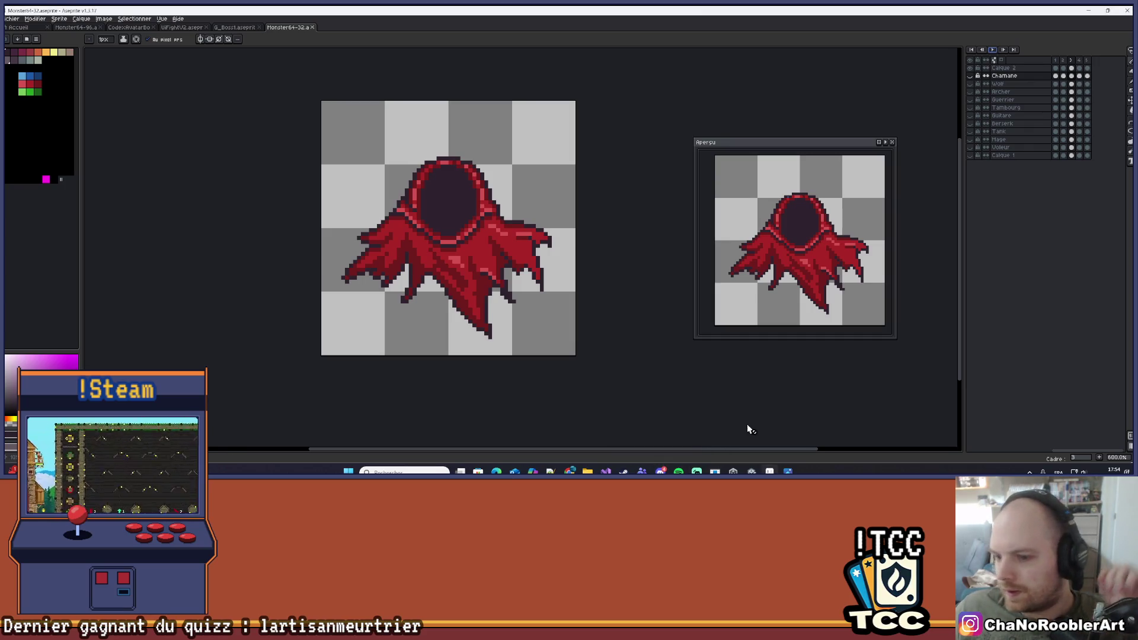
{"action": "left_click", "coordinate": [752, 472]}
{"action": "left_click", "coordinate": [751, 471]}
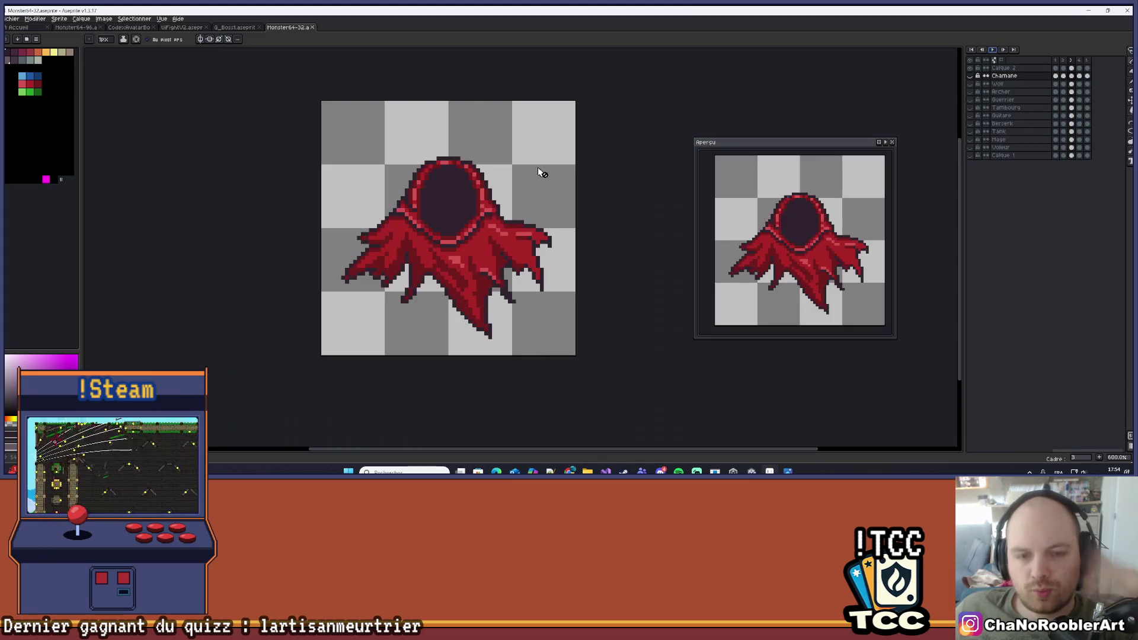
Play the animation, select the Calque 2 layer, then stop playback on the glowing-eyes frame
{"action": "scroll", "coordinate": [463, 262], "scroll_direction": "up", "scroll_amount": 4}
{"action": "scroll", "coordinate": [463, 262], "scroll_direction": "down", "scroll_amount": 1}
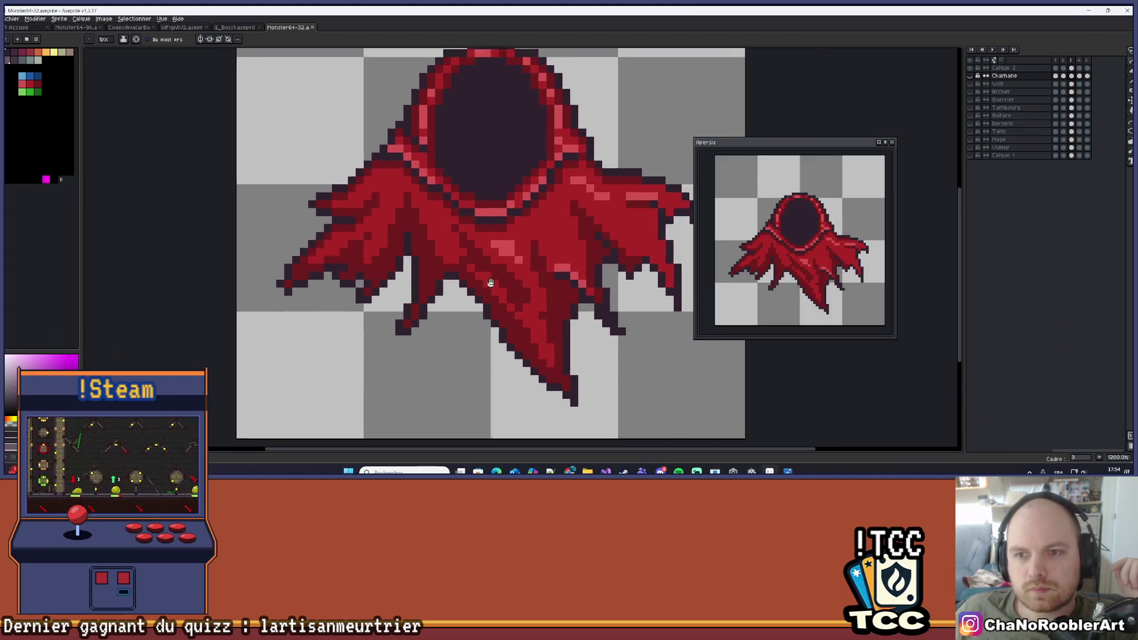
{"action": "left_click", "coordinate": [992, 49]}
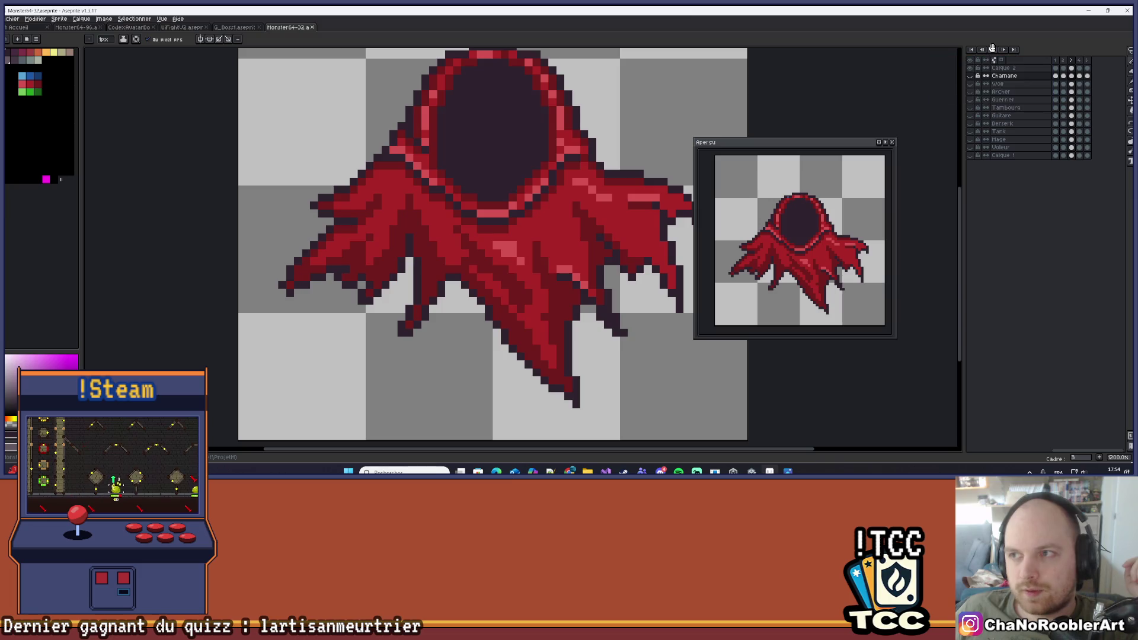
{"action": "left_click", "coordinate": [1035, 69]}
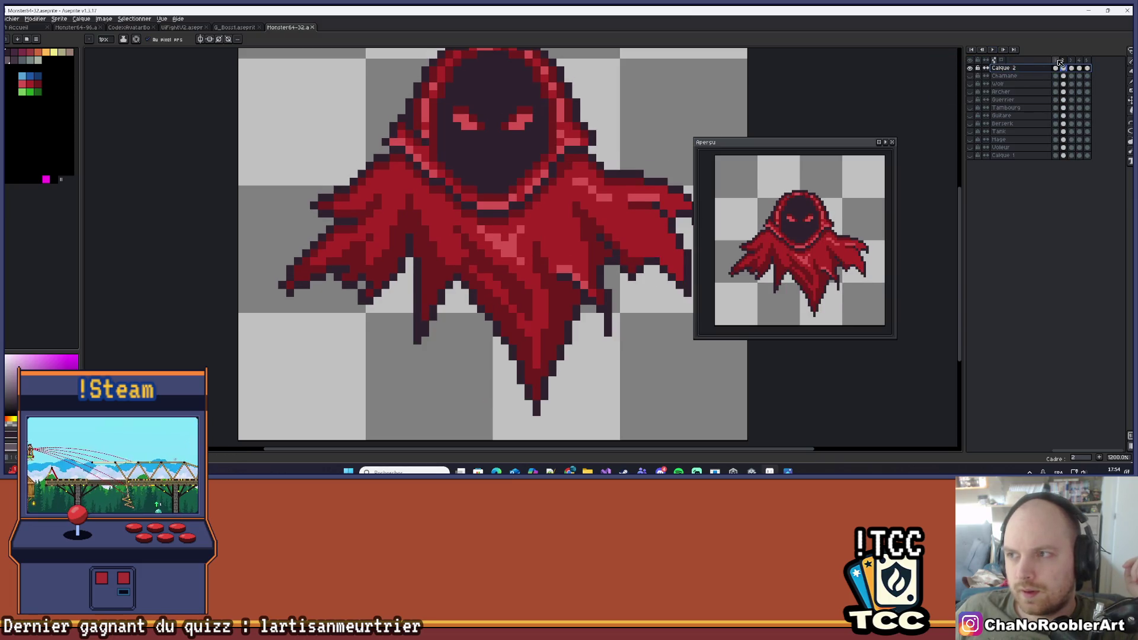
{"action": "scroll", "coordinate": [361, 353], "scroll_direction": "down", "scroll_amount": 2}
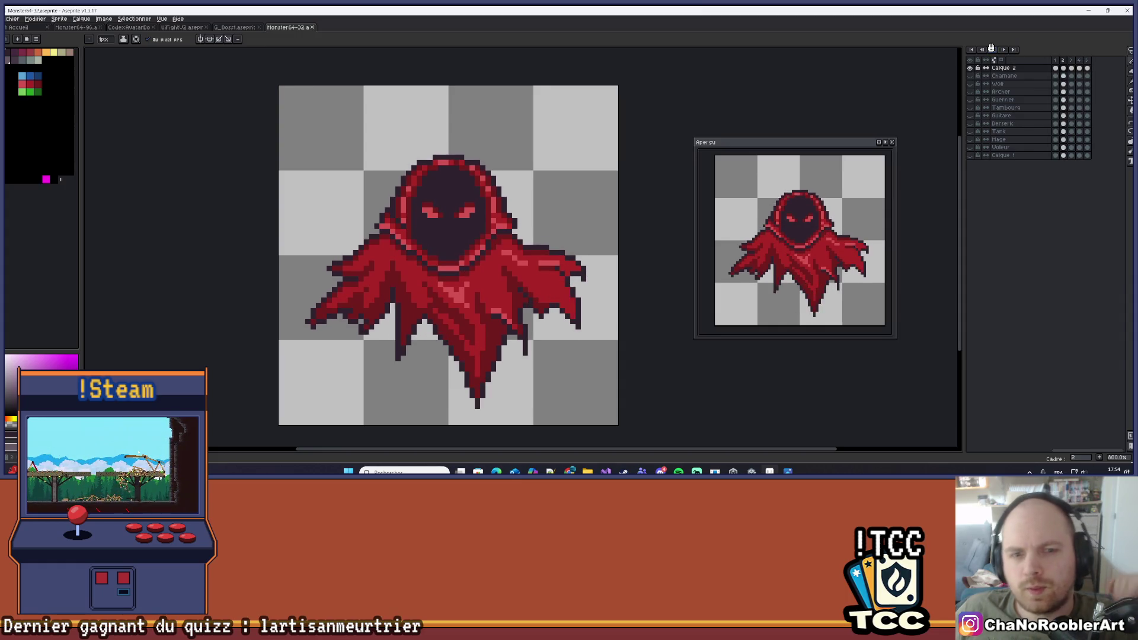
{"action": "scroll", "coordinate": [648, 173], "scroll_direction": "down", "scroll_amount": 1}
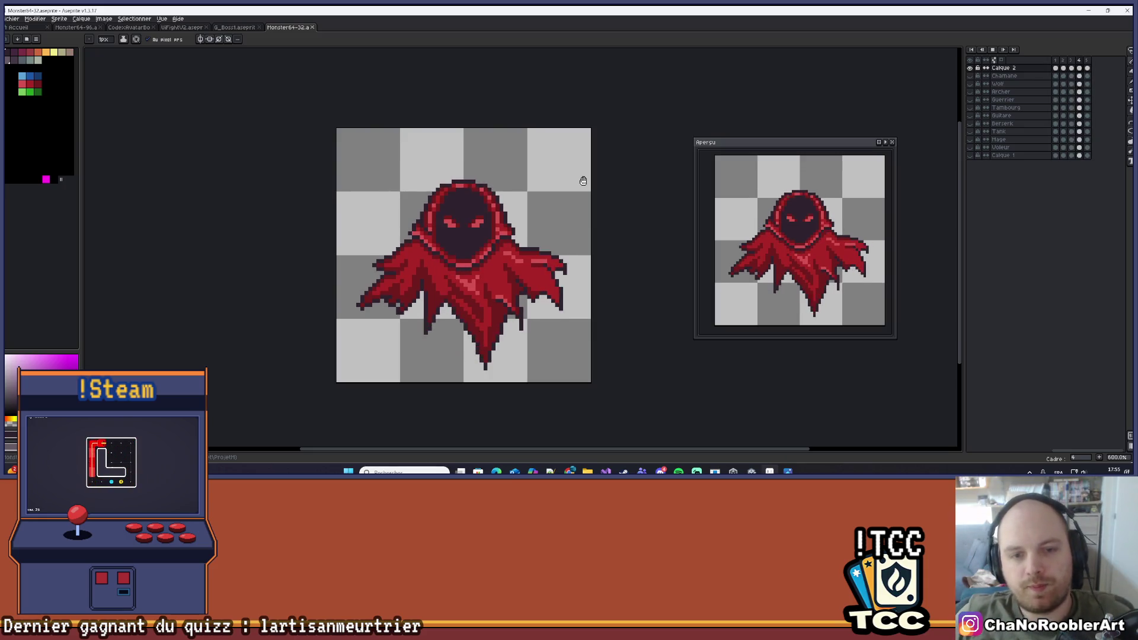
{"action": "scroll", "coordinate": [495, 298], "scroll_direction": "up", "scroll_amount": 3}
{"action": "scroll", "coordinate": [422, 296], "scroll_direction": "down", "scroll_amount": 3}
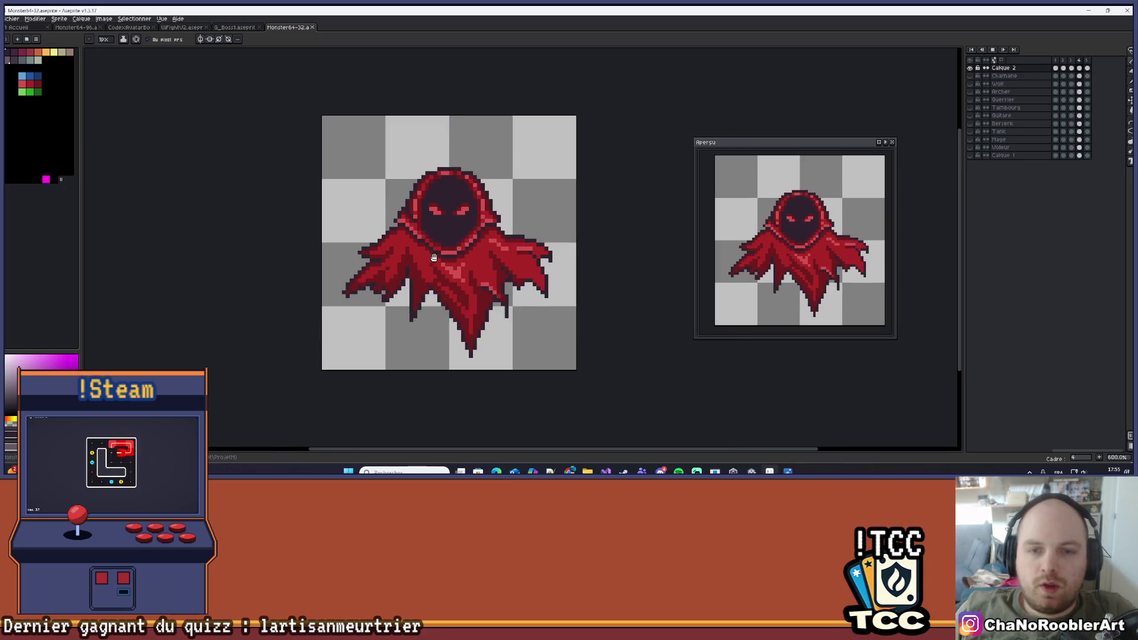
{"action": "left_click", "coordinate": [992, 49]}
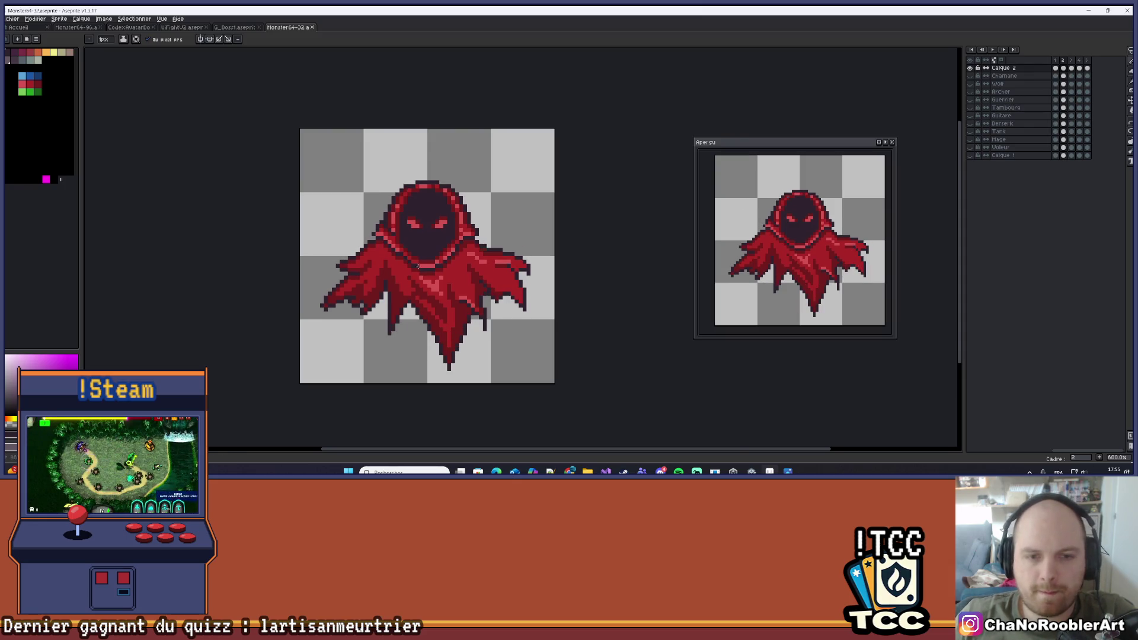
Flip between frames 2 and 3 to compare the glowing-eyes and eyeless-hood versions
{"action": "scroll", "coordinate": [359, 204], "scroll_direction": "up", "scroll_amount": 4}
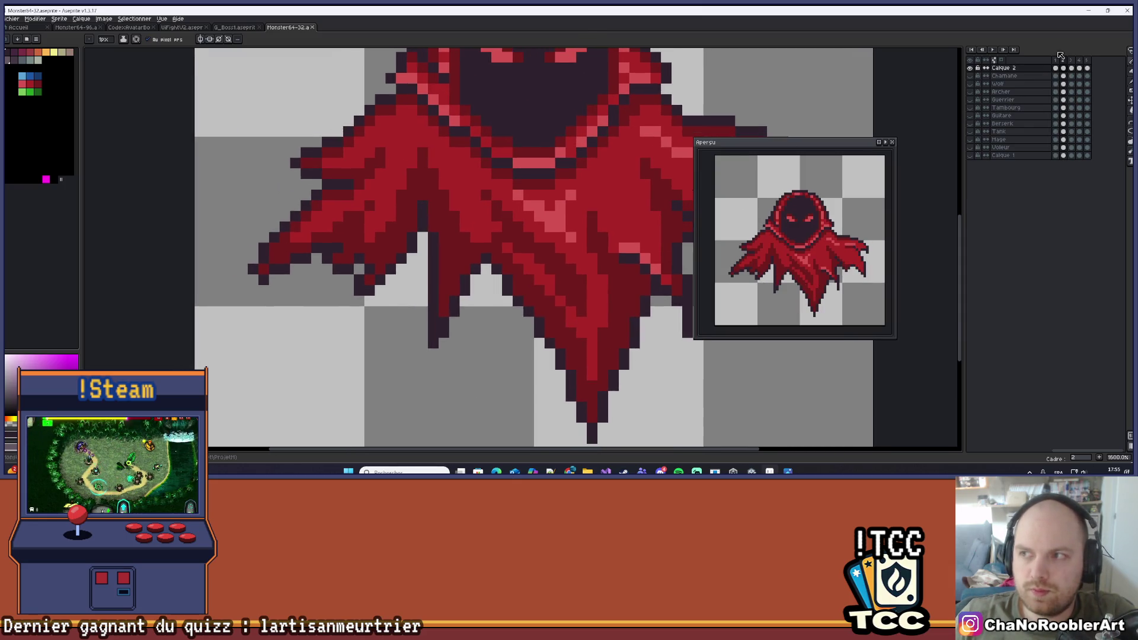
{"action": "left_click", "coordinate": [1072, 61]}
{"action": "scroll", "coordinate": [580, 255], "scroll_direction": "down", "scroll_amount": 3}
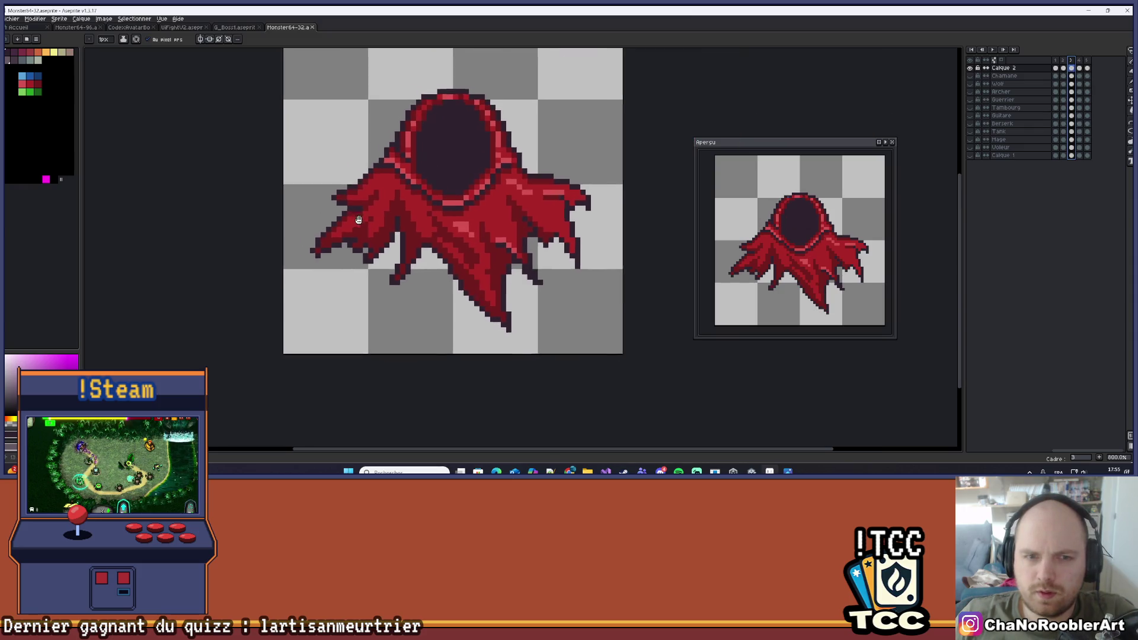
{"action": "scroll", "coordinate": [580, 255], "scroll_direction": "up", "scroll_amount": 2}
{"action": "scroll", "coordinate": [631, 224], "scroll_direction": "left", "scroll_amount": 1}
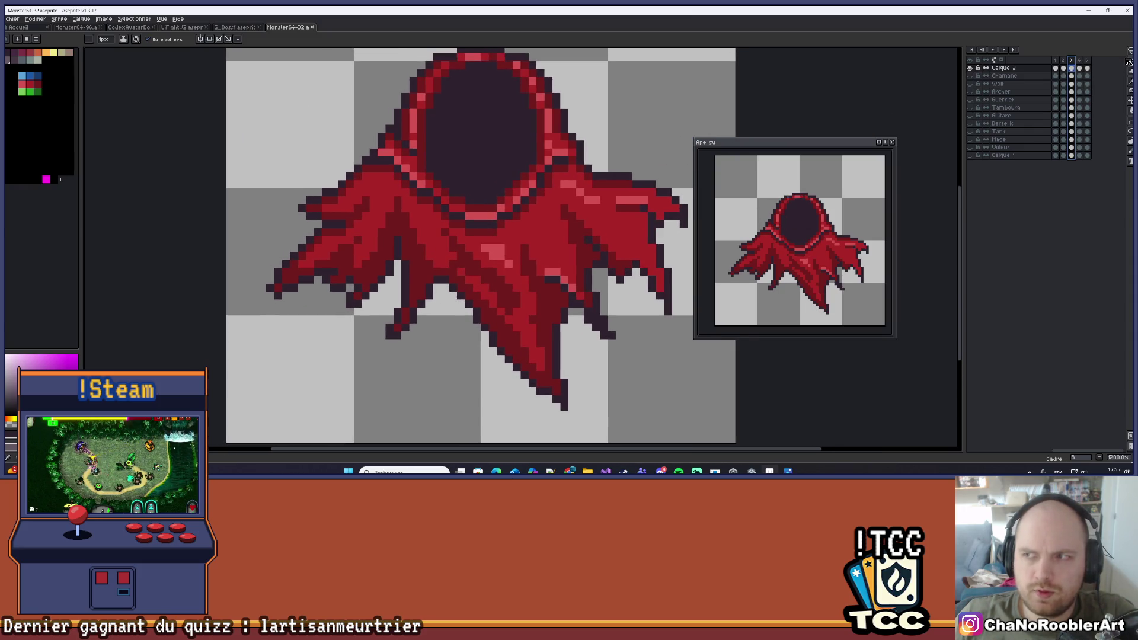
{"action": "left_click", "coordinate": [1063, 62]}
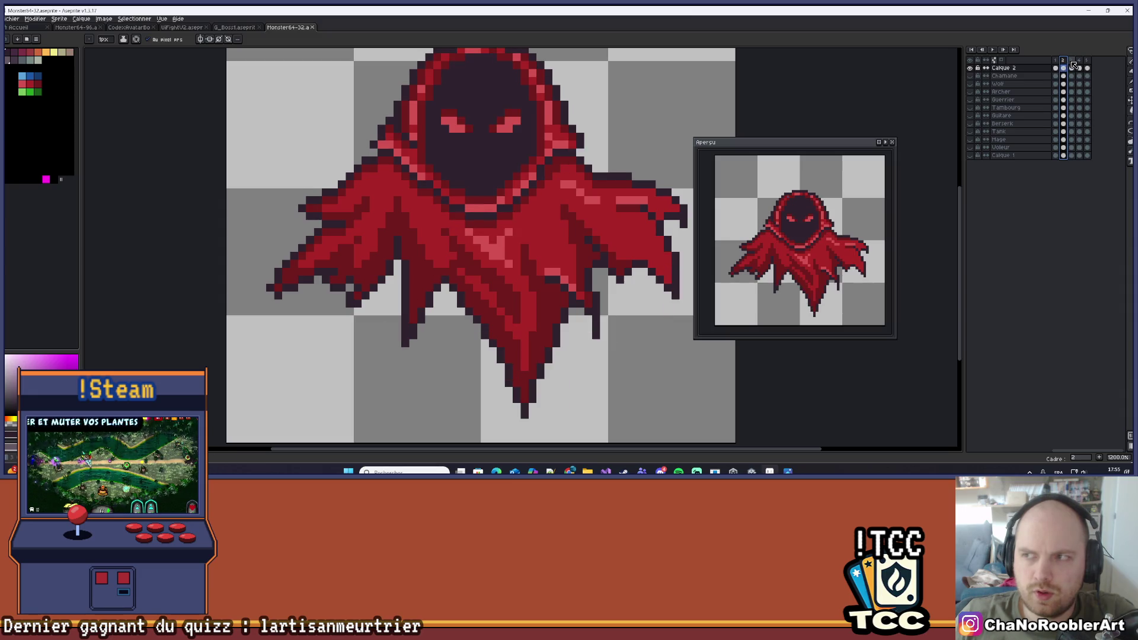
{"action": "left_click", "coordinate": [1071, 61]}
{"action": "left_click", "coordinate": [1064, 62]}
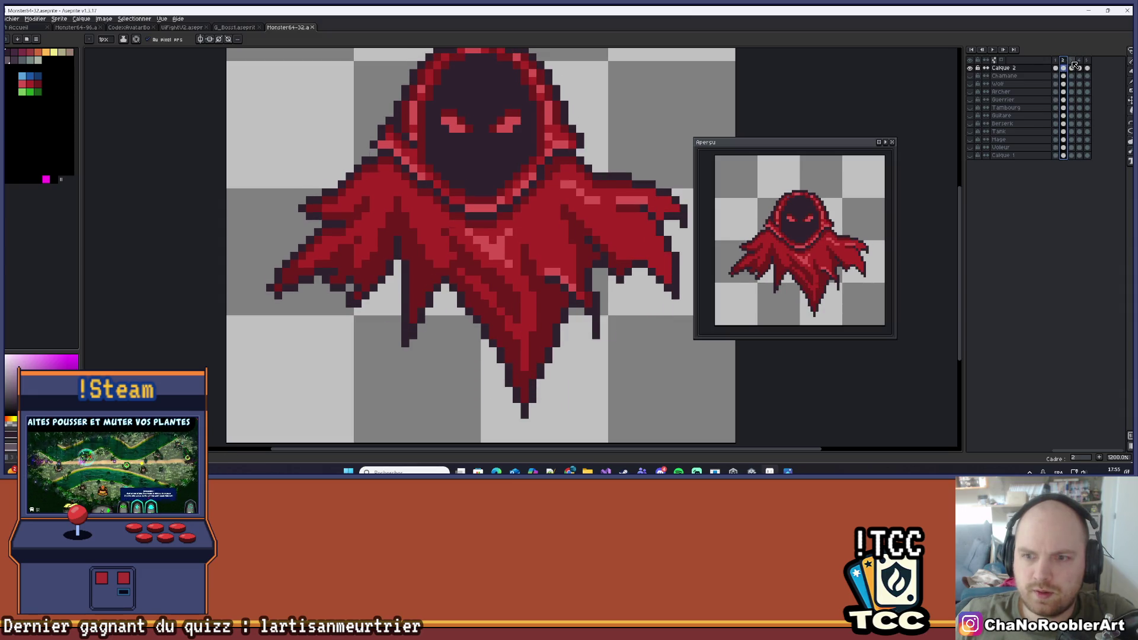
{"action": "left_click", "coordinate": [1070, 65]}
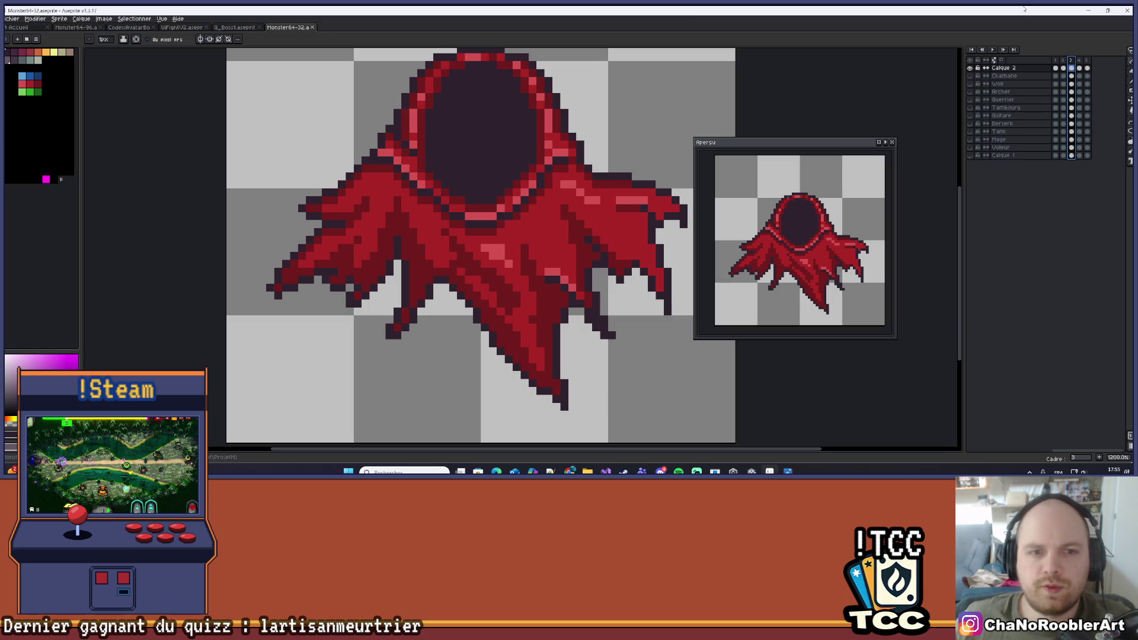
Zoom to 2400% on the cape's left tatters, then step back to frame 1 and on to frame 2
{"action": "scroll", "coordinate": [367, 214], "scroll_direction": "up", "scroll_amount": 1}
{"action": "scroll", "coordinate": [367, 214], "scroll_direction": "down", "scroll_amount": 1}
{"action": "scroll", "coordinate": [367, 214], "scroll_direction": "up", "scroll_amount": 1}
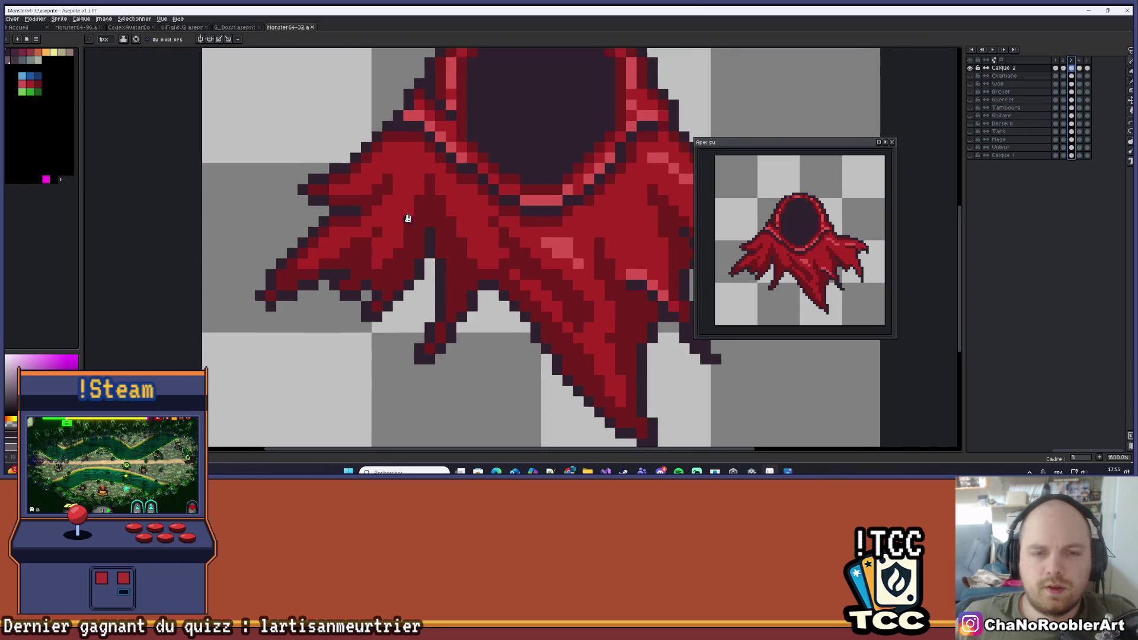
{"action": "scroll", "coordinate": [415, 266], "scroll_direction": "down", "scroll_amount": 1}
{"action": "scroll", "coordinate": [434, 300], "scroll_direction": "up", "scroll_amount": 1}
{"action": "scroll", "coordinate": [434, 299], "scroll_direction": "up", "scroll_amount": 1}
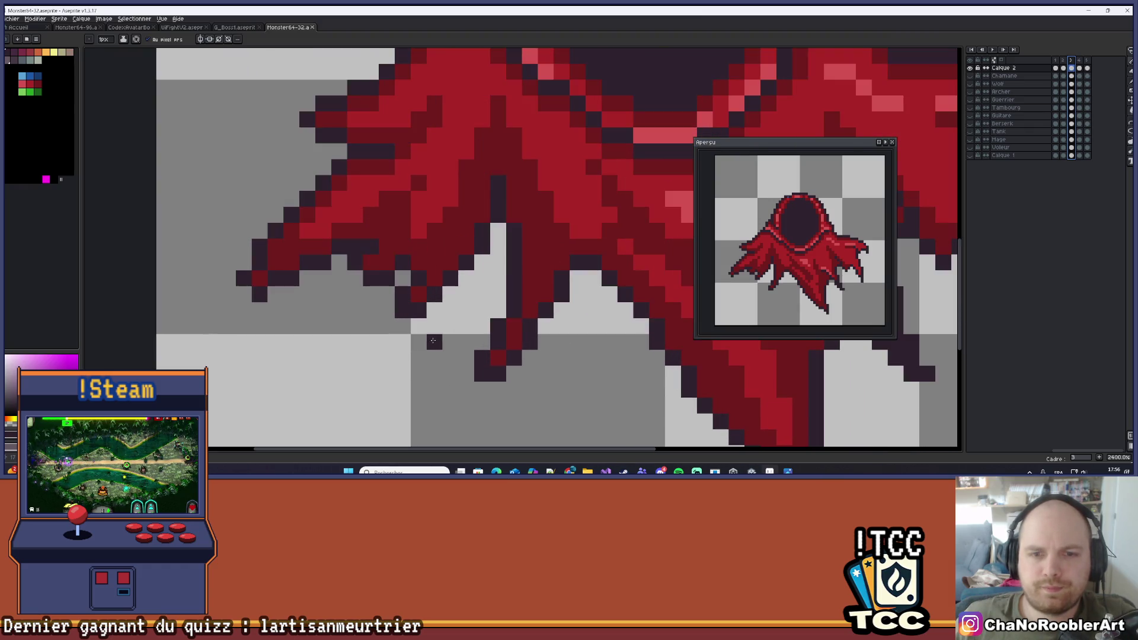
{"action": "left_click", "coordinate": [1063, 63]}
{"action": "left_click", "coordinate": [1055, 62]}
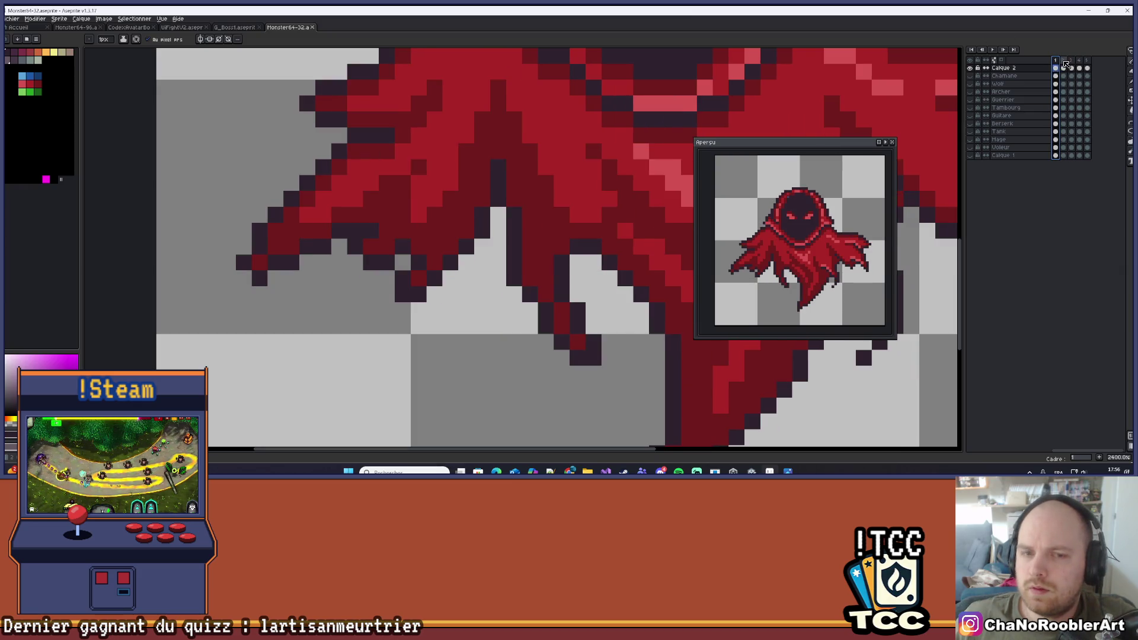
{"action": "left_click", "coordinate": [1064, 63]}
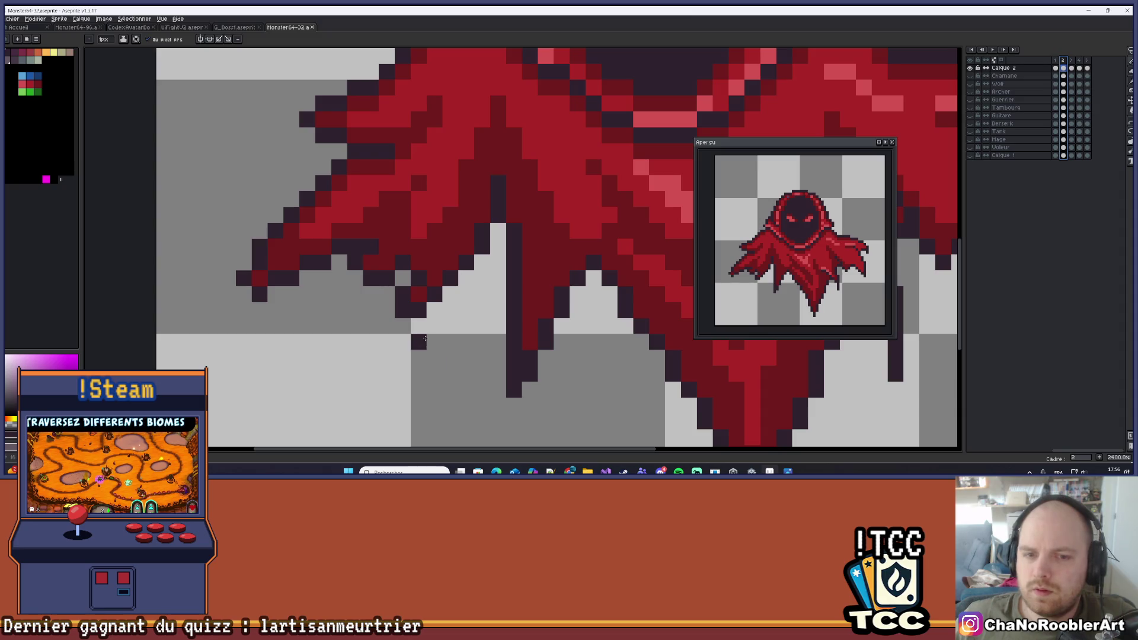
Add two dark outline pixels below a lower cape tatter, undoing a misplaced one
{"action": "left_click_drag", "start_coordinate": [466, 294], "coordinate": [537, 300]}
{"action": "left_click", "coordinate": [536, 300]}
{"action": "key", "text": "ctrl+z"}
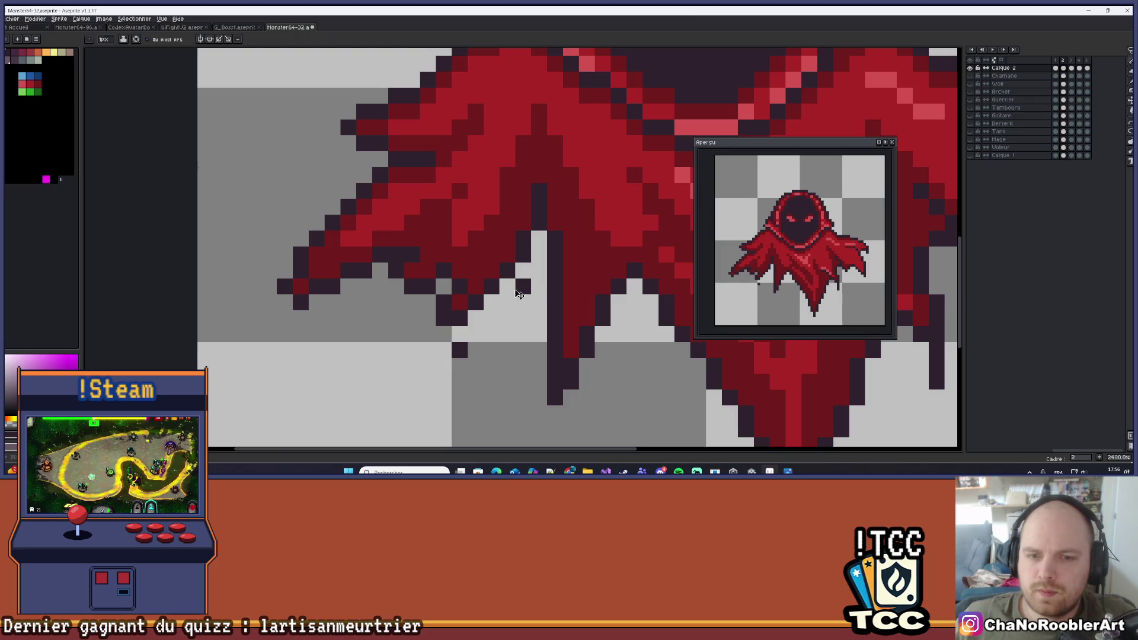
{"action": "left_click_drag", "start_coordinate": [476, 333], "coordinate": [493, 329]}
{"action": "right_click", "coordinate": [493, 329]}
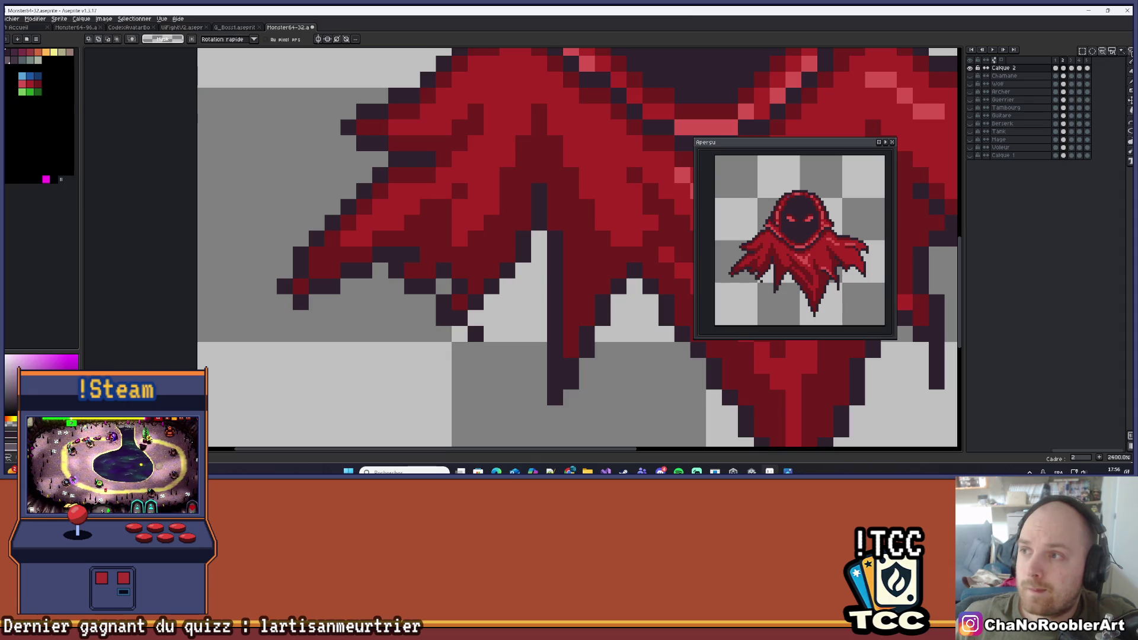
Draw a straight diagonal line along a tatter, then repaint its pixels in the cape's red
{"action": "left_click", "coordinate": [1130, 121]}
{"action": "left_click", "coordinate": [1122, 121]}
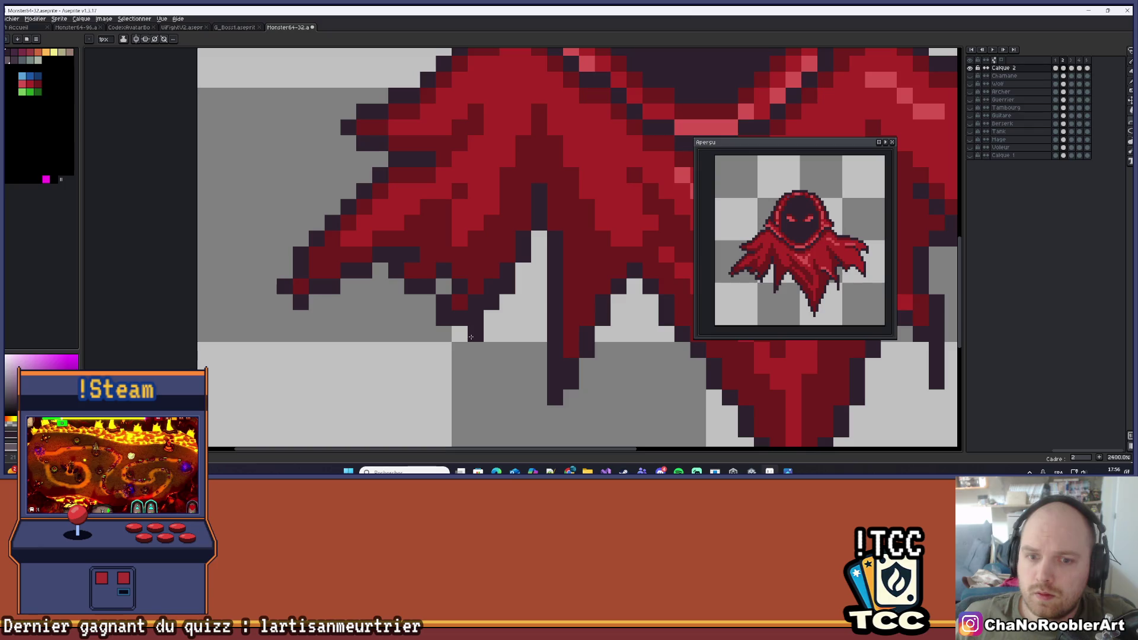
{"action": "mouse_move", "coordinate": [538, 237]}
{"action": "left_mouse_down"}
{"action": "mouse_move", "coordinate": [508, 290]}
{"action": "mouse_move", "coordinate": [497, 282]}
{"action": "left_mouse_up"}
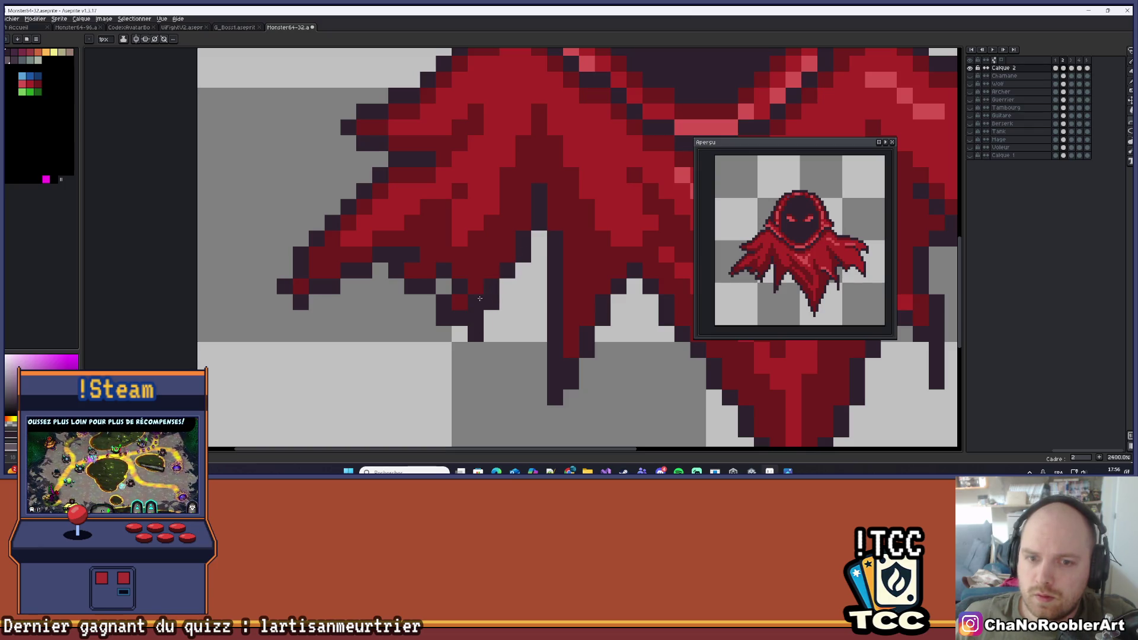
{"action": "left_click", "coordinate": [507, 219], "text": "alt"}
{"action": "key", "text": "b"}
{"action": "left_click_drag", "start_coordinate": [515, 237], "coordinate": [477, 303]}
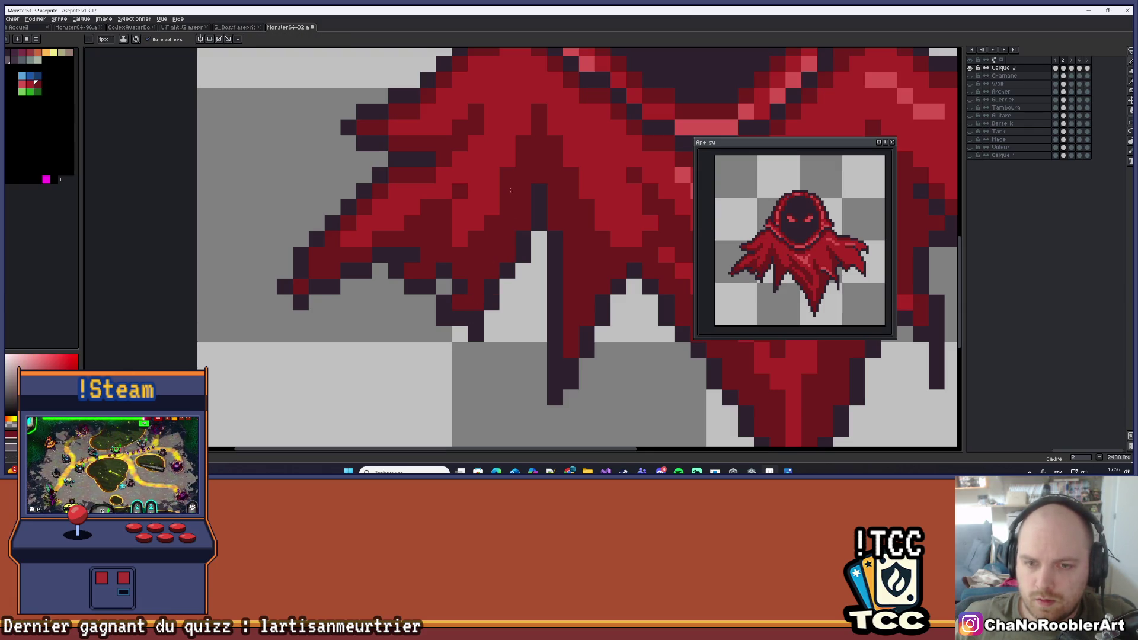
Further along the cape, place a dark pixel and cover nearby stray dark pixels with sampled colour
{"action": "scroll", "coordinate": [492, 214], "scroll_direction": "down", "scroll_amount": 2}
{"action": "scroll", "coordinate": [468, 240], "scroll_direction": "up", "scroll_amount": 2}
{"action": "left_click_drag", "start_coordinate": [468, 240], "coordinate": [481, 238]}
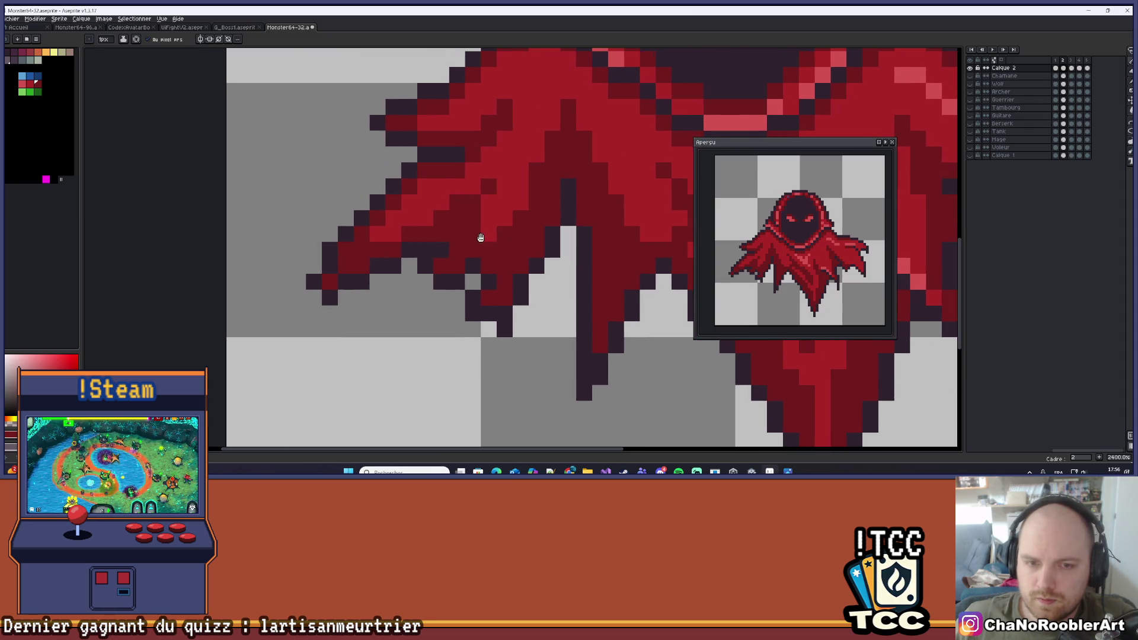
{"action": "left_click_drag", "start_coordinate": [406, 294], "coordinate": [438, 301]}
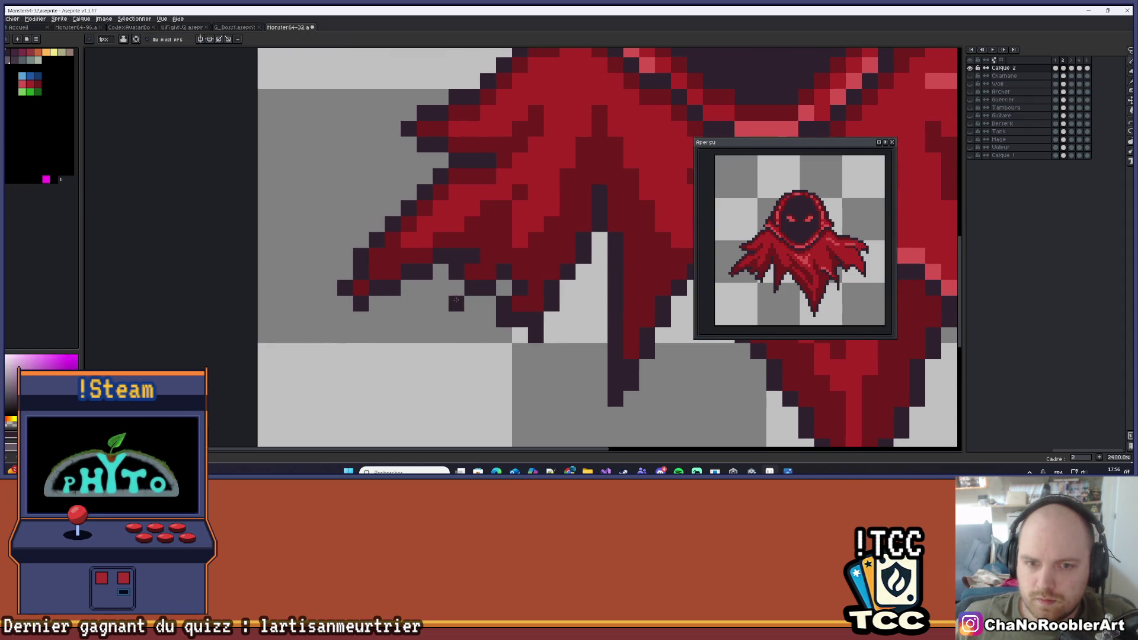
{"action": "left_click", "coordinate": [440, 287]}
{"action": "key", "text": "i"}
{"action": "mouse_move", "coordinate": [457, 256]}
{"action": "left_mouse_down"}
{"action": "mouse_move", "coordinate": [472, 271]}
{"action": "mouse_move", "coordinate": [440, 256]}
{"action": "left_mouse_up"}
Place a dark pixel below the left tatter and draw a straight dark diagonal edge down to it
{"action": "key", "text": "e"}
{"action": "left_click", "coordinate": [361, 303]}
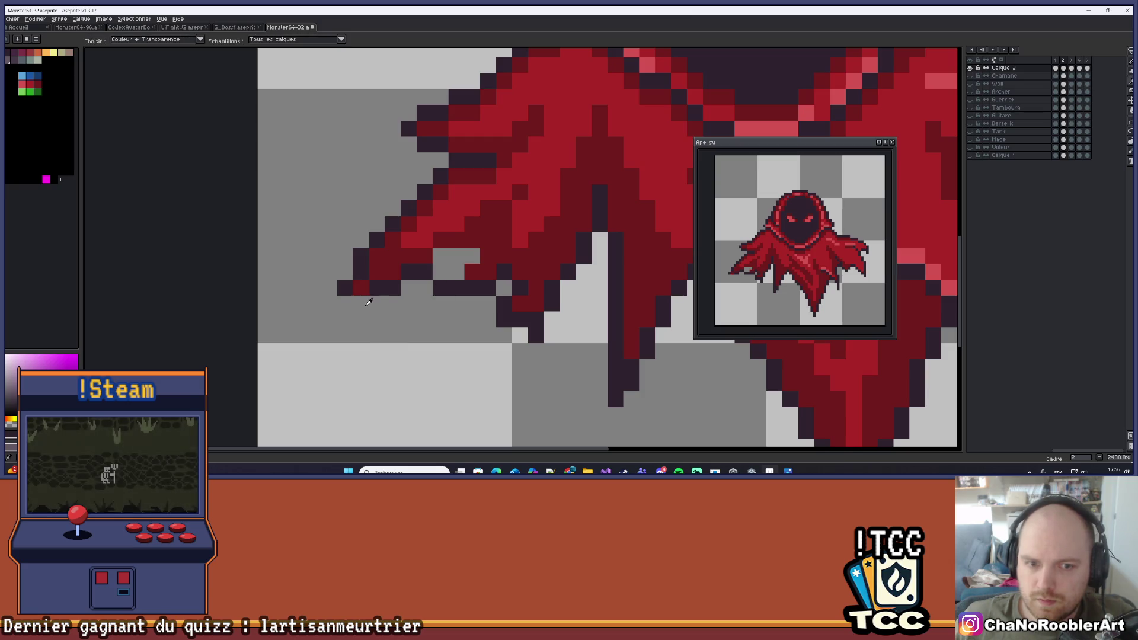
{"action": "key", "text": "ctrl+z"}
{"action": "key", "text": "i"}
{"action": "key", "text": "b"}
{"action": "left_click", "coordinate": [377, 335]}
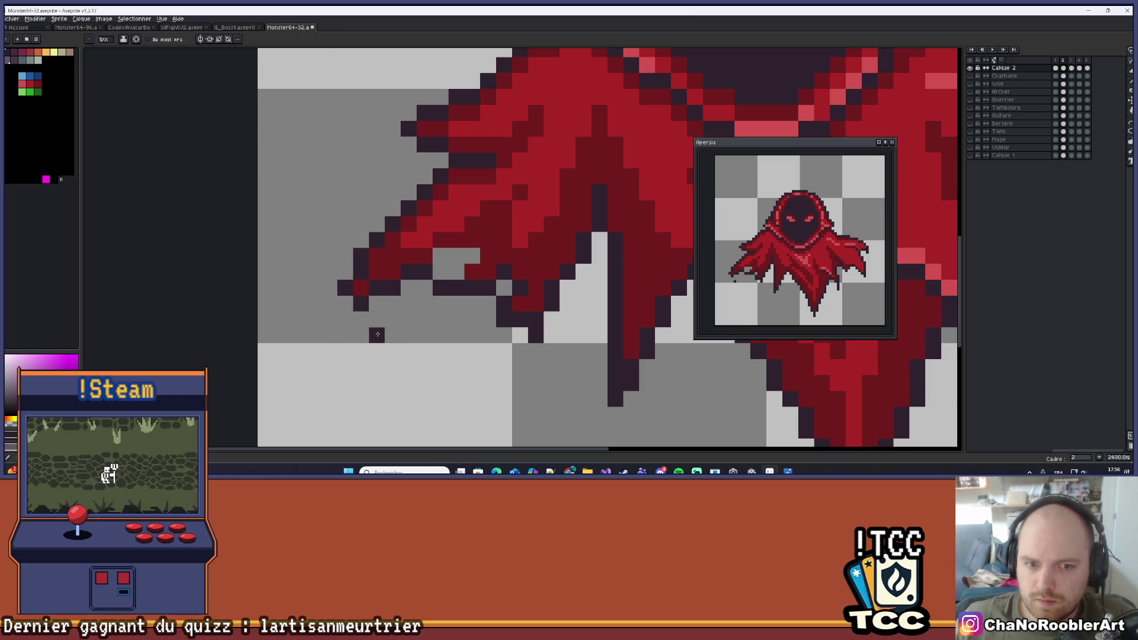
{"action": "left_click", "coordinate": [1127, 121]}
{"action": "mouse_move", "coordinate": [424, 303]}
{"action": "left_mouse_down"}
{"action": "mouse_move", "coordinate": [382, 333]}
{"action": "mouse_move", "coordinate": [419, 292]}
{"action": "mouse_move", "coordinate": [416, 304]}
{"action": "mouse_move", "coordinate": [361, 319]}
{"action": "mouse_move", "coordinate": [373, 290]}
{"action": "left_mouse_up"}
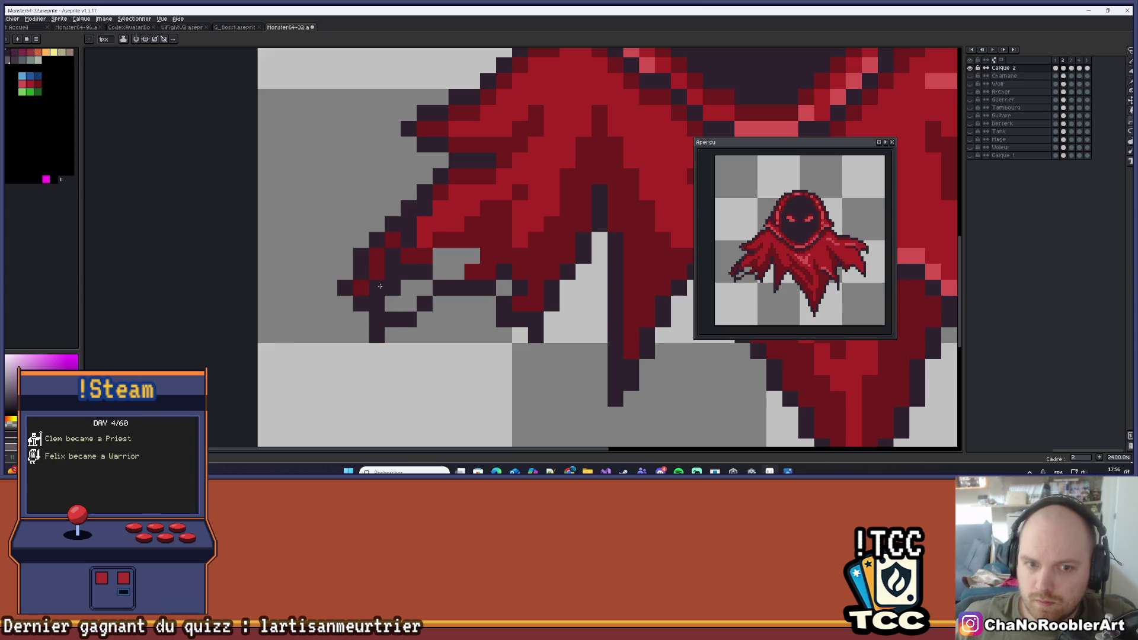
Clear the stray outline pixels at the cloak's lower-left tip with the Pencil
{"action": "key", "text": "b"}
{"action": "mouse_move", "coordinate": [361, 303]}
{"action": "left_mouse_down"}
{"action": "mouse_move", "coordinate": [361, 261]}
{"action": "mouse_move", "coordinate": [346, 287]}
{"action": "mouse_move", "coordinate": [392, 240]}
{"action": "left_mouse_up"}
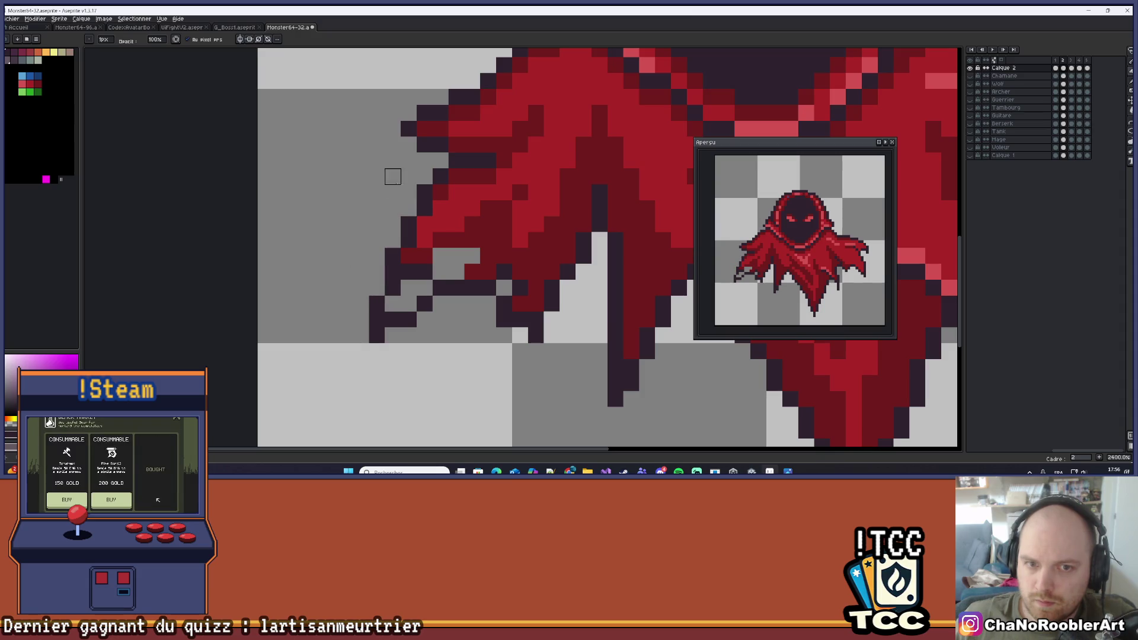
{"action": "scroll", "coordinate": [417, 261], "scroll_direction": "down", "scroll_amount": 6}
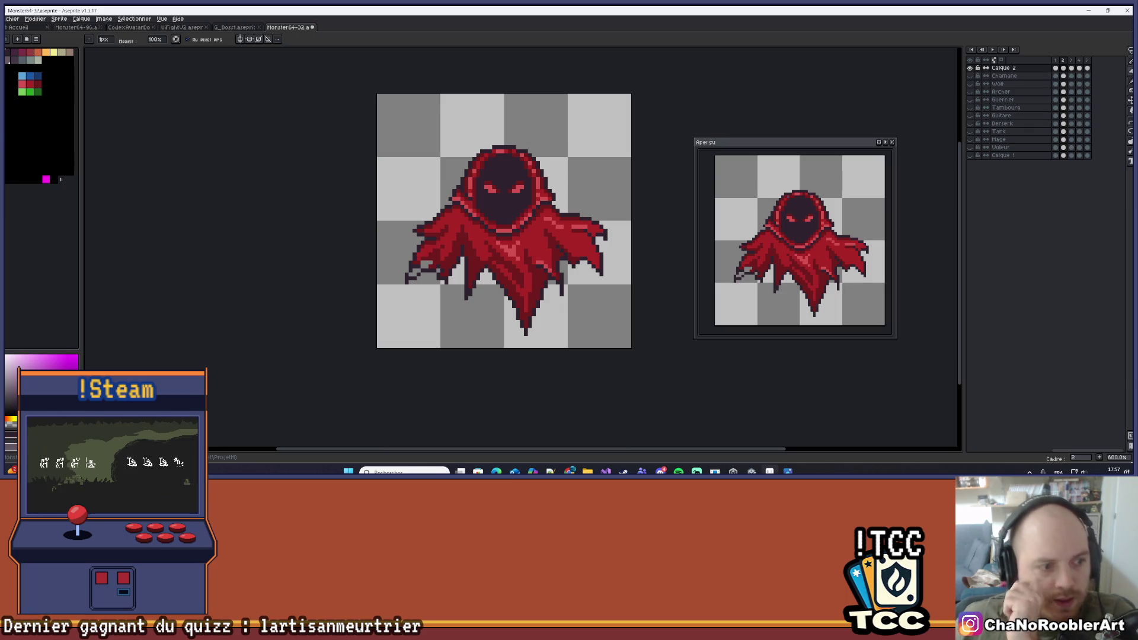
{"action": "key", "text": "Left"}
{"action": "key", "text": "Right"}
{"action": "key", "text": "Left"}
{"action": "key", "text": "Right"}
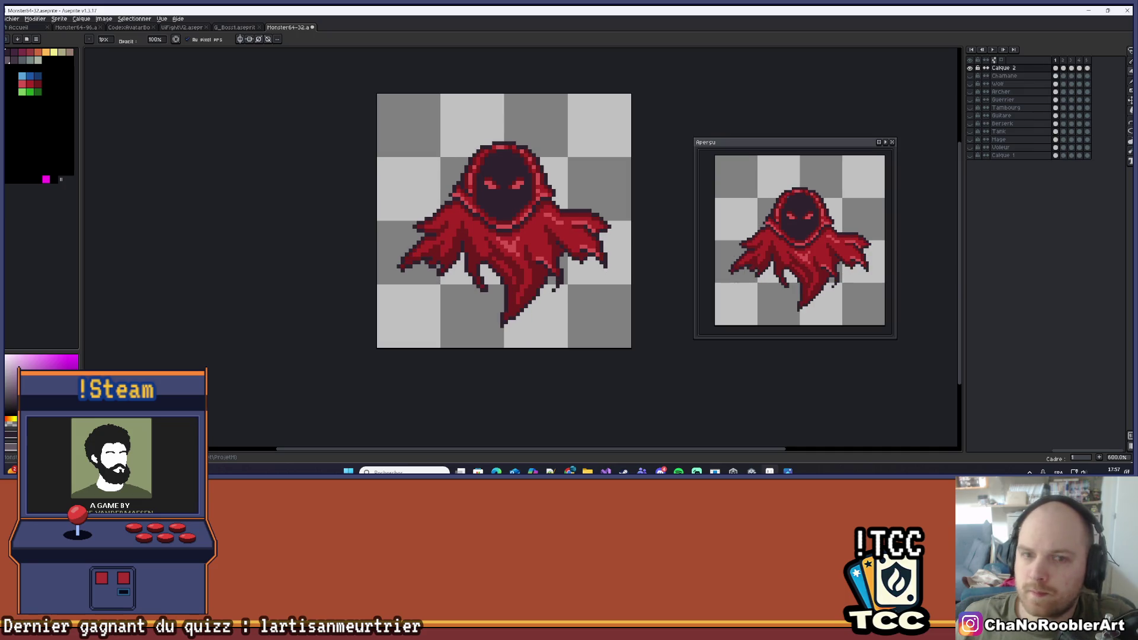
{"action": "scroll", "coordinate": [436, 258], "scroll_direction": "up", "scroll_amount": 5}
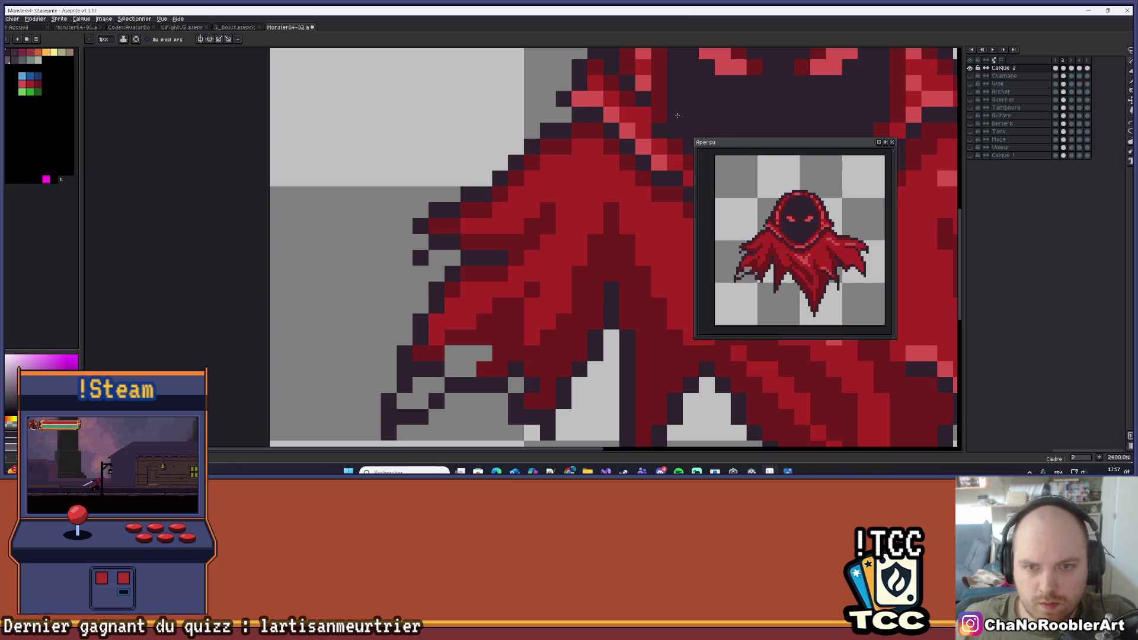
Erase and redraw a stepped dark outline along the cloak's upper-left diagonal, then pick red
{"action": "key", "text": "b"}
{"action": "left_click_drag", "start_coordinate": [420, 210], "coordinate": [524, 155]}
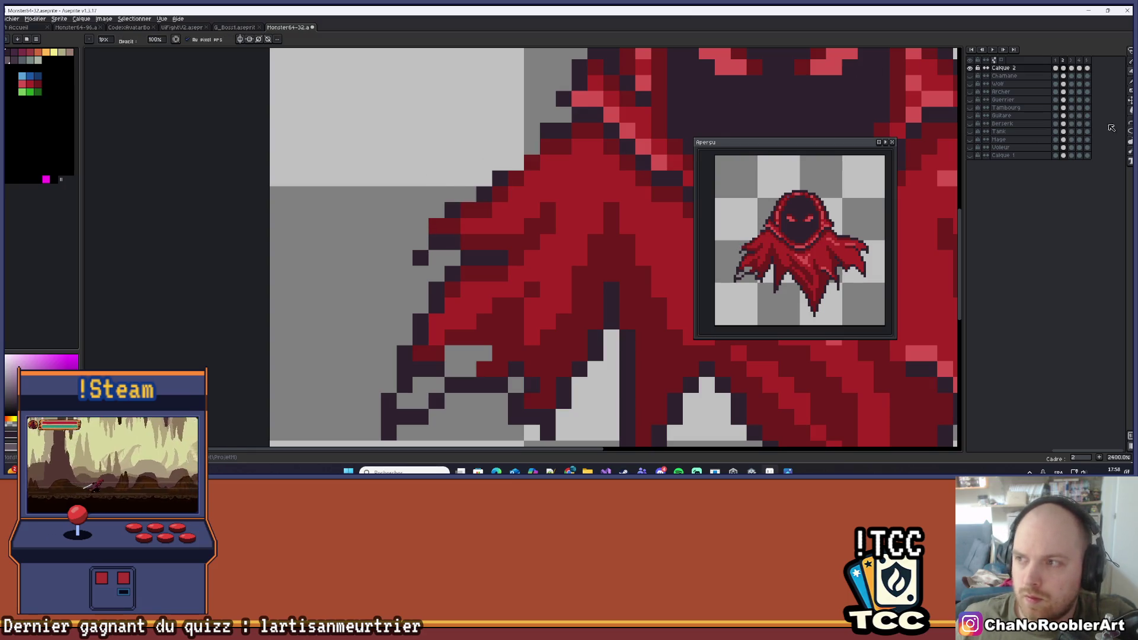
{"action": "mouse_move", "coordinate": [524, 155]}
{"action": "left_mouse_down"}
{"action": "mouse_move", "coordinate": [444, 199]}
{"action": "mouse_move", "coordinate": [419, 228]}
{"action": "mouse_move", "coordinate": [432, 209]}
{"action": "mouse_move", "coordinate": [417, 212]}
{"action": "left_mouse_up"}
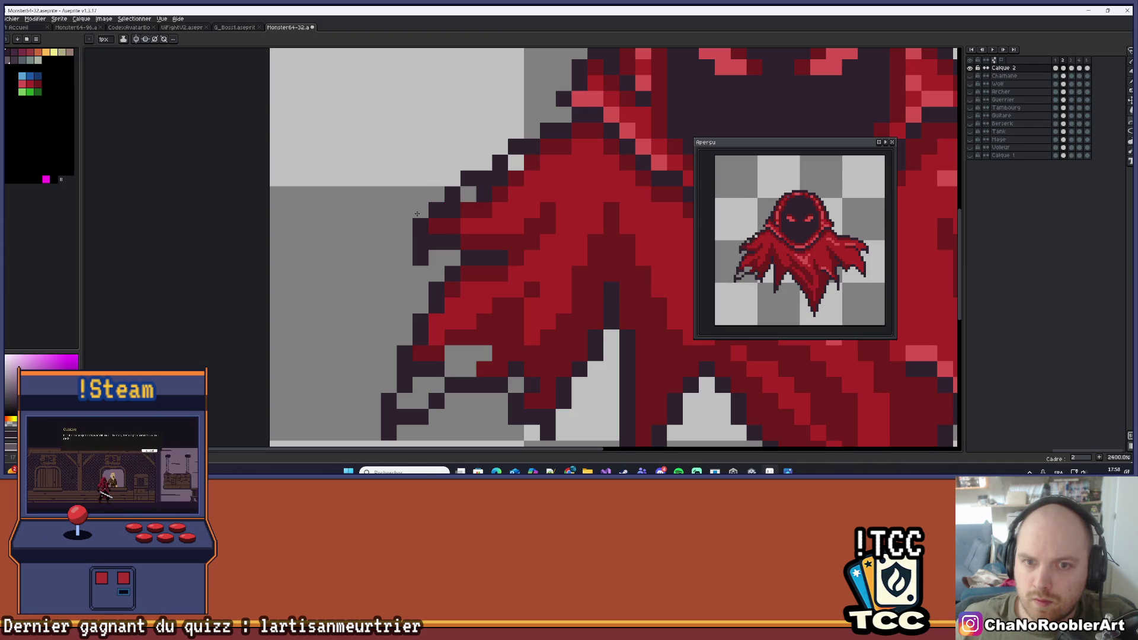
{"action": "scroll", "coordinate": [497, 223], "scroll_direction": "down", "scroll_amount": 2}
{"action": "scroll", "coordinate": [460, 222], "scroll_direction": "up", "scroll_amount": 2}
{"action": "left_click", "coordinate": [460, 222], "text": "alt"}
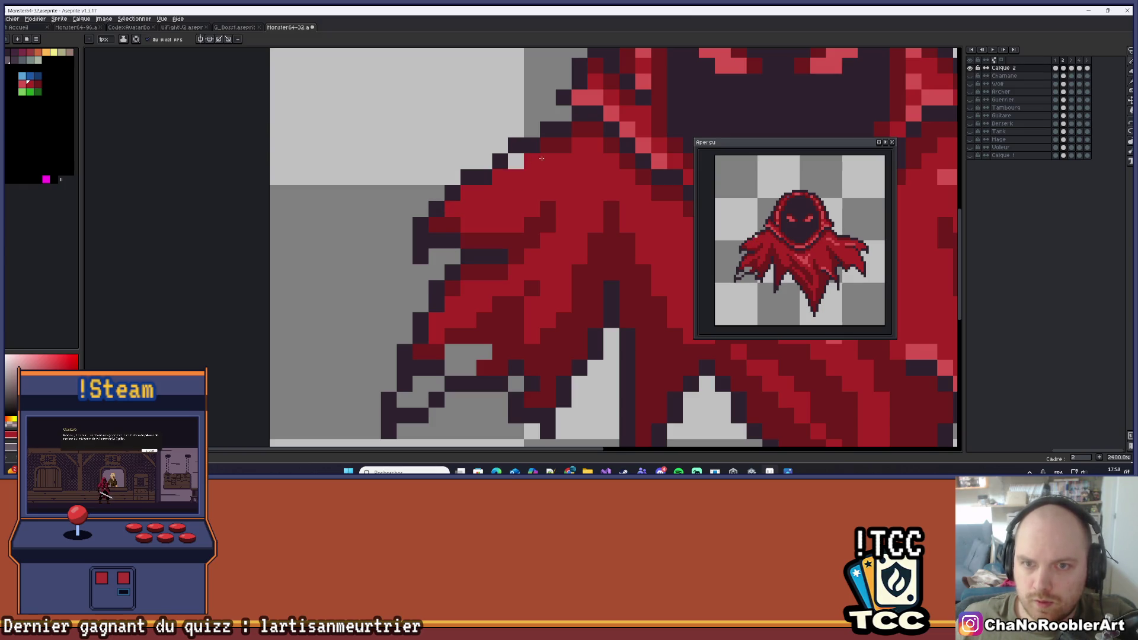
{"action": "scroll", "coordinate": [541, 158], "scroll_direction": "down", "scroll_amount": 4}
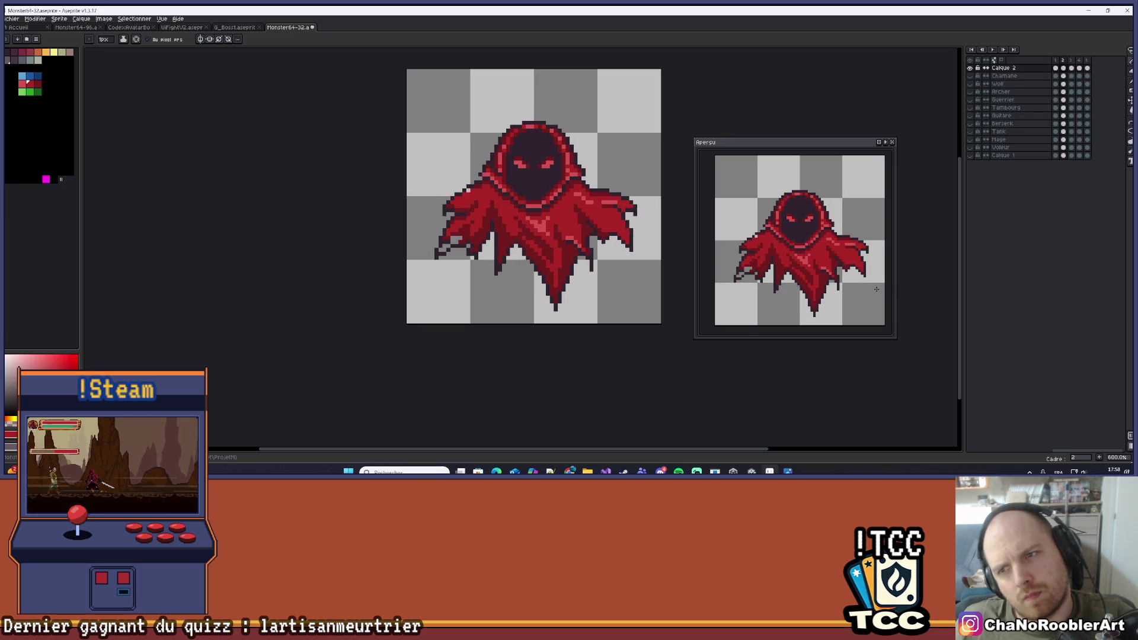
Sample the dark outline colour from a cloak pixel, then zoom around to inspect the tatter edges
{"action": "scroll", "coordinate": [587, 243], "scroll_direction": "up", "scroll_amount": 3}
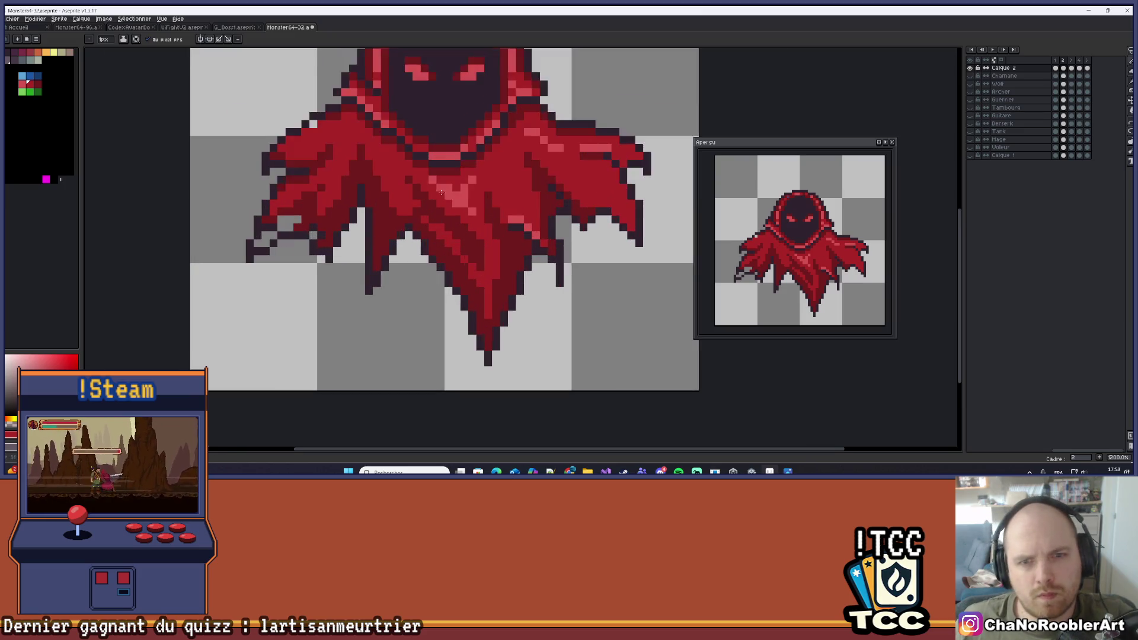
{"action": "scroll", "coordinate": [495, 278], "scroll_direction": "down", "scroll_amount": 6}
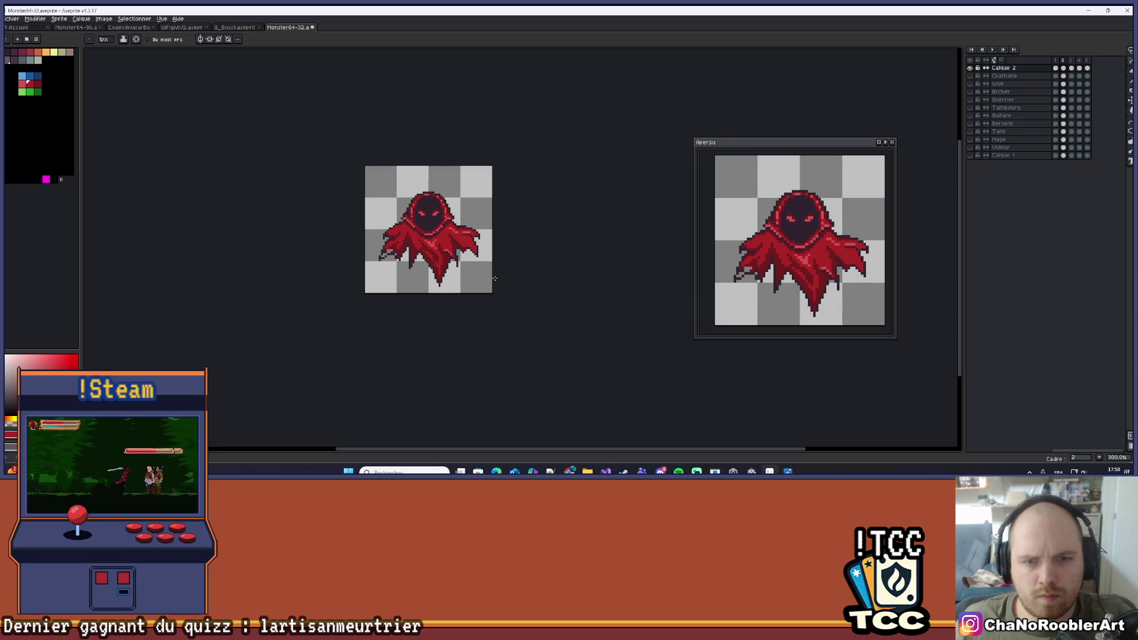
{"action": "scroll", "coordinate": [395, 259], "scroll_direction": "up", "scroll_amount": 6}
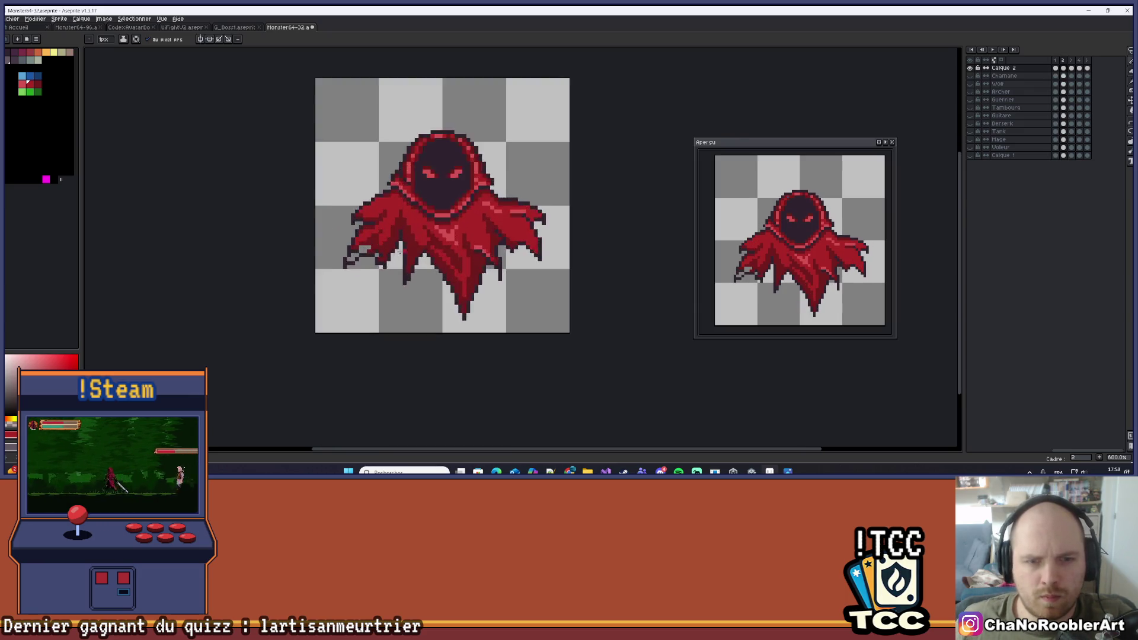
{"action": "scroll", "coordinate": [395, 259], "scroll_direction": "up", "scroll_amount": 2}
{"action": "key", "text": "alt"}
{"action": "left_click", "coordinate": [359, 271], "text": "alt"}
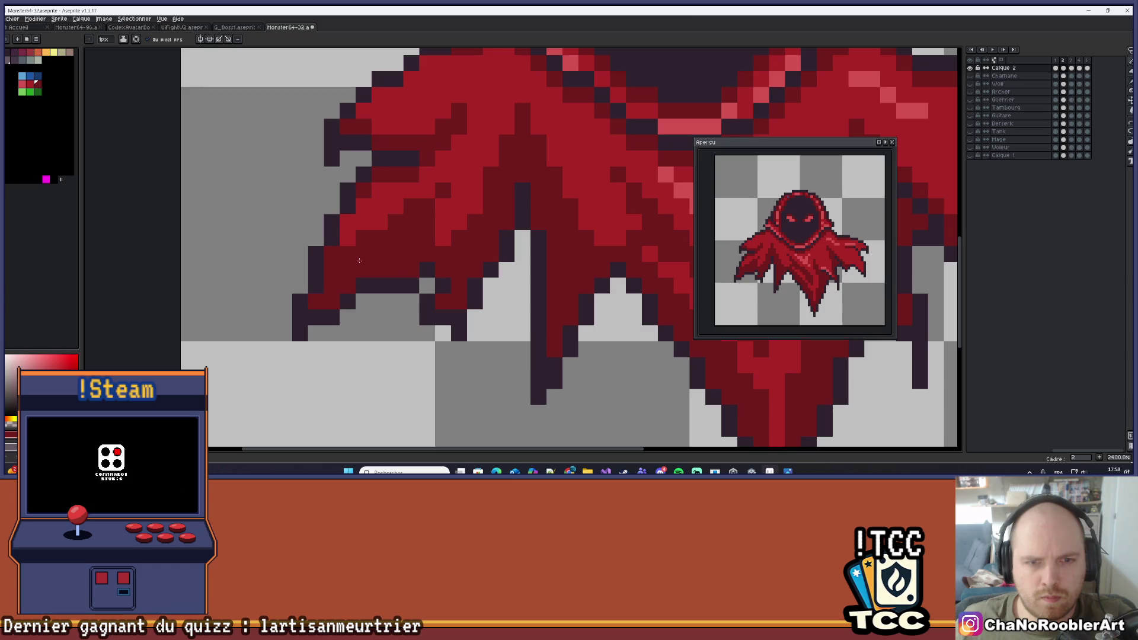
{"action": "scroll", "coordinate": [359, 260], "scroll_direction": "down", "scroll_amount": 1}
{"action": "scroll", "coordinate": [418, 192], "scroll_direction": "up", "scroll_amount": 2}
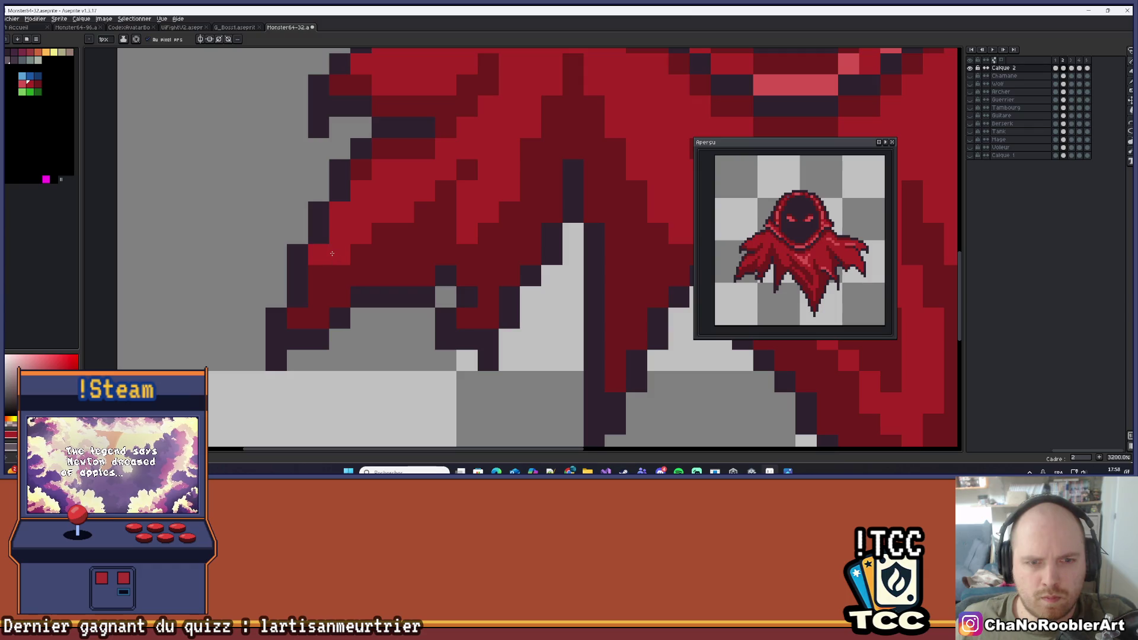
{"action": "scroll", "coordinate": [307, 273], "scroll_direction": "down", "scroll_amount": 6}
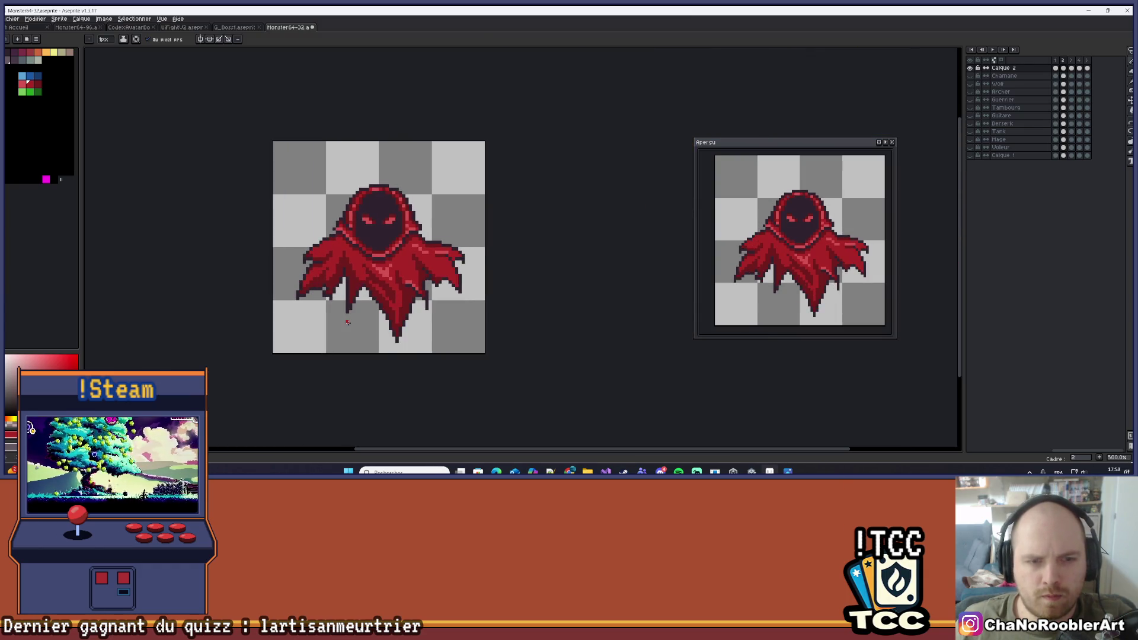
{"action": "scroll", "coordinate": [340, 304], "scroll_direction": "up", "scroll_amount": 2}
{"action": "scroll", "coordinate": [339, 301], "scroll_direction": "up", "scroll_amount": 5}
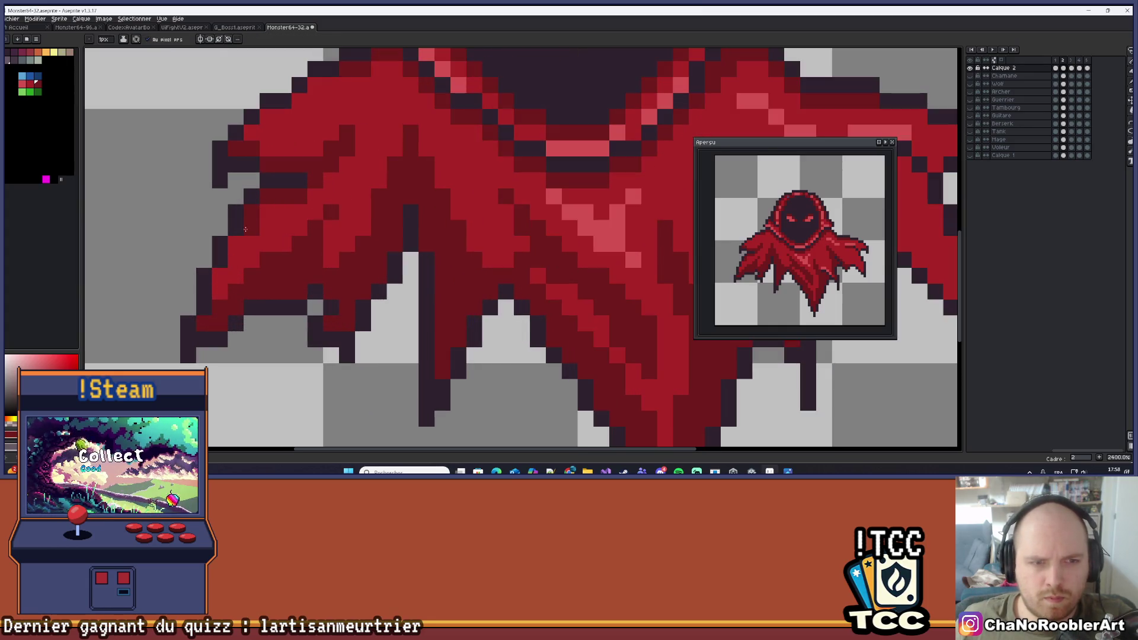
{"action": "scroll", "coordinate": [344, 279], "scroll_direction": "down", "scroll_amount": 7}
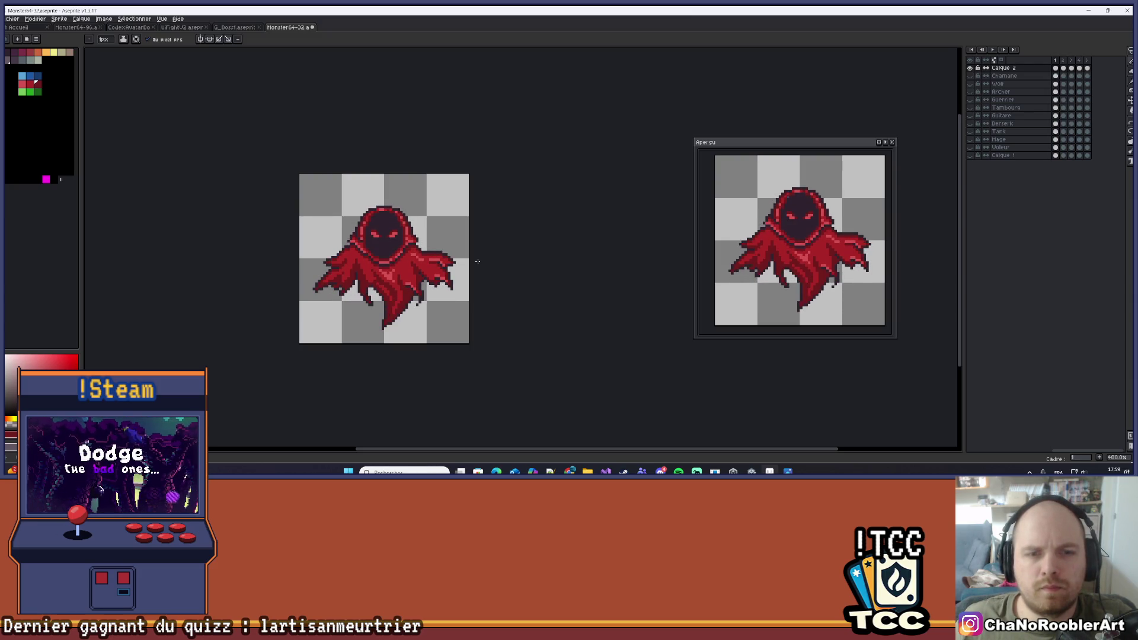
Start playback, recentre the sprite, and select frames 1 and 2 of Calque 2
{"action": "left_click", "coordinate": [998, 49]}
{"action": "scroll", "coordinate": [579, 188], "scroll_direction": "down", "scroll_amount": 1}
{"action": "mouse_move", "coordinate": [579, 188]}
{"action": "left_mouse_down"}
{"action": "mouse_move", "coordinate": [523, 203]}
{"action": "mouse_move", "coordinate": [537, 201]}
{"action": "left_mouse_up"}
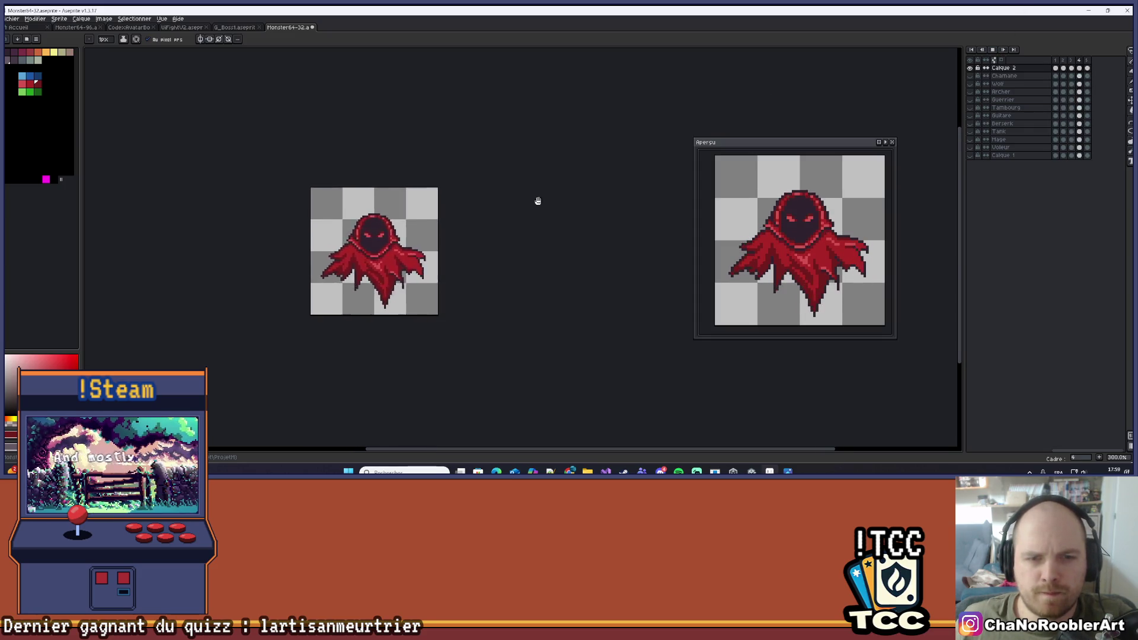
{"action": "scroll", "coordinate": [537, 201], "scroll_direction": "down", "scroll_amount": 1}
{"action": "left_click", "coordinate": [1056, 69]}
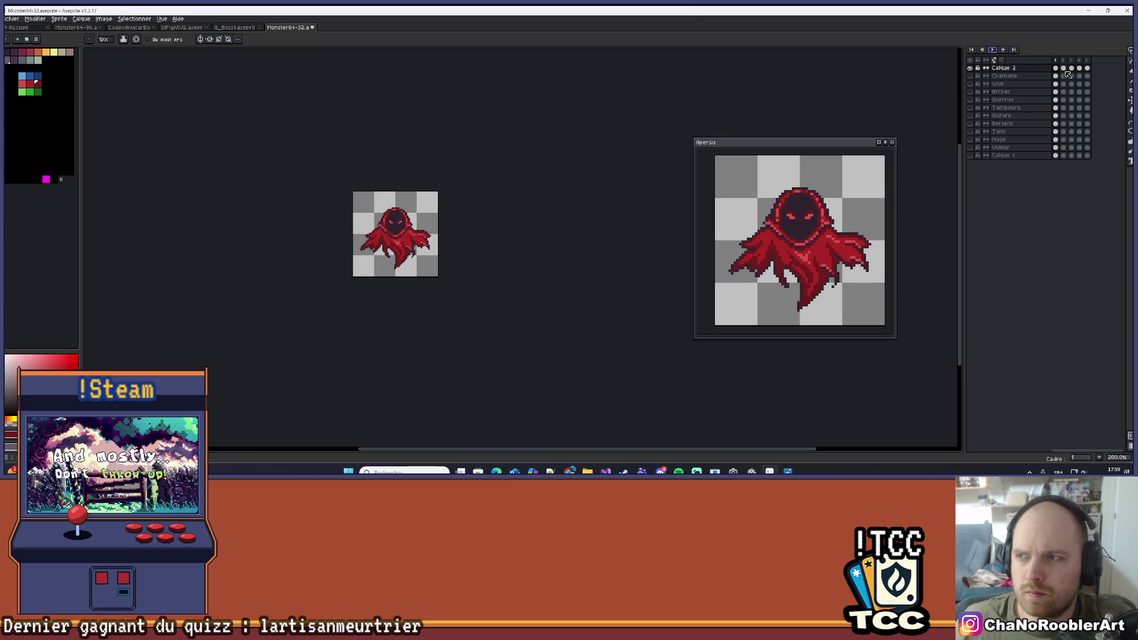
{"action": "left_click", "coordinate": [1064, 69]}
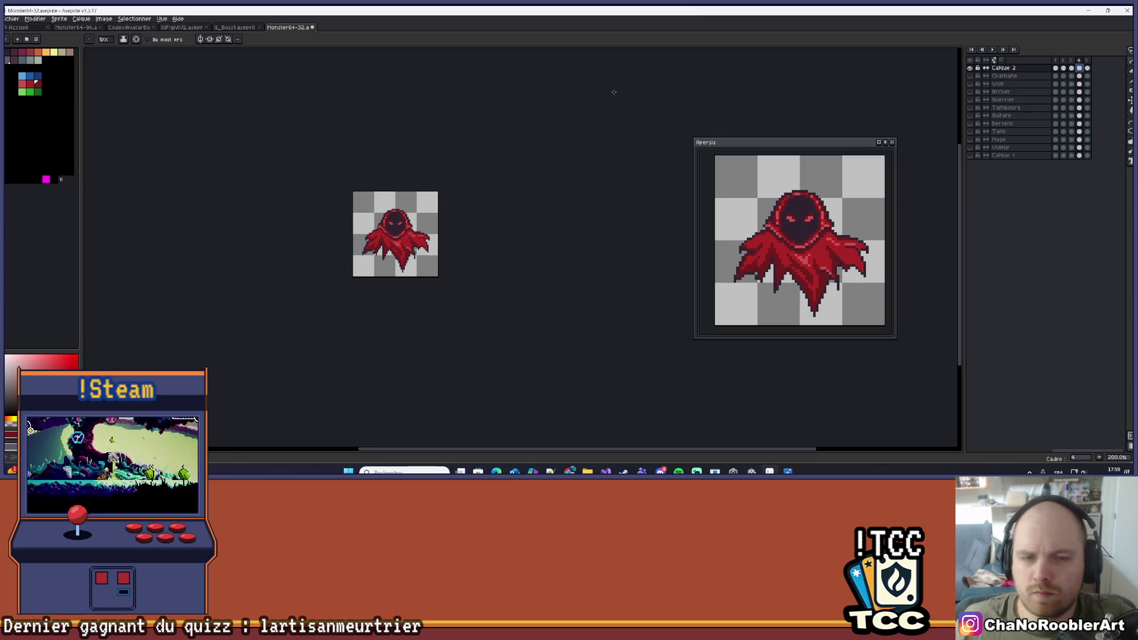
Play the animation again to watch the frames loop, panning the sprite slightly
{"action": "left_click", "coordinate": [995, 51]}
{"action": "scroll", "coordinate": [450, 236], "scroll_direction": "up", "scroll_amount": 2}
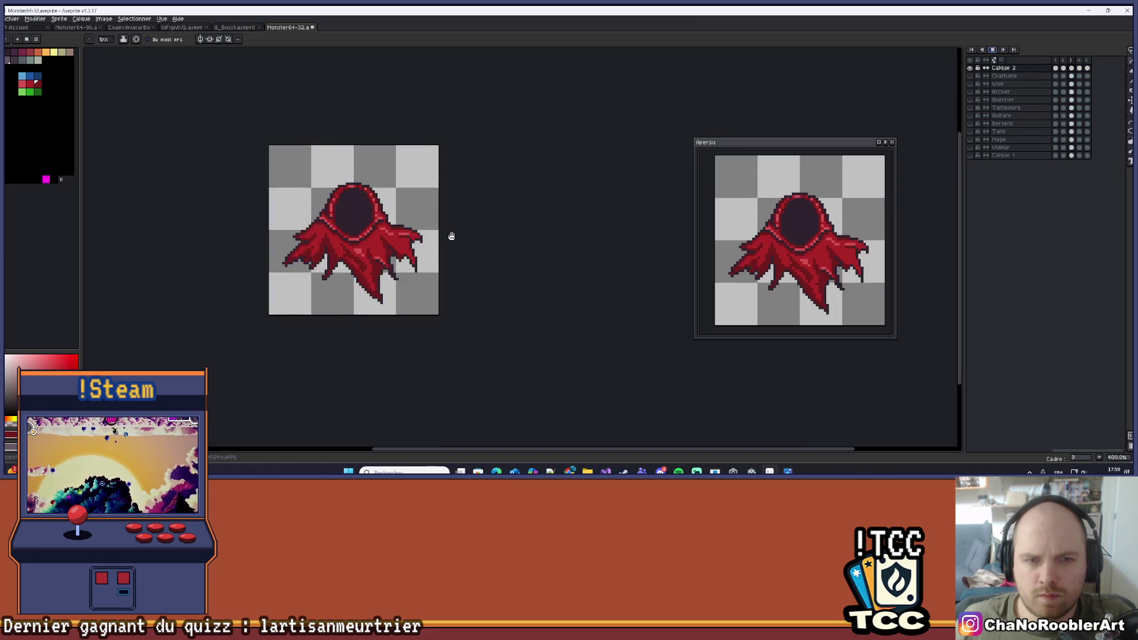
{"action": "scroll", "coordinate": [547, 222], "scroll_direction": "down", "scroll_amount": 1}
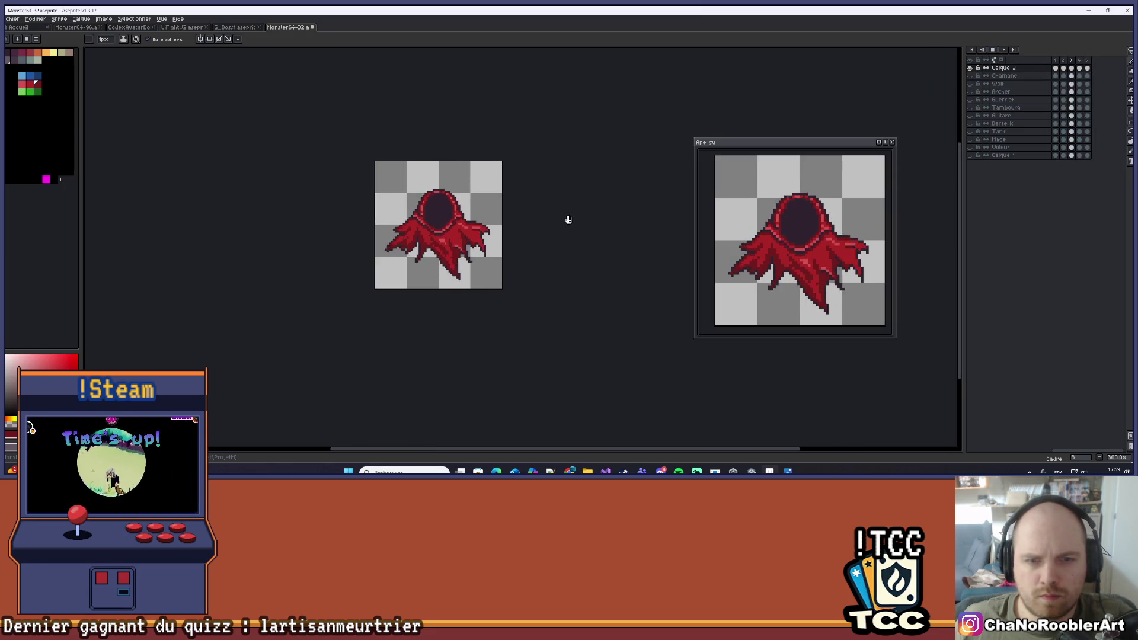
{"action": "left_click_drag", "start_coordinate": [556, 226], "coordinate": [539, 233]}
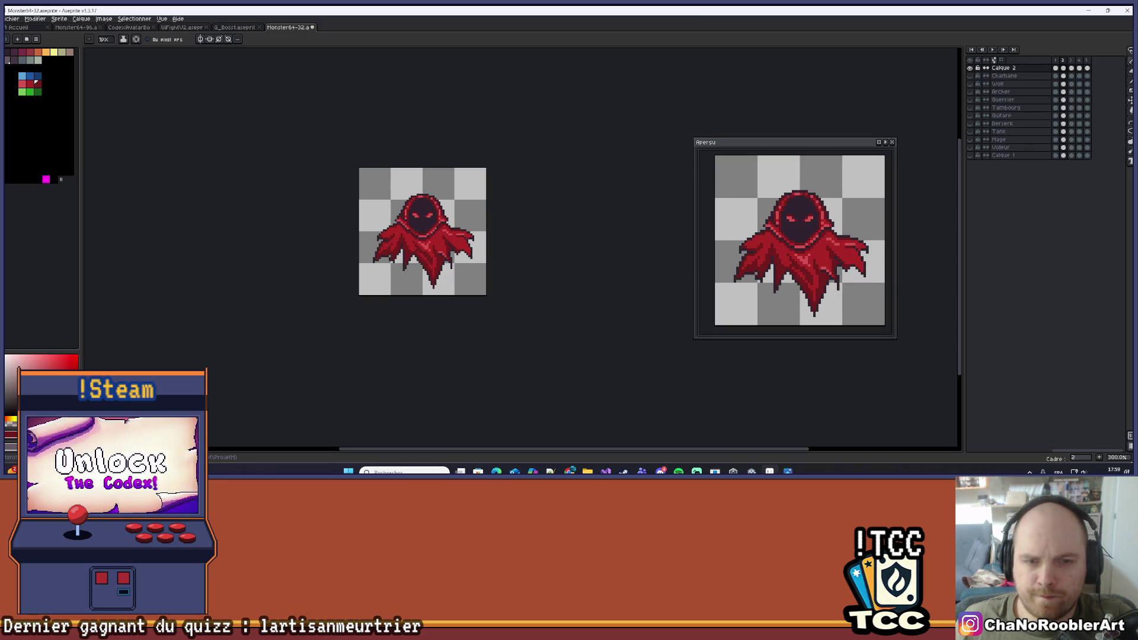
{"action": "scroll", "coordinate": [347, 240], "scroll_direction": "up", "scroll_amount": 1}
{"action": "scroll", "coordinate": [348, 240], "scroll_direction": "up", "scroll_amount": 3}
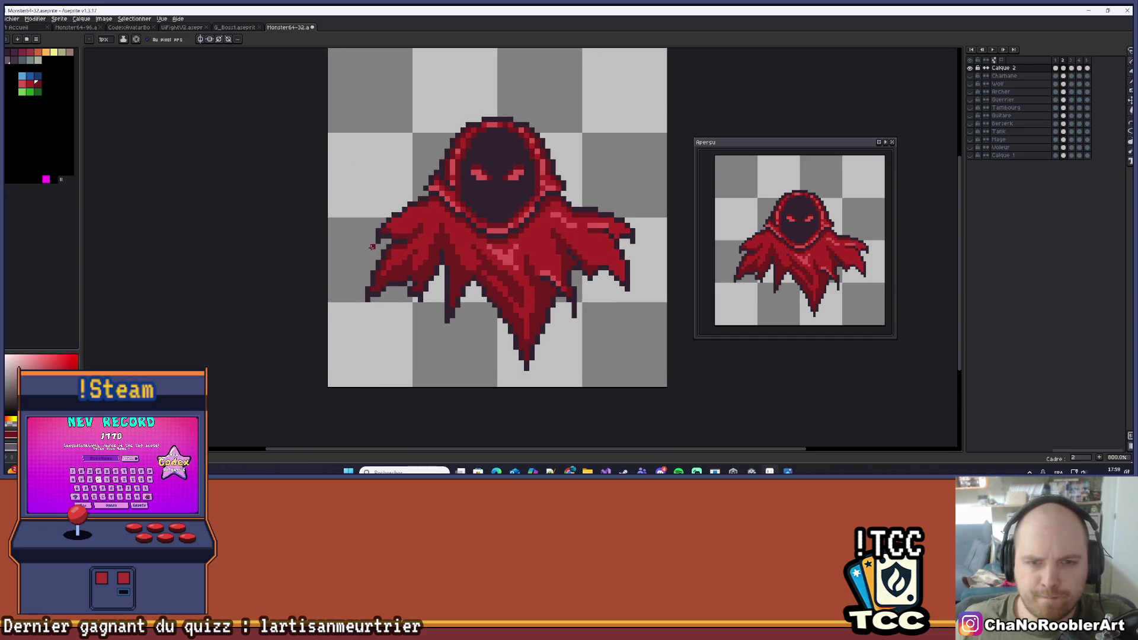
{"action": "scroll", "coordinate": [427, 240], "scroll_direction": "down", "scroll_amount": 2}
{"action": "scroll", "coordinate": [427, 240], "scroll_direction": "up", "scroll_amount": 1}
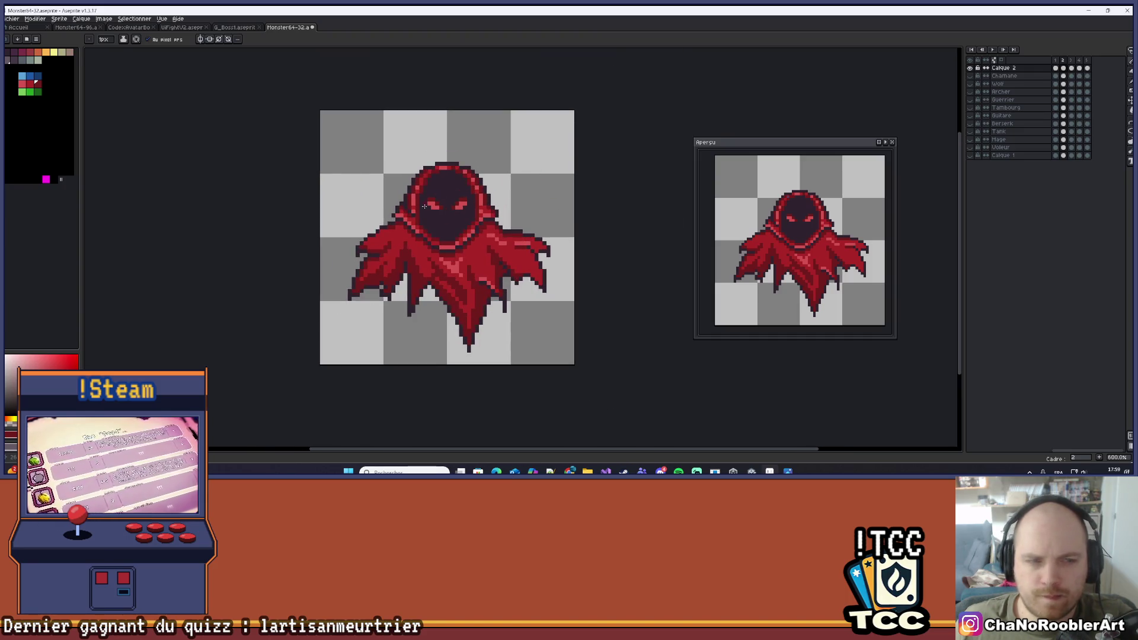
{"action": "left_click_drag", "start_coordinate": [426, 240], "coordinate": [429, 230]}
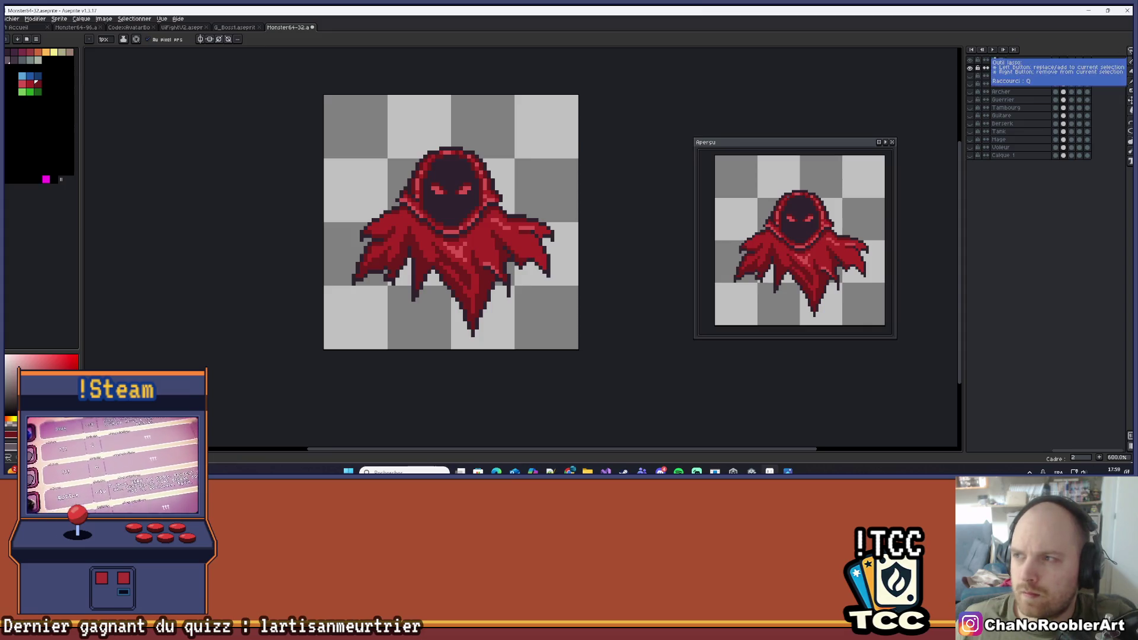
Lasso the cape's left flap and shift it slightly with a Ctrl+T transform
{"action": "left_click", "coordinate": [1130, 51]}
{"action": "scroll", "coordinate": [450, 222], "scroll_direction": "up", "scroll_amount": 1}
{"action": "left_click_drag", "start_coordinate": [330, 225], "coordinate": [341, 210]}
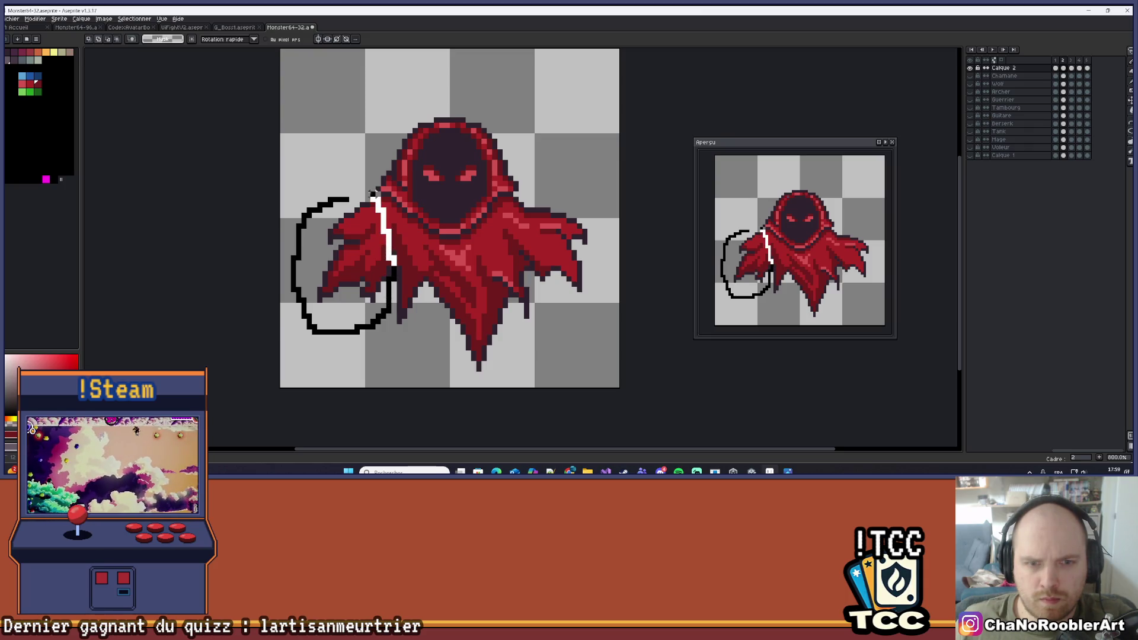
{"action": "left_click_drag", "start_coordinate": [342, 196], "coordinate": [384, 184]}
{"action": "key", "text": "ctrl+t"}
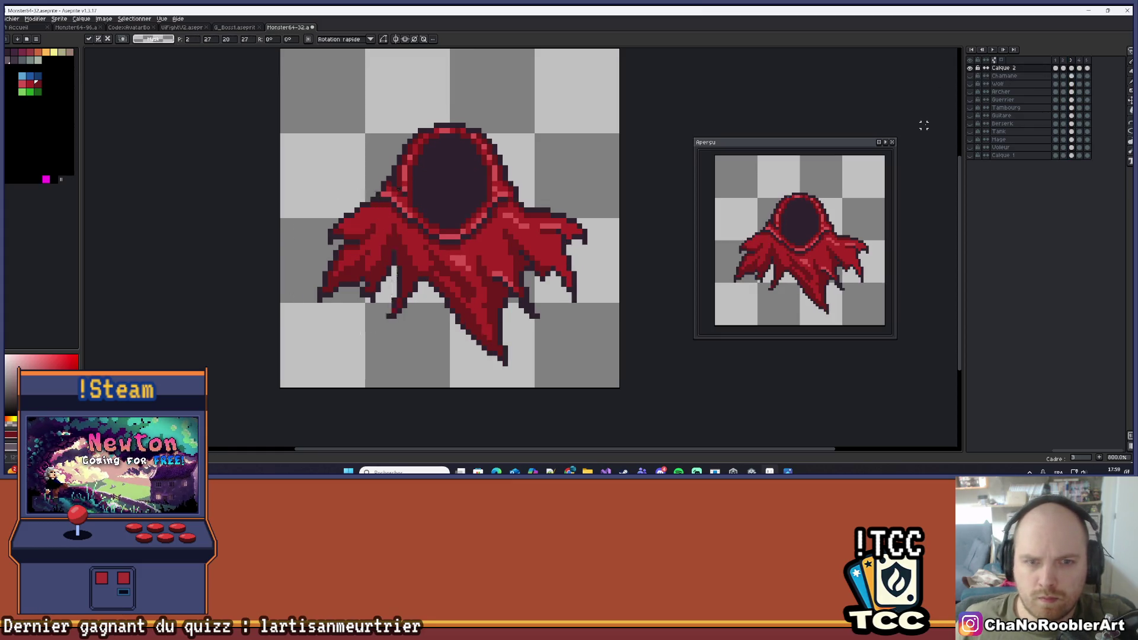
{"action": "key", "text": "Return"}
{"action": "scroll", "coordinate": [802, 109], "scroll_direction": "down", "scroll_amount": 1}
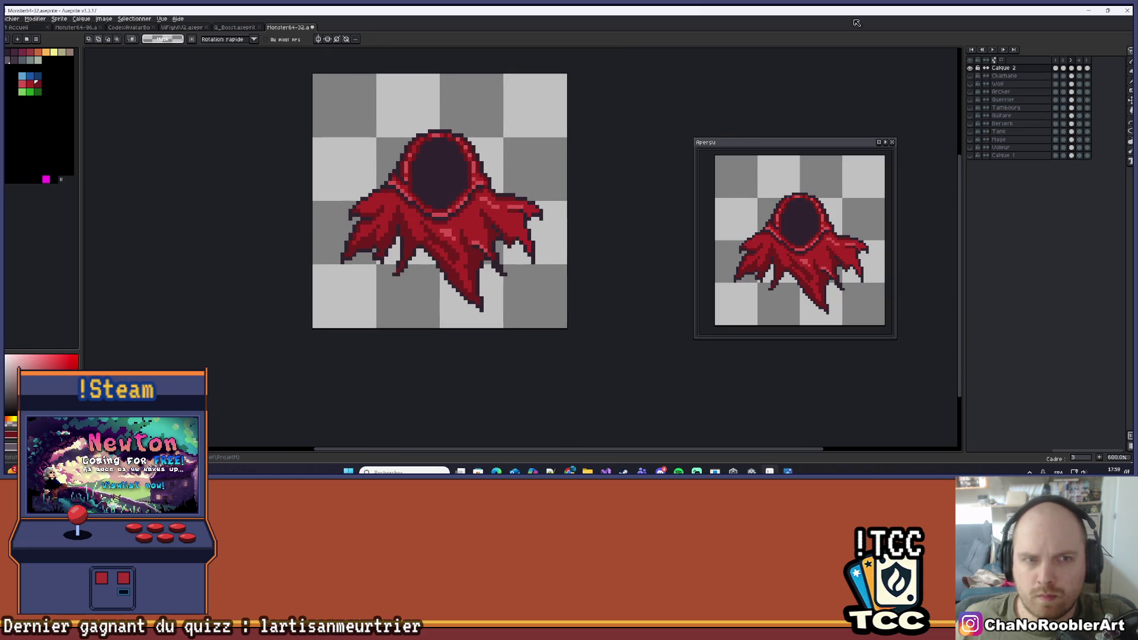
Return to frame 1 and pan the sprite down-left in the view
{"action": "left_click", "coordinate": [1055, 61]}
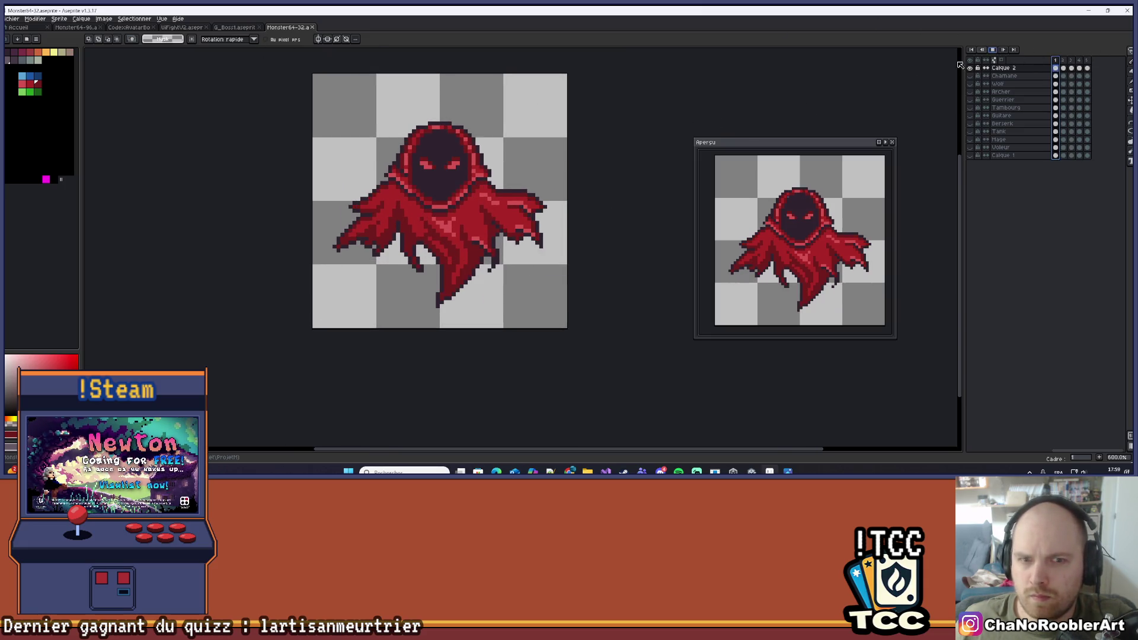
{"action": "scroll", "coordinate": [569, 122], "scroll_direction": "down", "scroll_amount": 3}
{"action": "left_click_drag", "start_coordinate": [565, 150], "coordinate": [517, 223]}
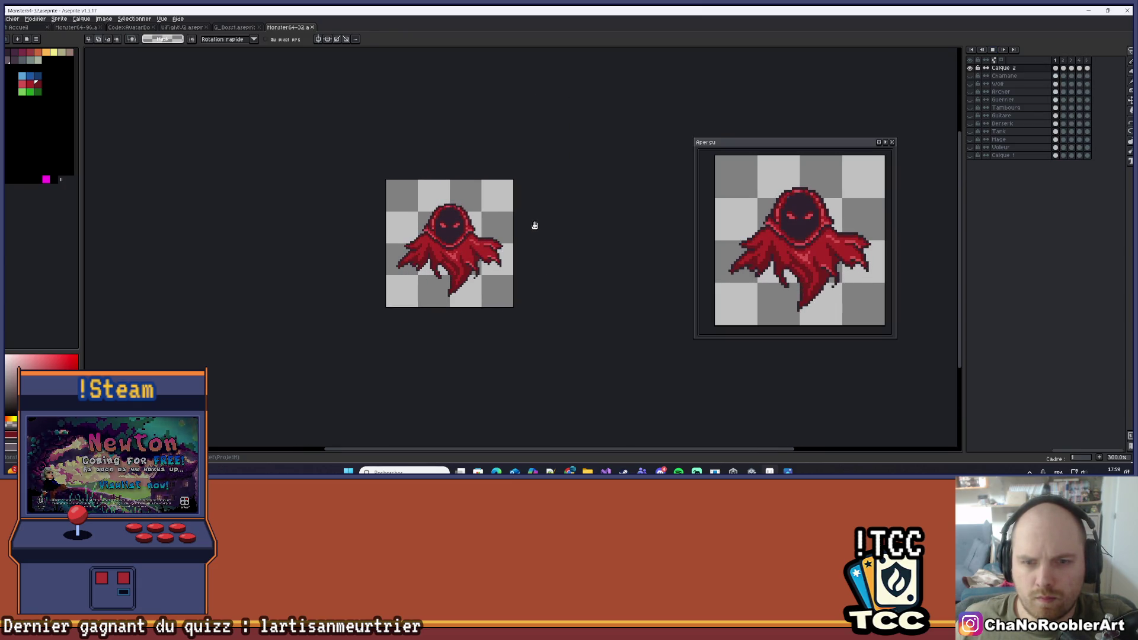
{"action": "left_click_drag", "start_coordinate": [534, 225], "coordinate": [497, 257]}
{"action": "scroll", "coordinate": [501, 258], "scroll_direction": "down", "scroll_amount": 1}
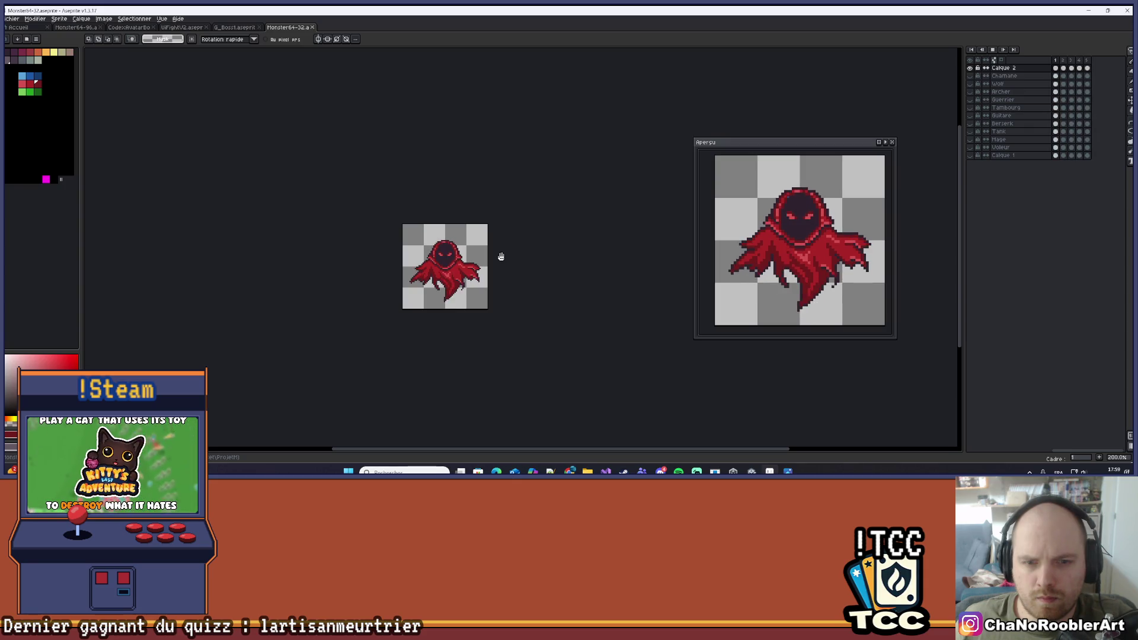
{"action": "scroll", "coordinate": [501, 257], "scroll_direction": "up", "scroll_amount": 6}
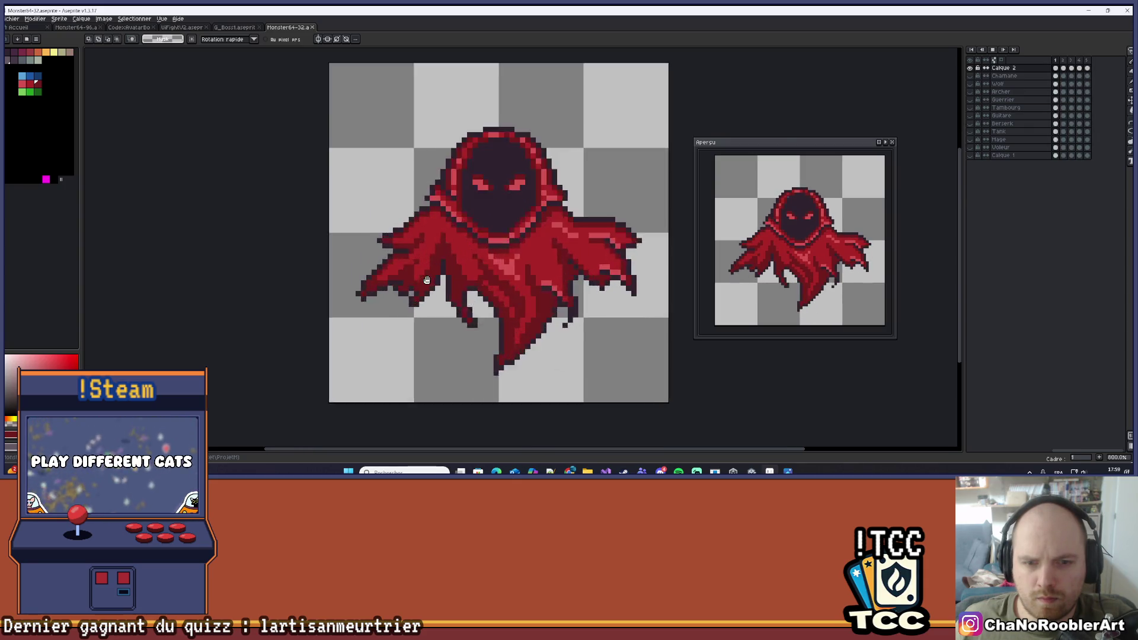
{"action": "scroll", "coordinate": [457, 292], "scroll_direction": "down", "scroll_amount": 1}
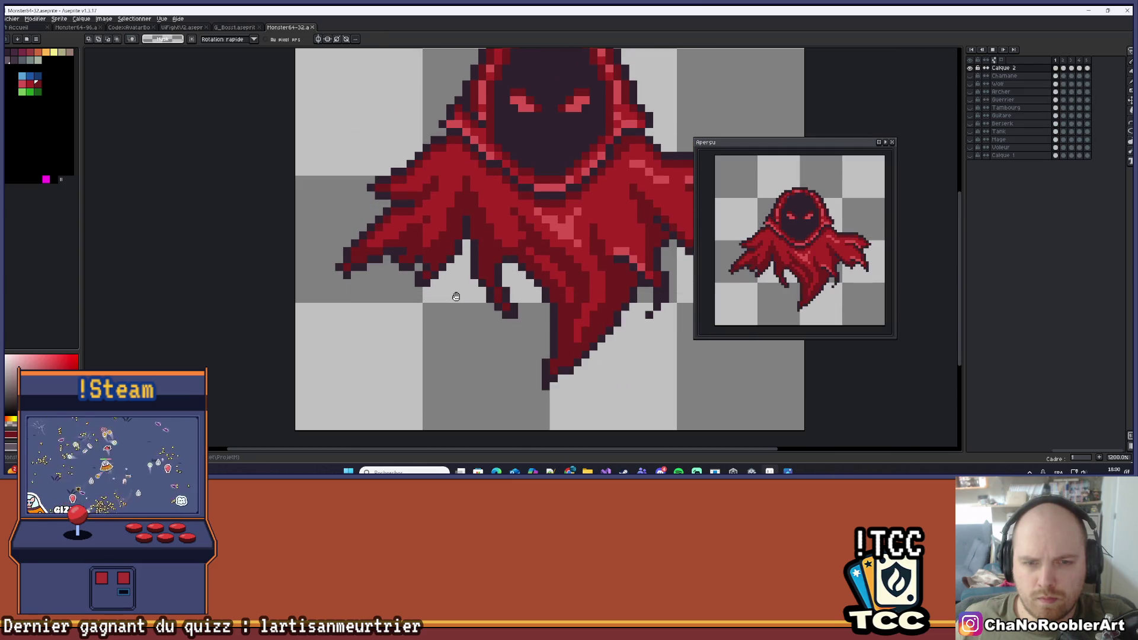
{"action": "scroll", "coordinate": [456, 296], "scroll_direction": "down", "scroll_amount": 3}
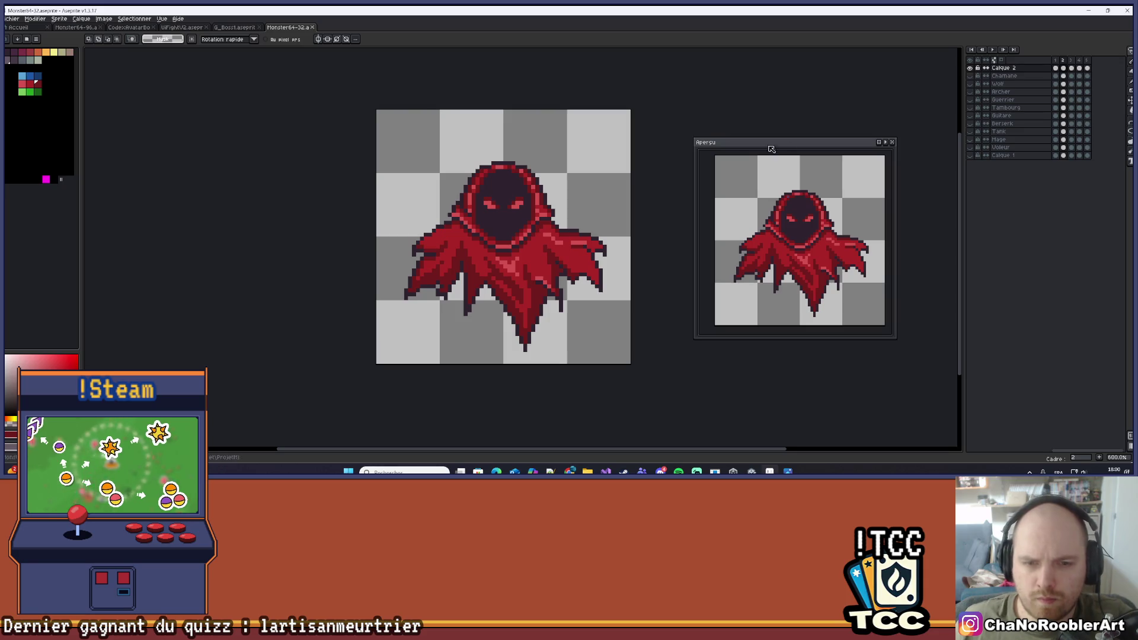
{"action": "scroll", "coordinate": [494, 322], "scroll_direction": "up", "scroll_amount": 4}
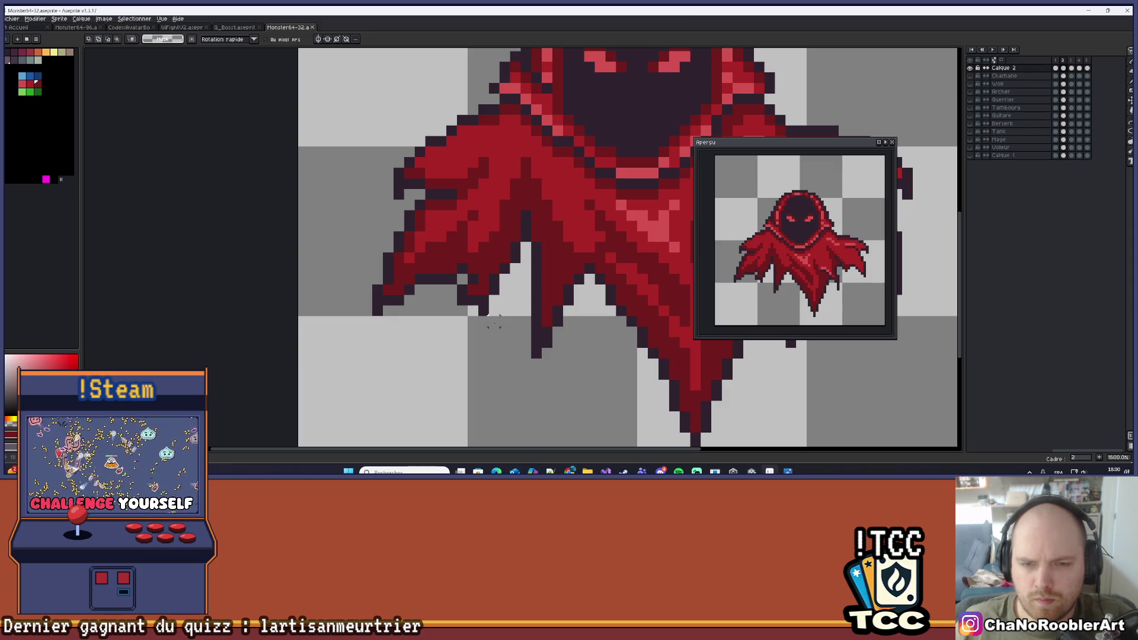
{"action": "scroll", "coordinate": [494, 321], "scroll_direction": "up", "scroll_amount": 3}
{"action": "key", "text": "b"}
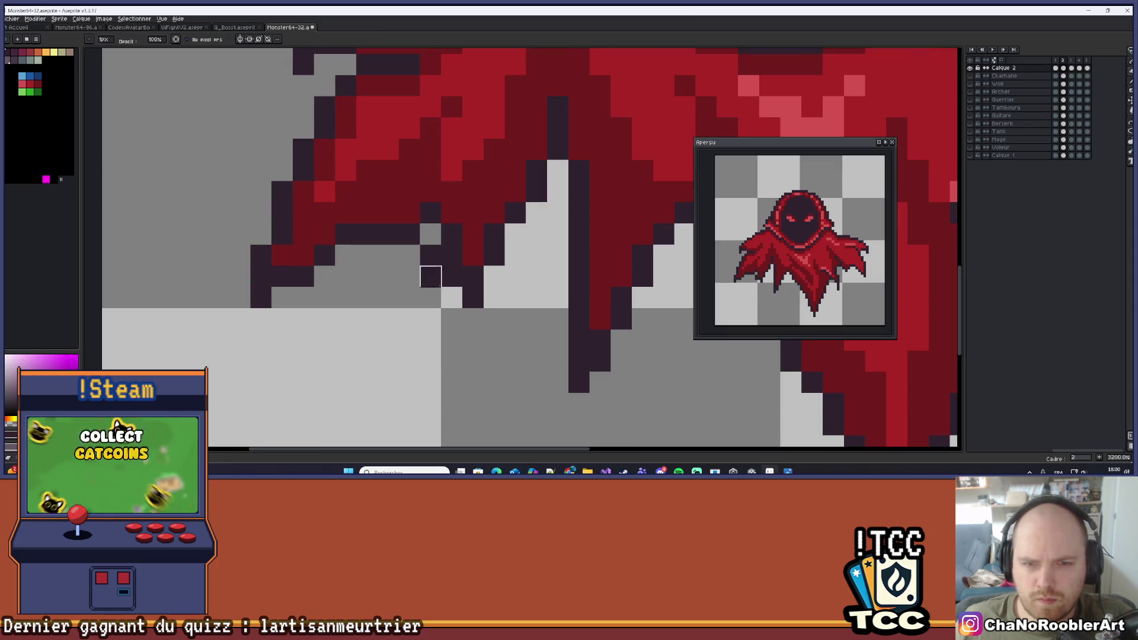
{"action": "scroll", "coordinate": [430, 297], "scroll_direction": "down", "scroll_amount": 5}
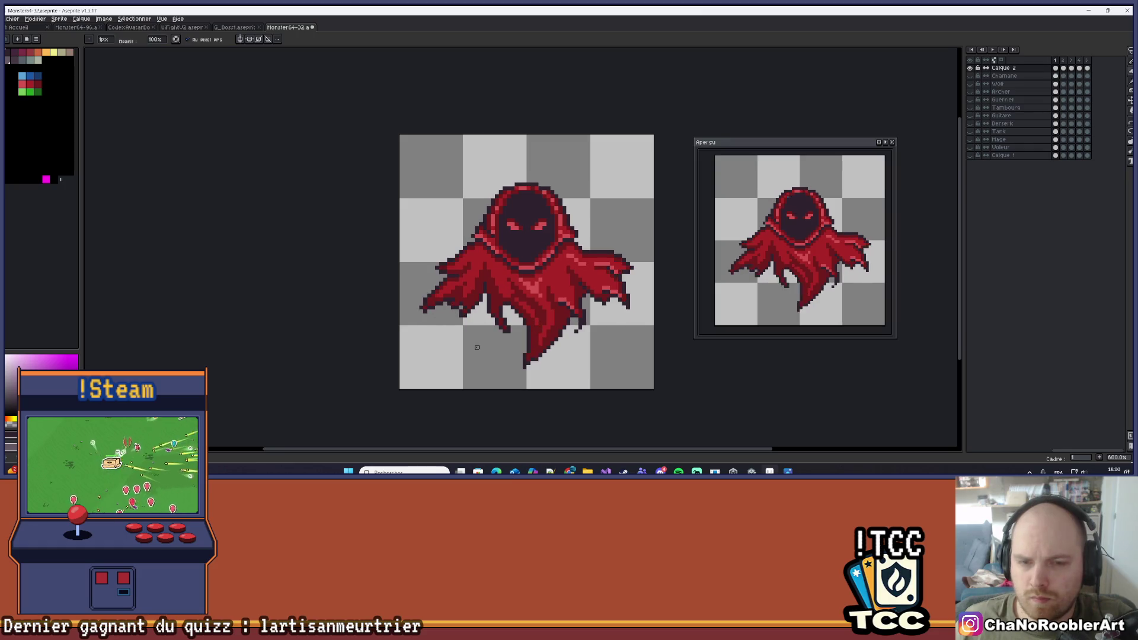
{"action": "scroll", "coordinate": [477, 347], "scroll_direction": "up", "scroll_amount": 1}
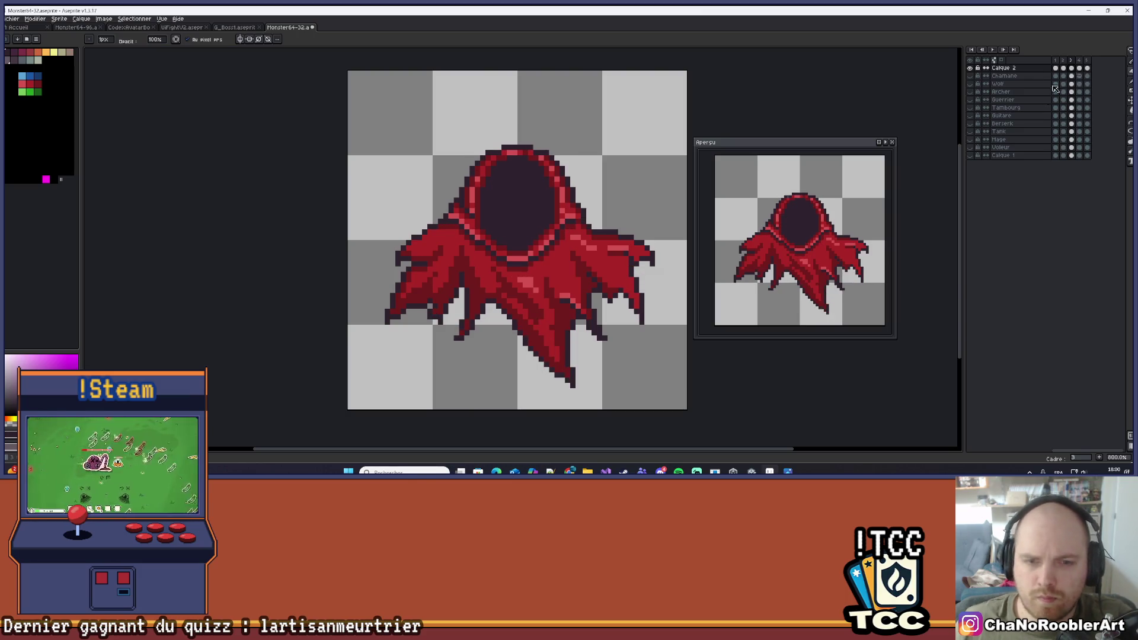
{"action": "scroll", "coordinate": [339, 302], "scroll_direction": "up", "scroll_amount": 5}
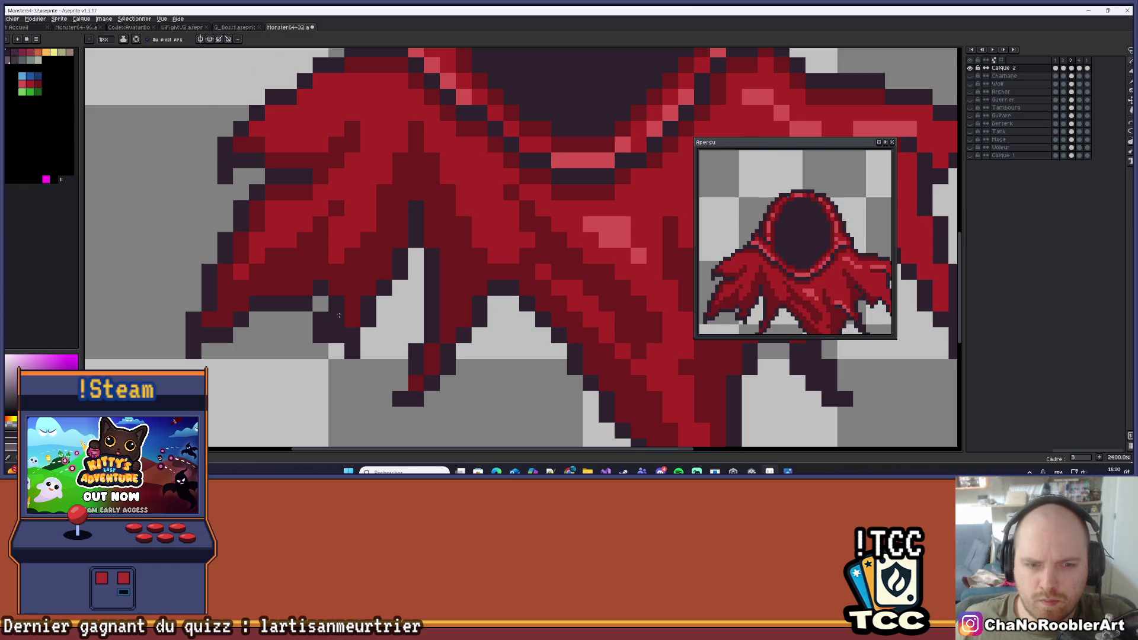
{"action": "scroll", "coordinate": [320, 318], "scroll_direction": "down", "scroll_amount": 4}
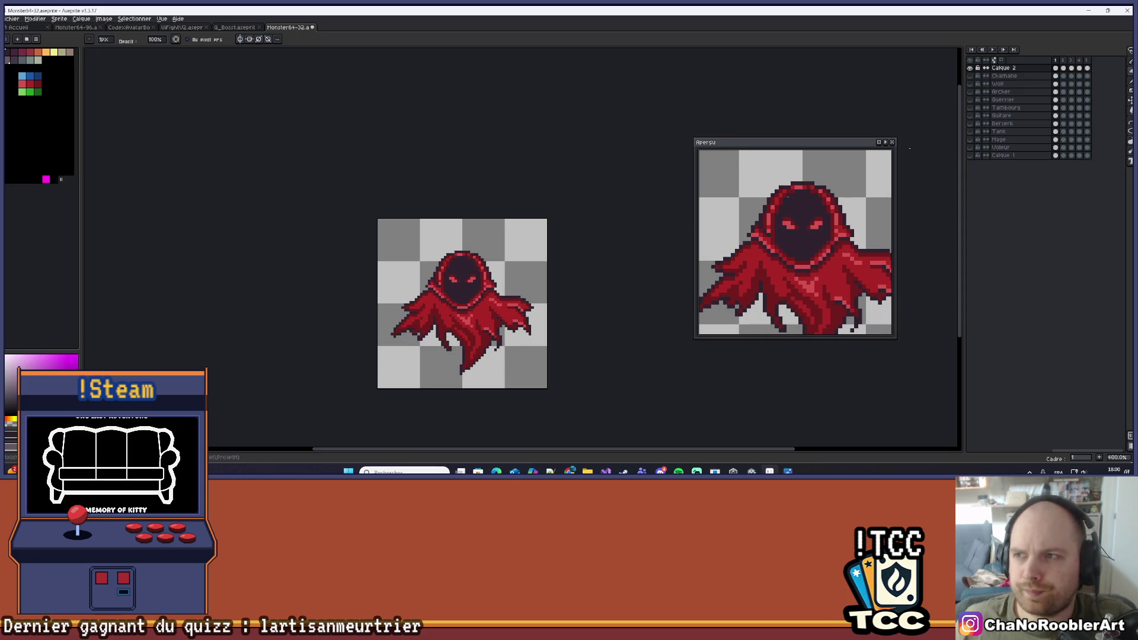
{"action": "left_click_drag", "start_coordinate": [502, 234], "coordinate": [467, 247]}
{"action": "scroll", "coordinate": [468, 246], "scroll_direction": "down", "scroll_amount": 1}
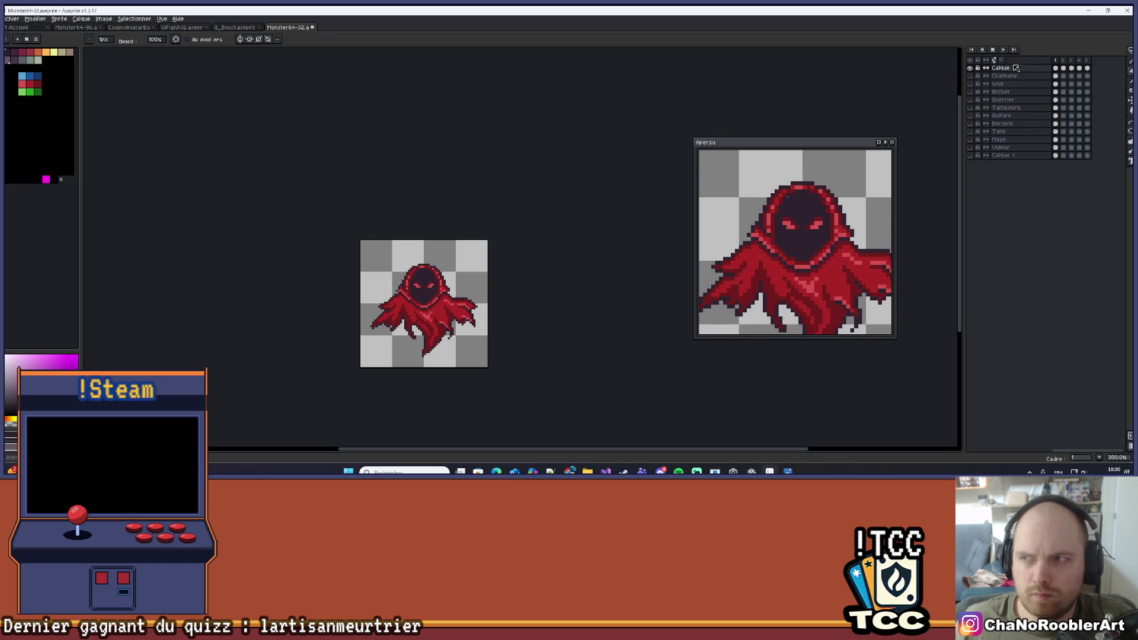
{"action": "scroll", "coordinate": [444, 314], "scroll_direction": "up", "scroll_amount": 6}
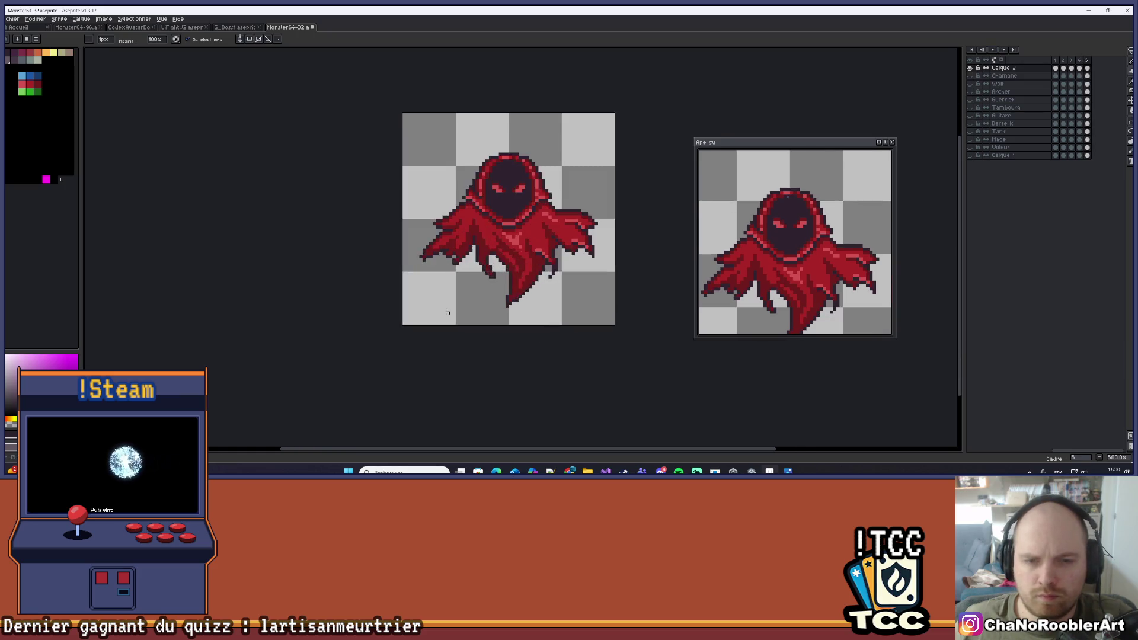
{"action": "scroll", "coordinate": [442, 318], "scroll_direction": "down", "scroll_amount": 2}
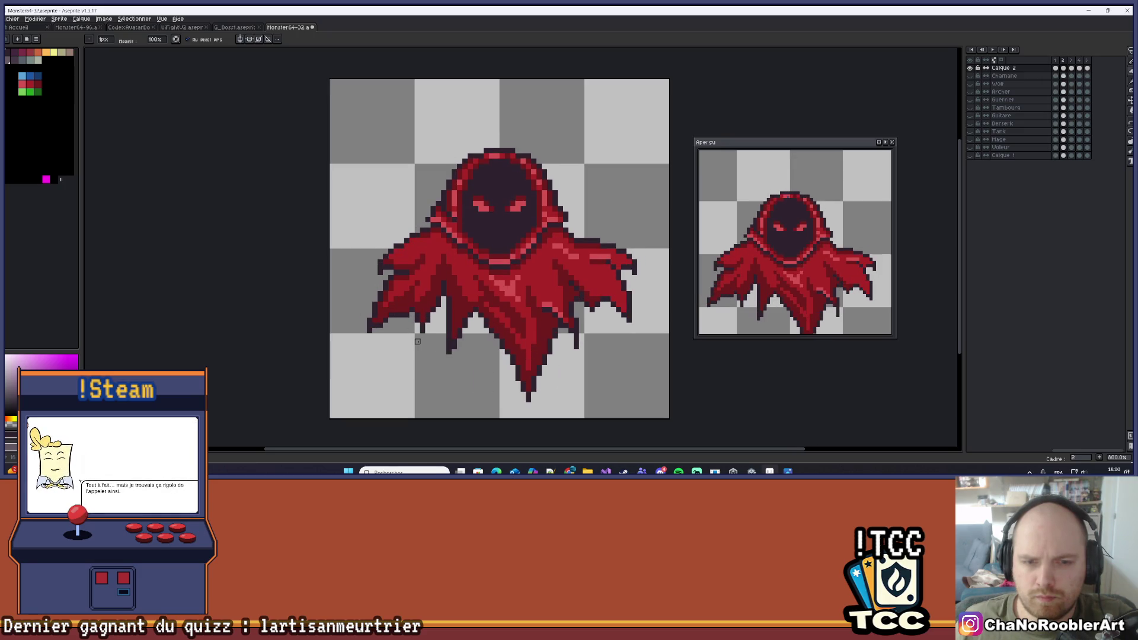
{"action": "scroll", "coordinate": [407, 330], "scroll_direction": "up", "scroll_amount": 5}
{"action": "key", "text": "alt"}
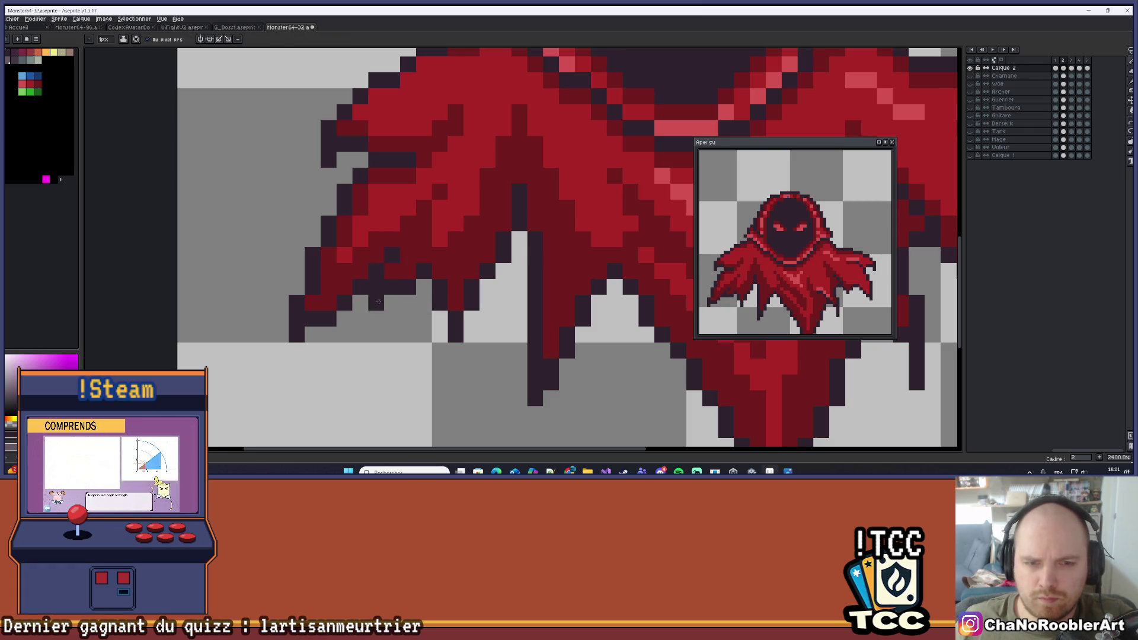
{"action": "scroll", "coordinate": [376, 319], "scroll_direction": "down", "scroll_amount": 6}
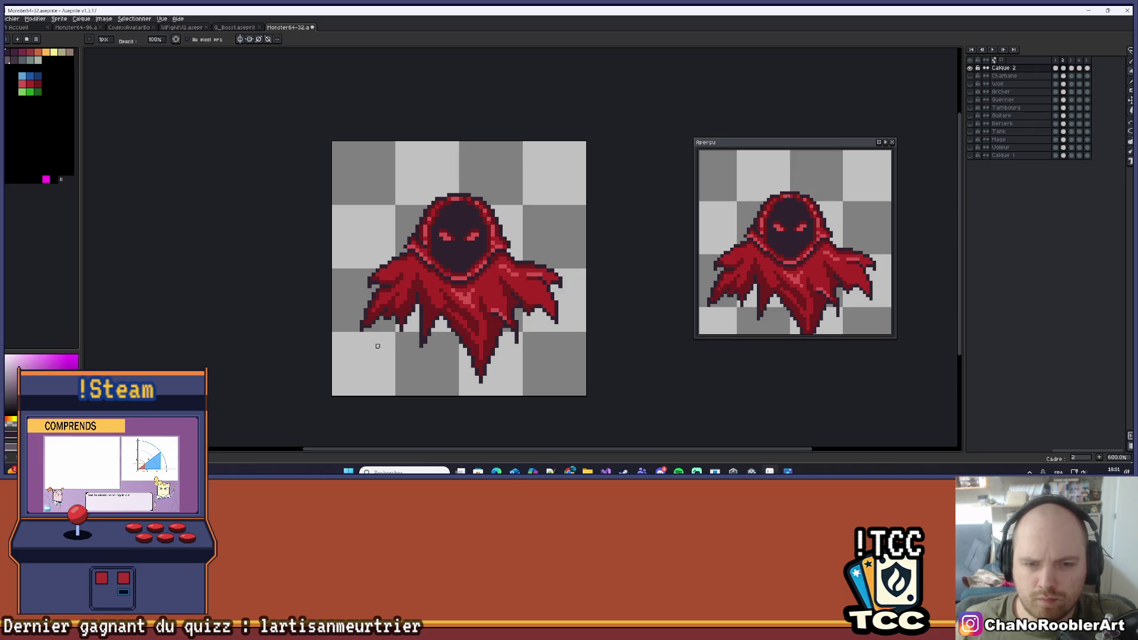
{"action": "scroll", "coordinate": [377, 345], "scroll_direction": "up", "scroll_amount": 6}
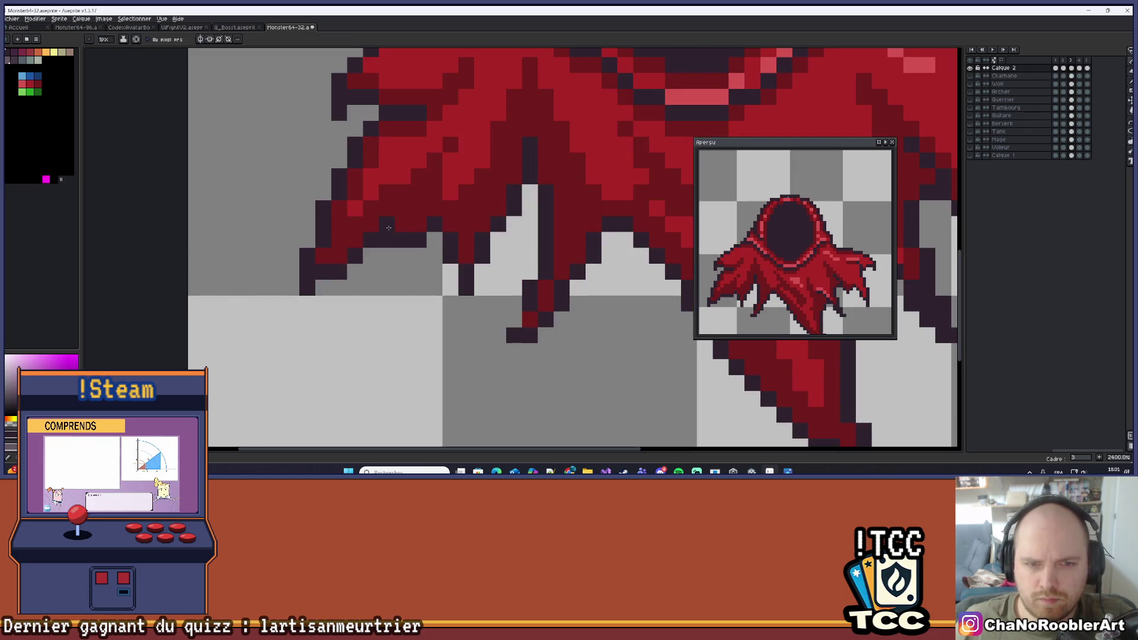
{"action": "scroll", "coordinate": [387, 240], "scroll_direction": "down", "scroll_amount": 6}
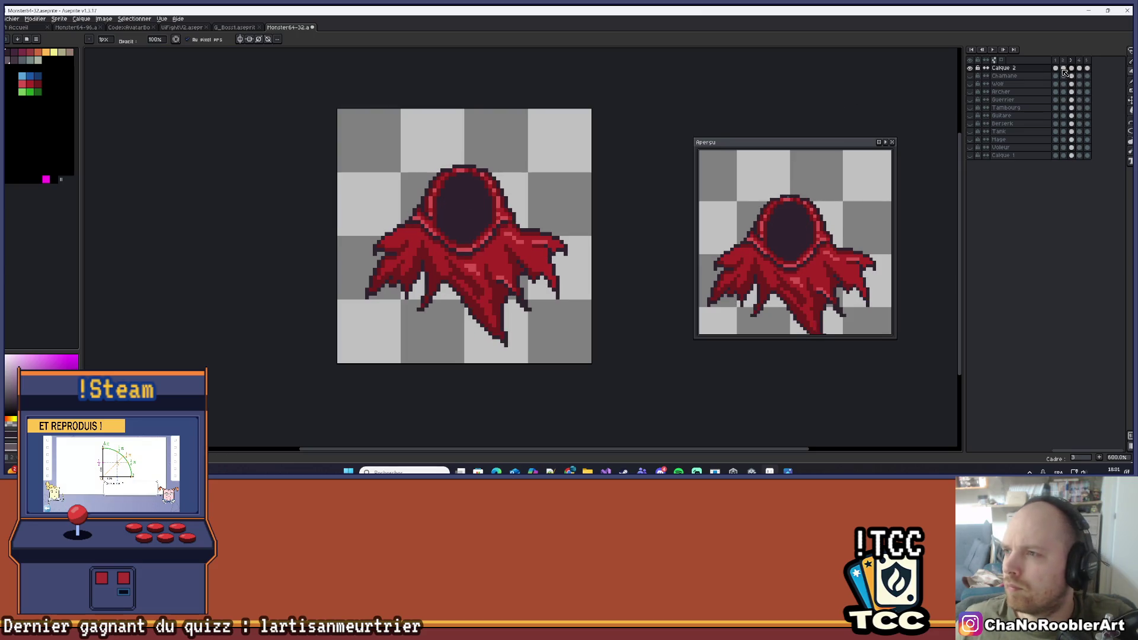
{"action": "scroll", "coordinate": [913, 146], "scroll_direction": "down", "scroll_amount": 2}
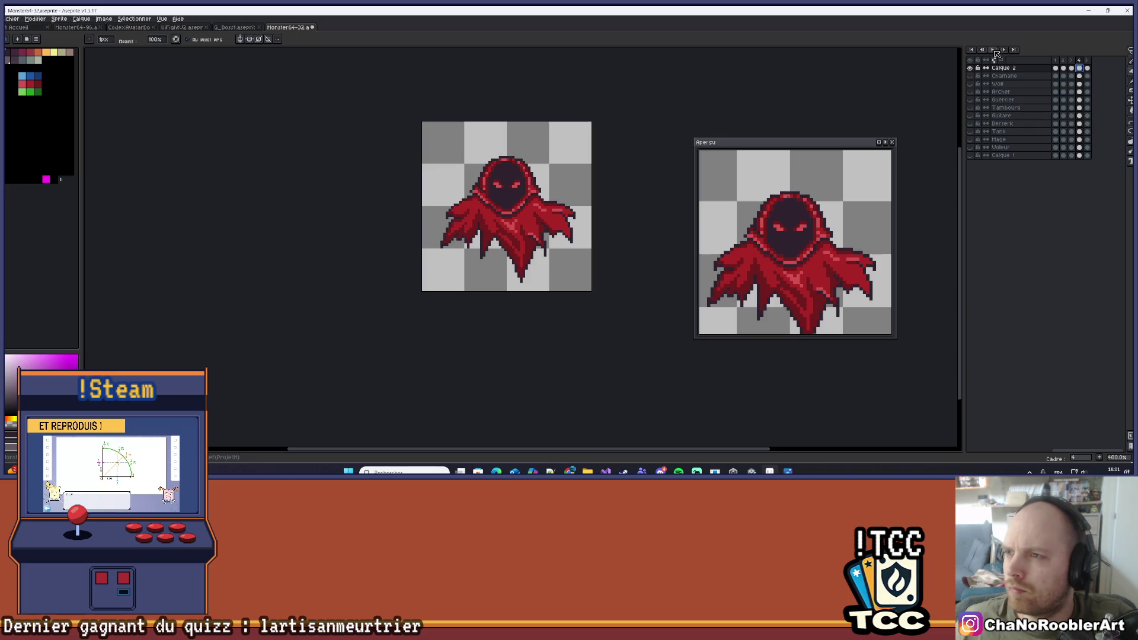
Pan and zoom around the wraith, then stop playback on its eyeless-hood frame 2
{"action": "left_click_drag", "start_coordinate": [622, 160], "coordinate": [521, 219]}
{"action": "scroll", "coordinate": [498, 221], "scroll_direction": "down", "scroll_amount": 1}
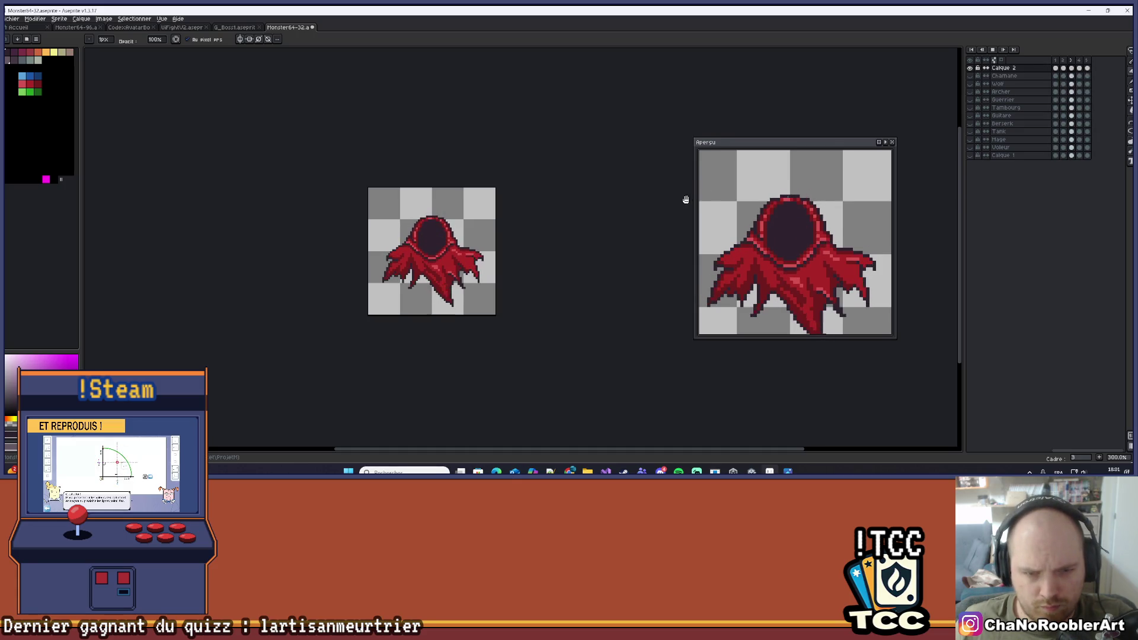
{"action": "left_click_drag", "start_coordinate": [580, 207], "coordinate": [576, 216]}
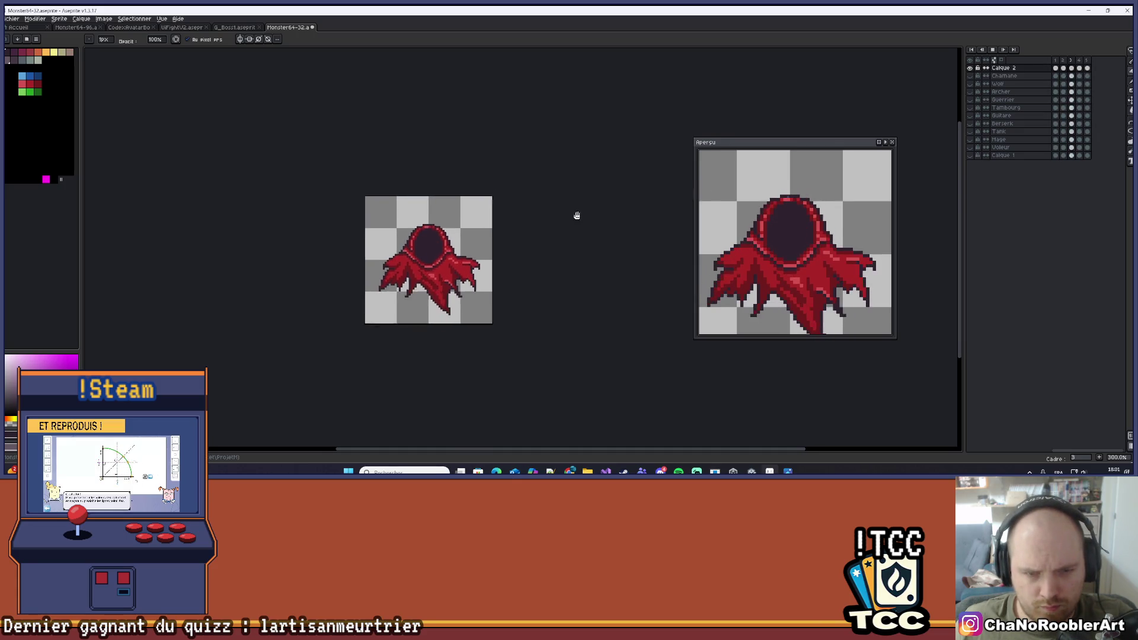
{"action": "scroll", "coordinate": [537, 250], "scroll_direction": "up", "scroll_amount": 1}
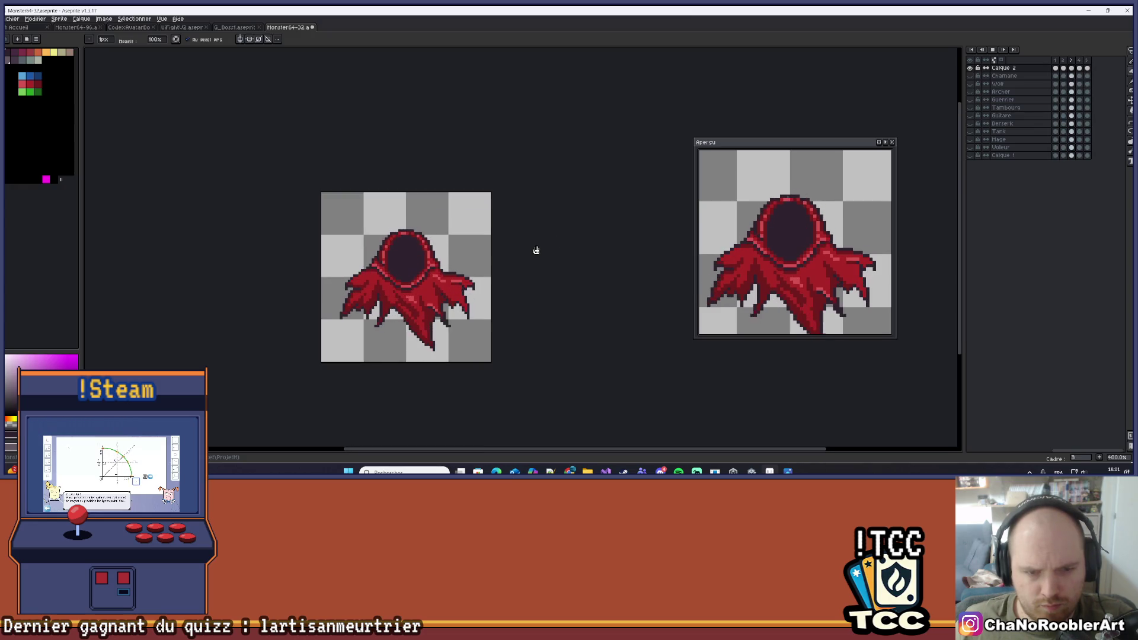
{"action": "scroll", "coordinate": [536, 251], "scroll_direction": "down", "scroll_amount": 1}
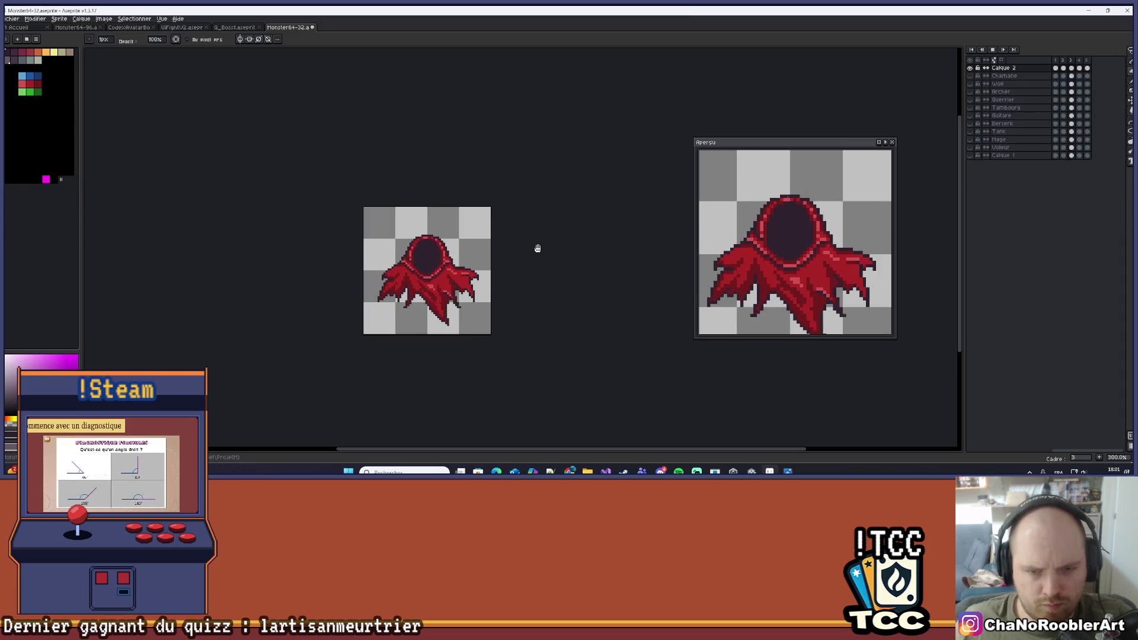
{"action": "scroll", "coordinate": [538, 248], "scroll_direction": "down", "scroll_amount": 1}
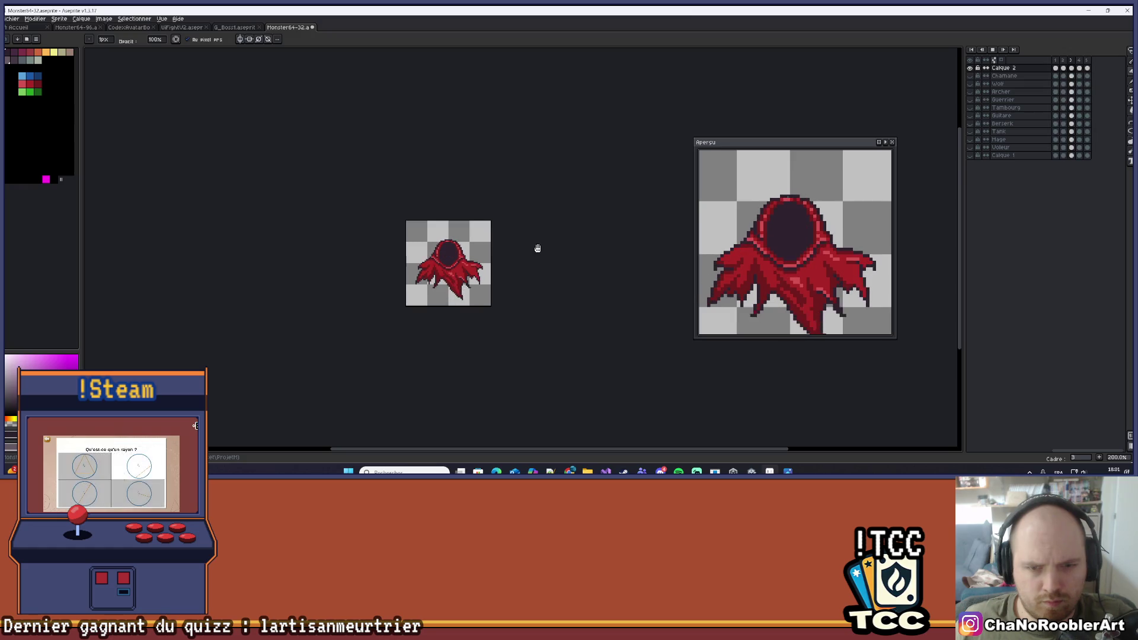
{"action": "scroll", "coordinate": [513, 257], "scroll_direction": "up", "scroll_amount": 4}
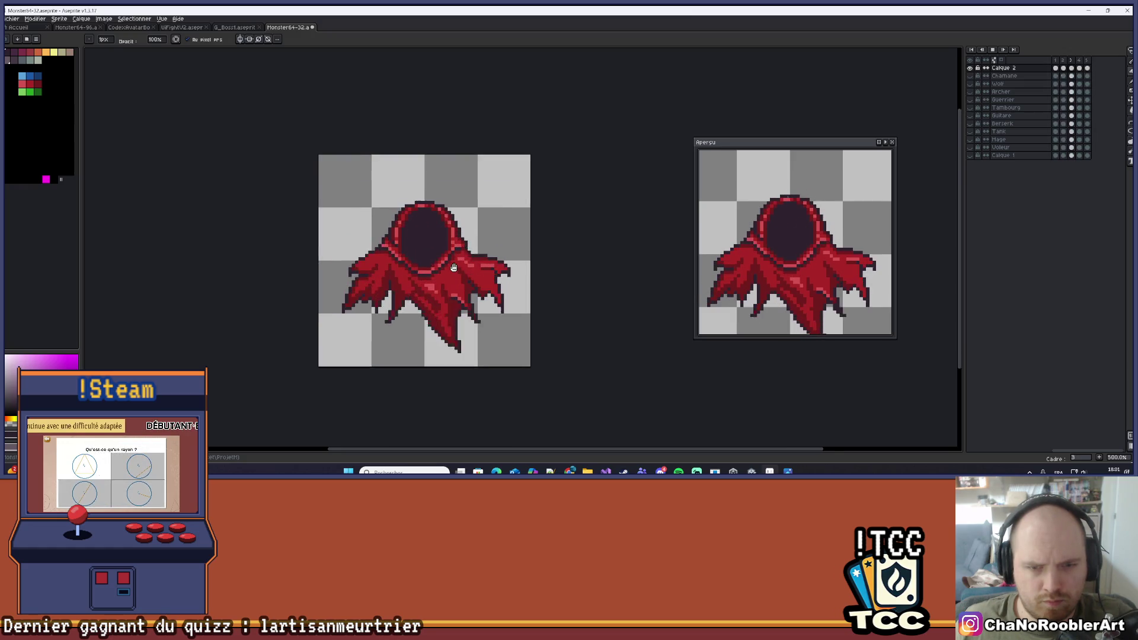
{"action": "left_click", "coordinate": [993, 51]}
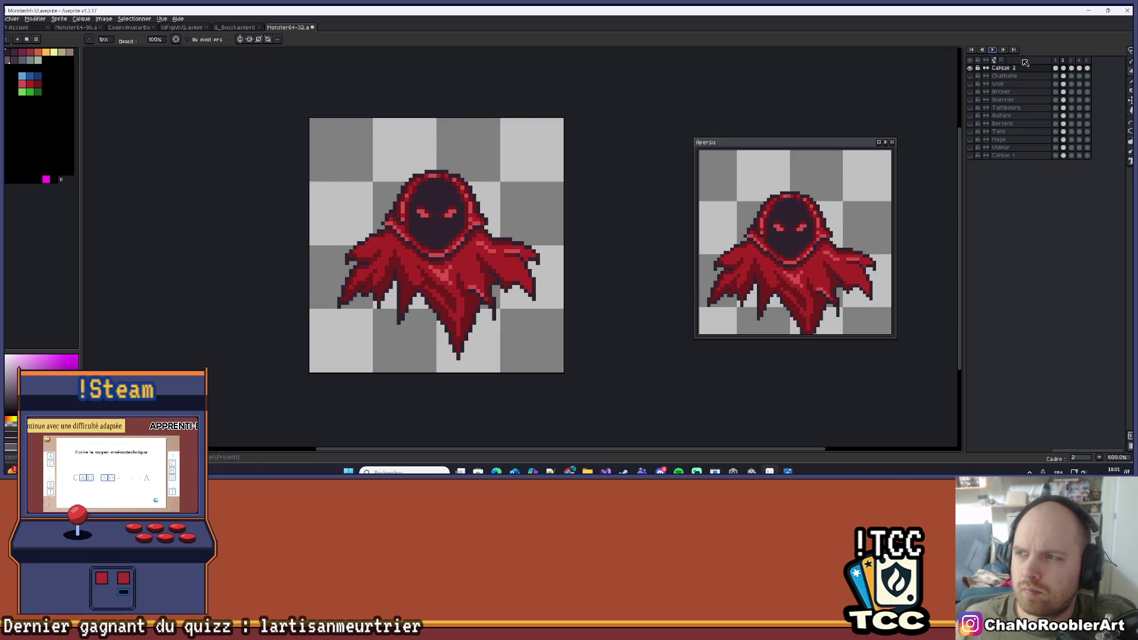
On frame 3, add a dark pixel below the cape's left edge, undoing stray pixels
{"action": "left_click", "coordinate": [1065, 61]}
{"action": "left_click", "coordinate": [1071, 62]}
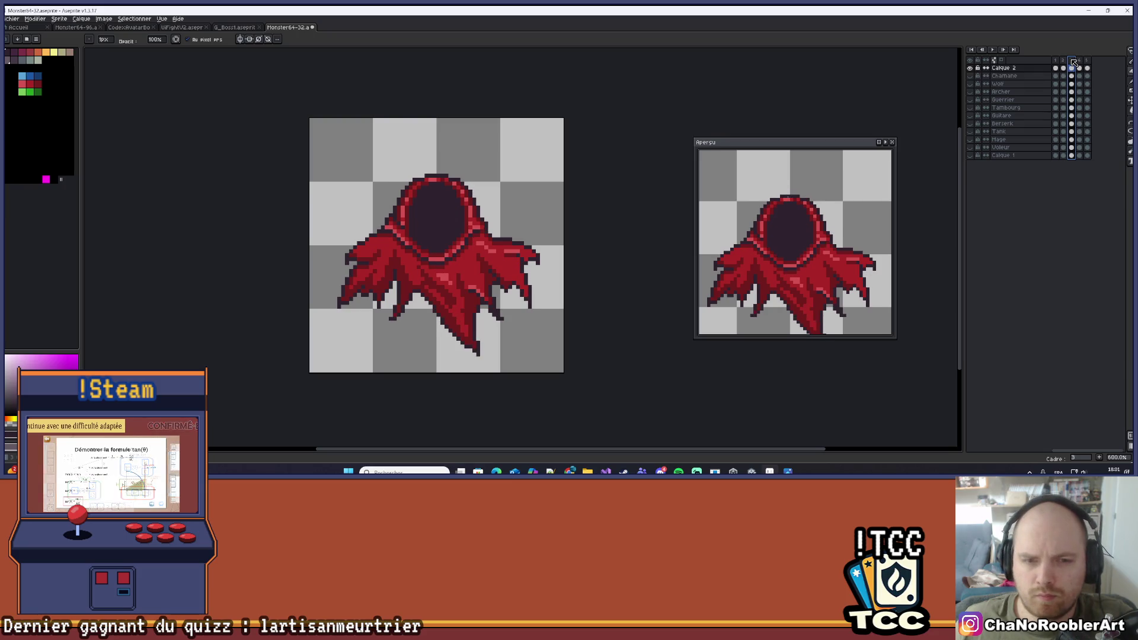
{"action": "scroll", "coordinate": [367, 308], "scroll_direction": "up", "scroll_amount": 4}
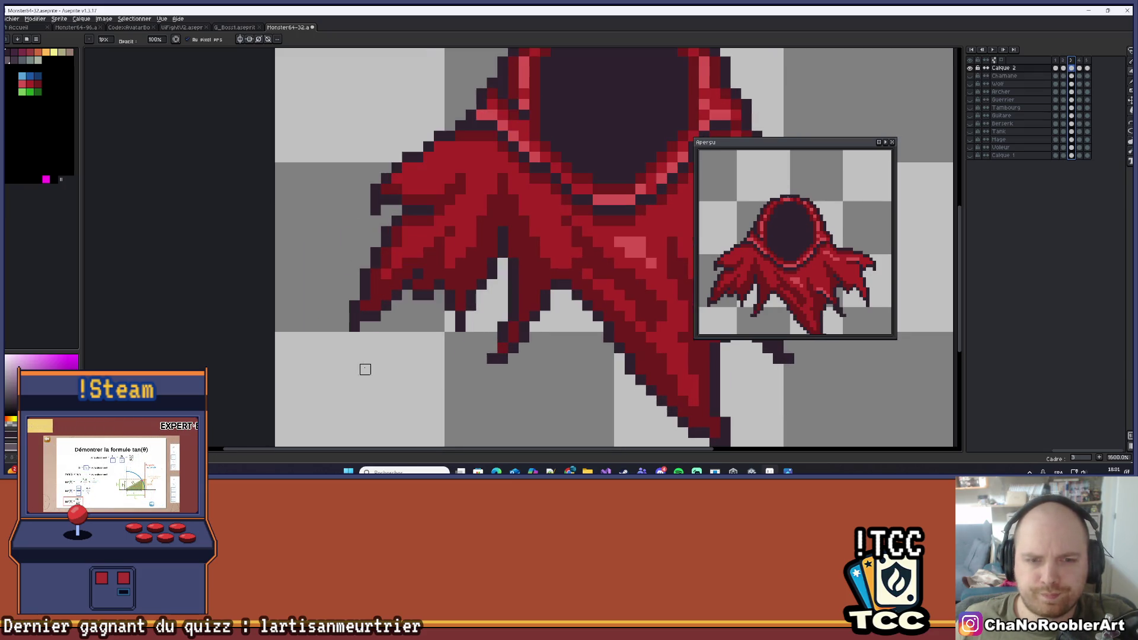
{"action": "key", "text": "i"}
{"action": "scroll", "coordinate": [381, 313], "scroll_direction": "up", "scroll_amount": 3}
{"action": "key", "text": "b"}
{"action": "left_click", "coordinate": [383, 347]}
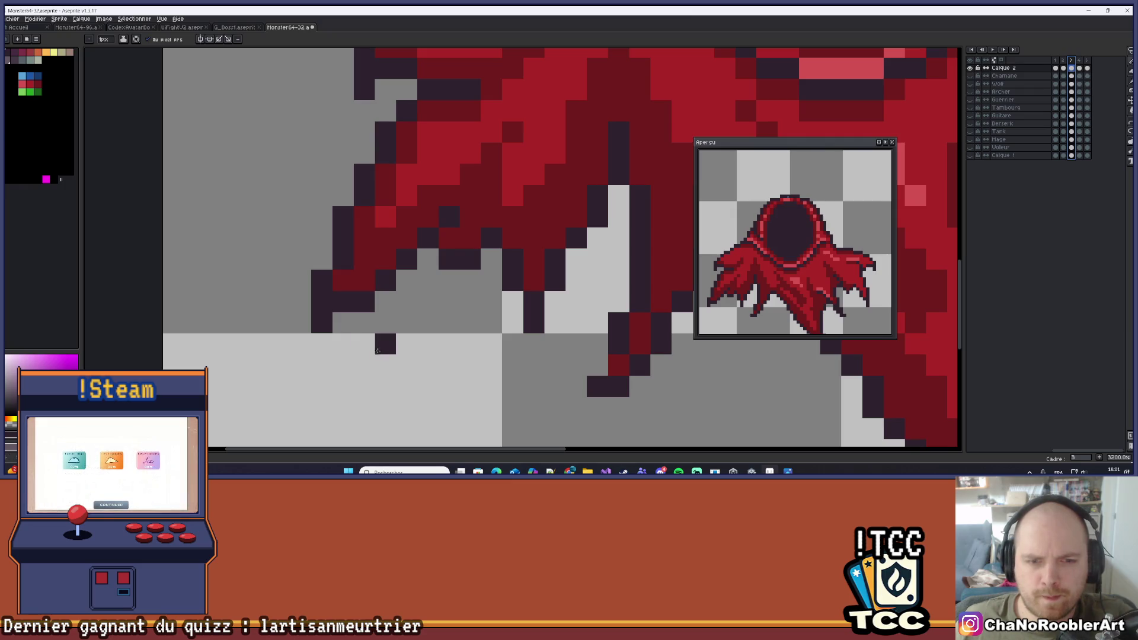
{"action": "key", "text": "ctrl+z"}
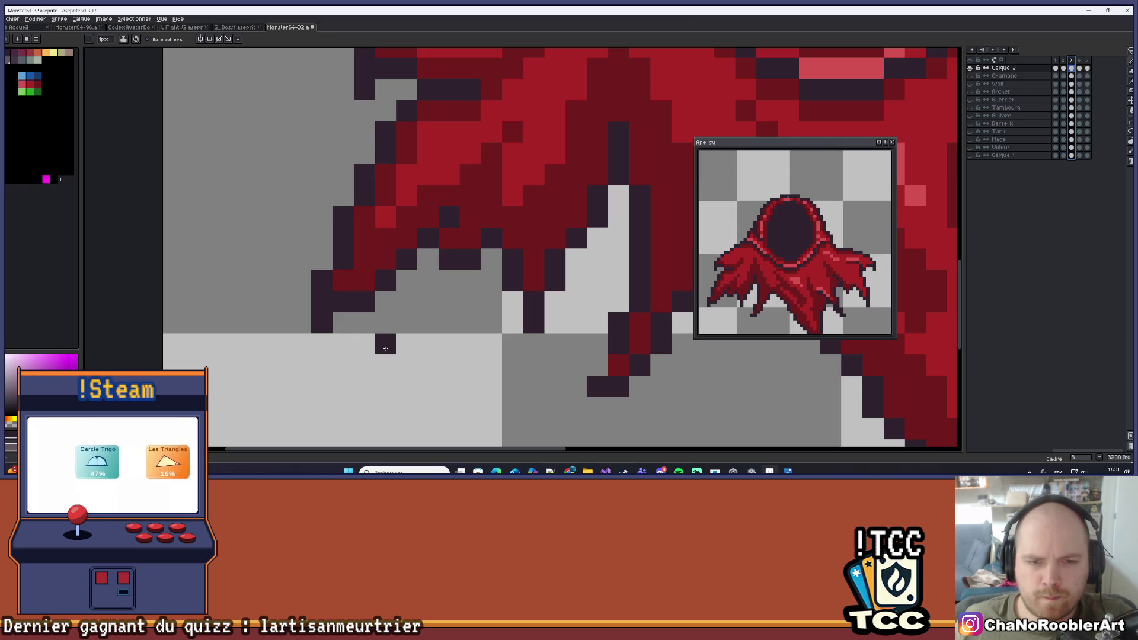
{"action": "left_click", "coordinate": [345, 343]}
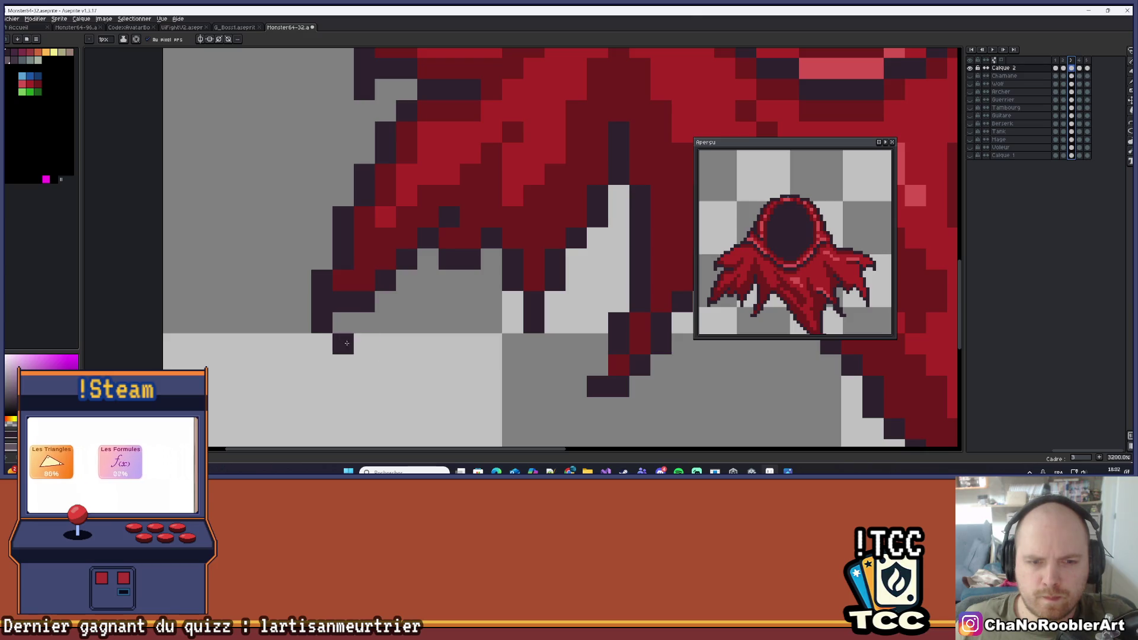
{"action": "scroll", "coordinate": [370, 362], "scroll_direction": "left", "scroll_amount": 2}
{"action": "left_click", "coordinate": [423, 364]}
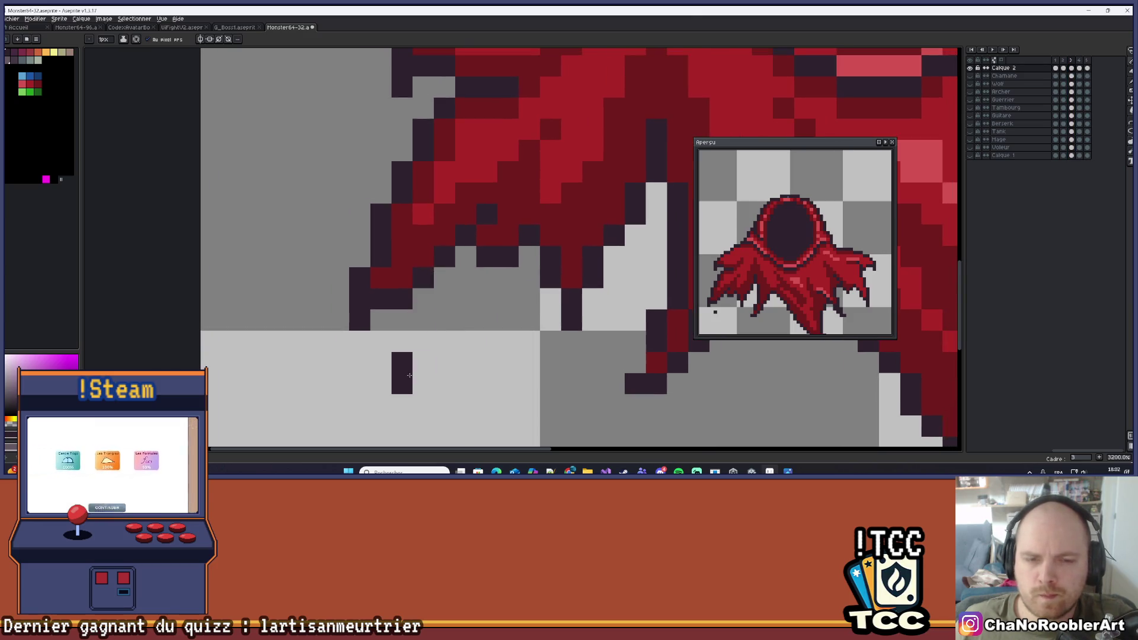
{"action": "key", "text": "ctrl+z"}
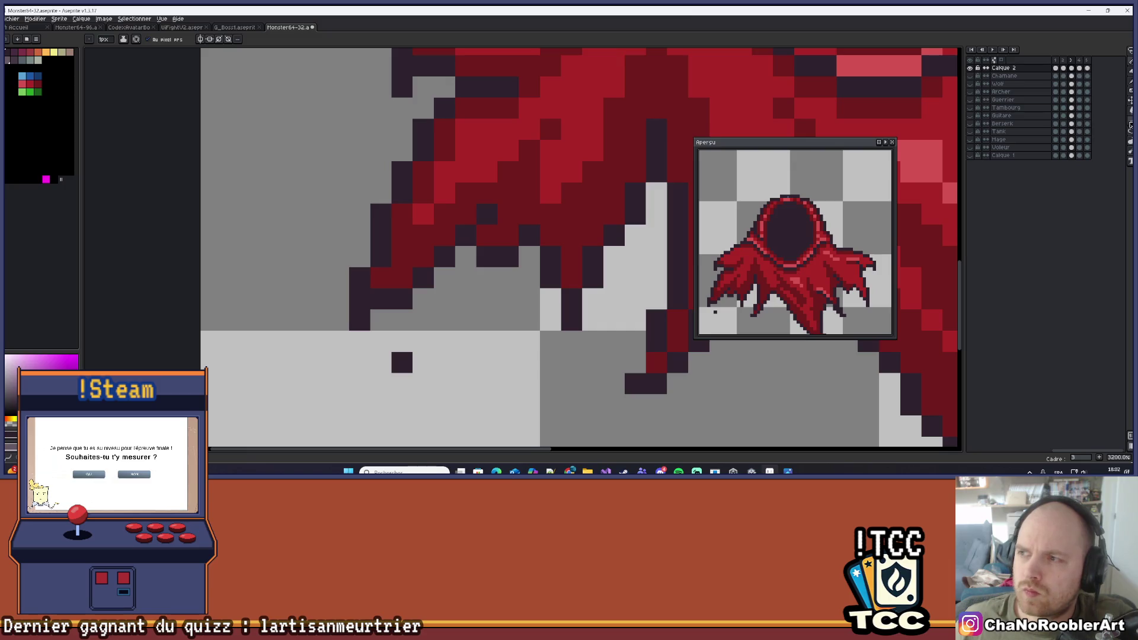
Darken the cloak's lower-left edge, repaint the hem in sampled red, and add dark outline pixels
{"action": "scroll", "coordinate": [385, 333], "scroll_direction": "down", "scroll_amount": 3}
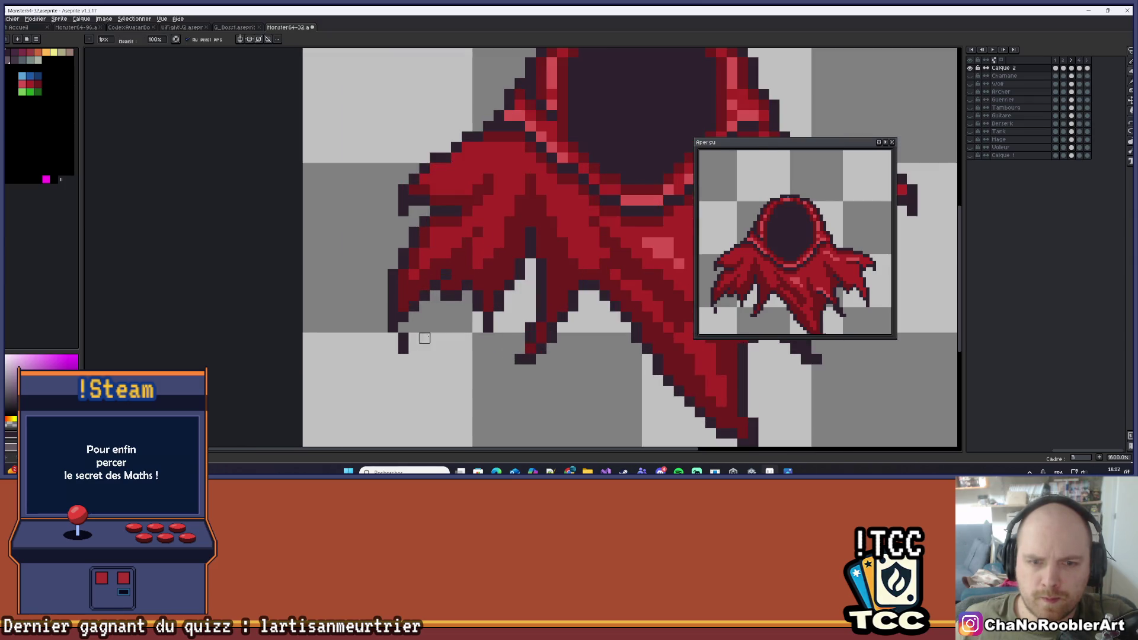
{"action": "scroll", "coordinate": [419, 330], "scroll_direction": "up", "scroll_amount": 1}
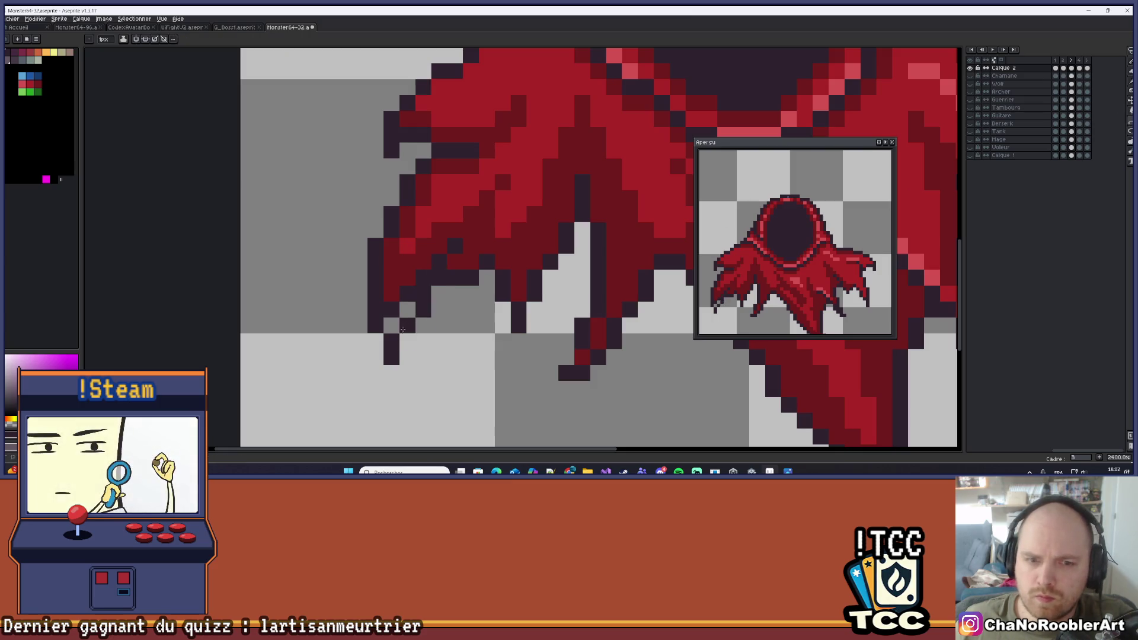
{"action": "left_click", "coordinate": [407, 325]}
{"action": "left_click", "coordinate": [415, 309], "text": "alt"}
{"action": "left_click_drag", "start_coordinate": [393, 325], "coordinate": [431, 262]}
{"action": "left_click", "coordinate": [431, 261], "text": "alt"}
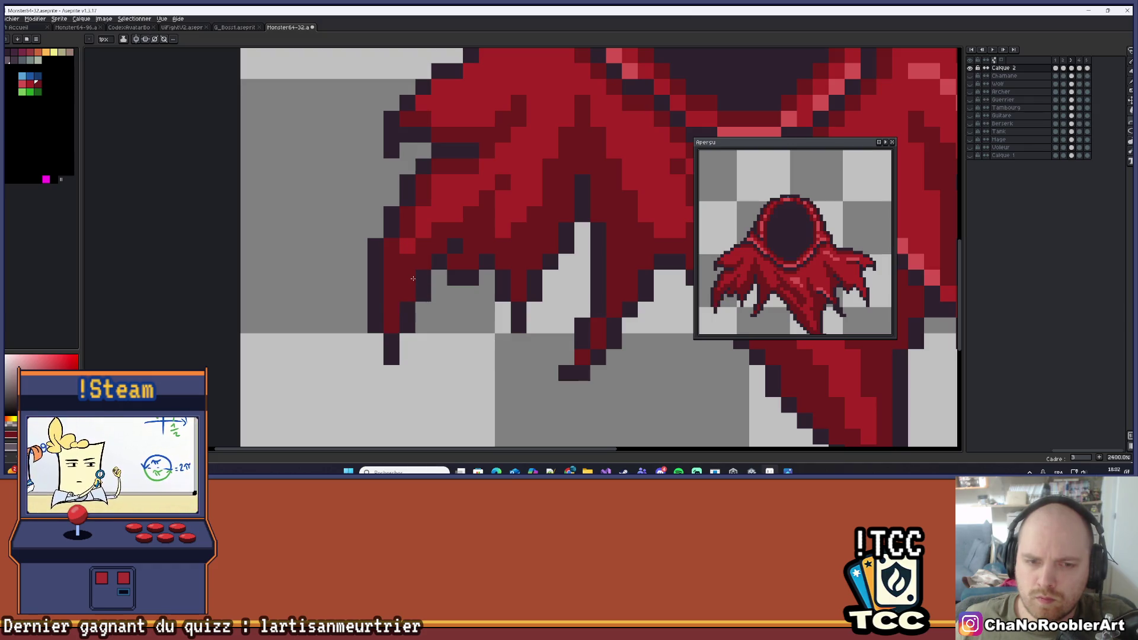
{"action": "left_click", "coordinate": [392, 324]}
Try dark pixels around the red strand's tip, then undo those edits
{"action": "scroll", "coordinate": [392, 325], "scroll_direction": "down", "scroll_amount": 5}
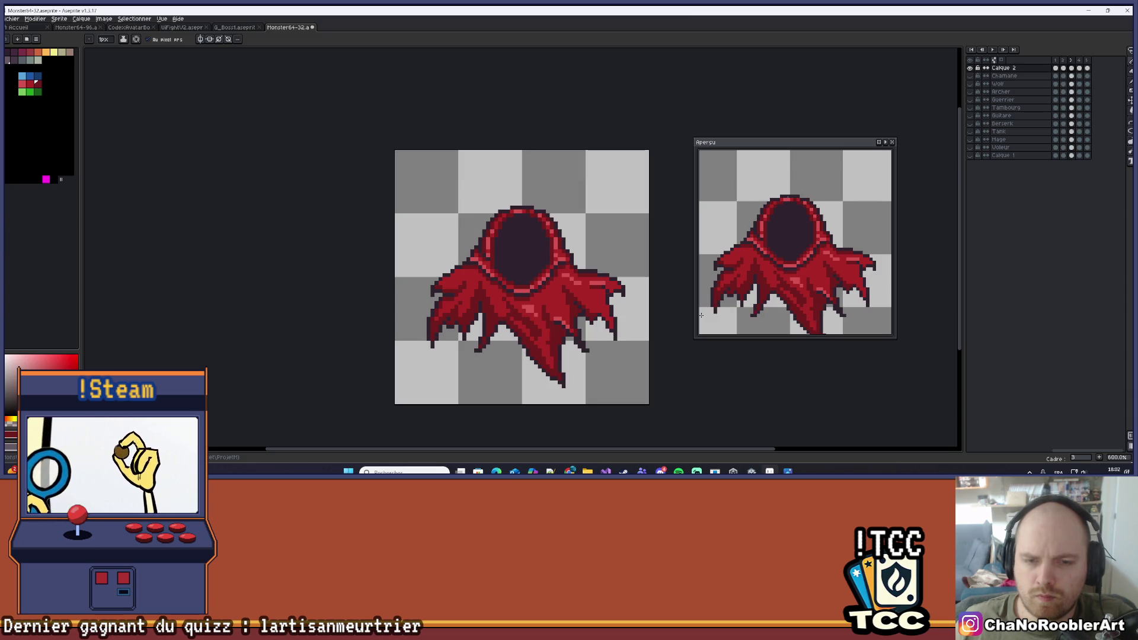
{"action": "scroll", "coordinate": [571, 351], "scroll_direction": "up", "scroll_amount": 6}
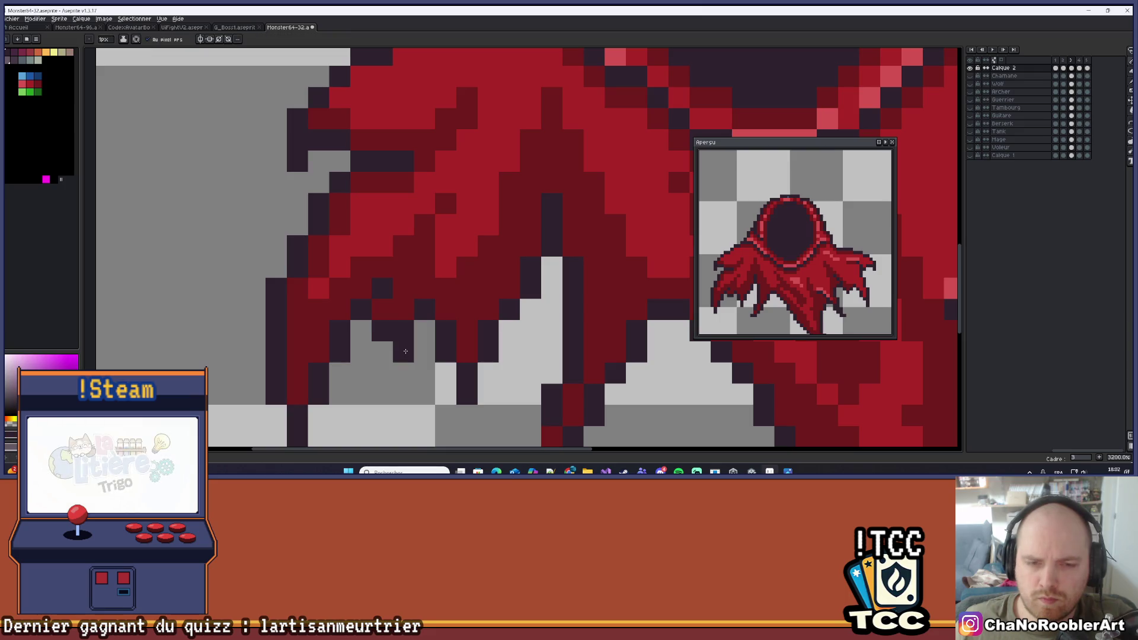
{"action": "scroll", "coordinate": [410, 352], "scroll_direction": "down", "scroll_amount": 5}
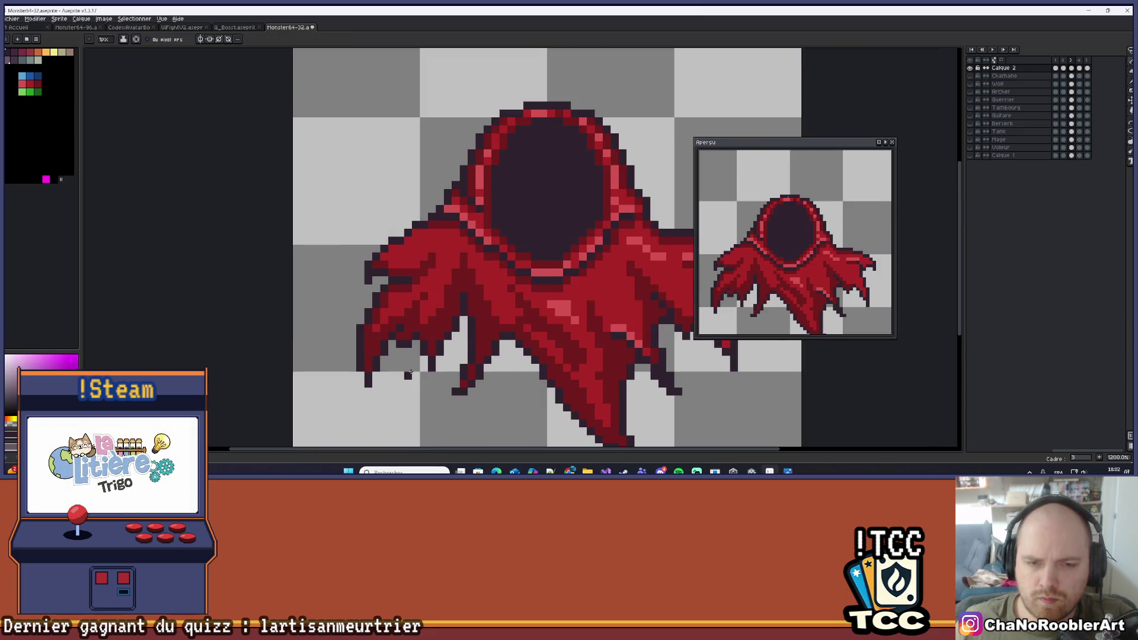
{"action": "scroll", "coordinate": [374, 289], "scroll_direction": "up", "scroll_amount": 4}
{"action": "scroll", "coordinate": [389, 302], "scroll_direction": "down", "scroll_amount": 4}
{"action": "scroll", "coordinate": [451, 327], "scroll_direction": "up", "scroll_amount": 4}
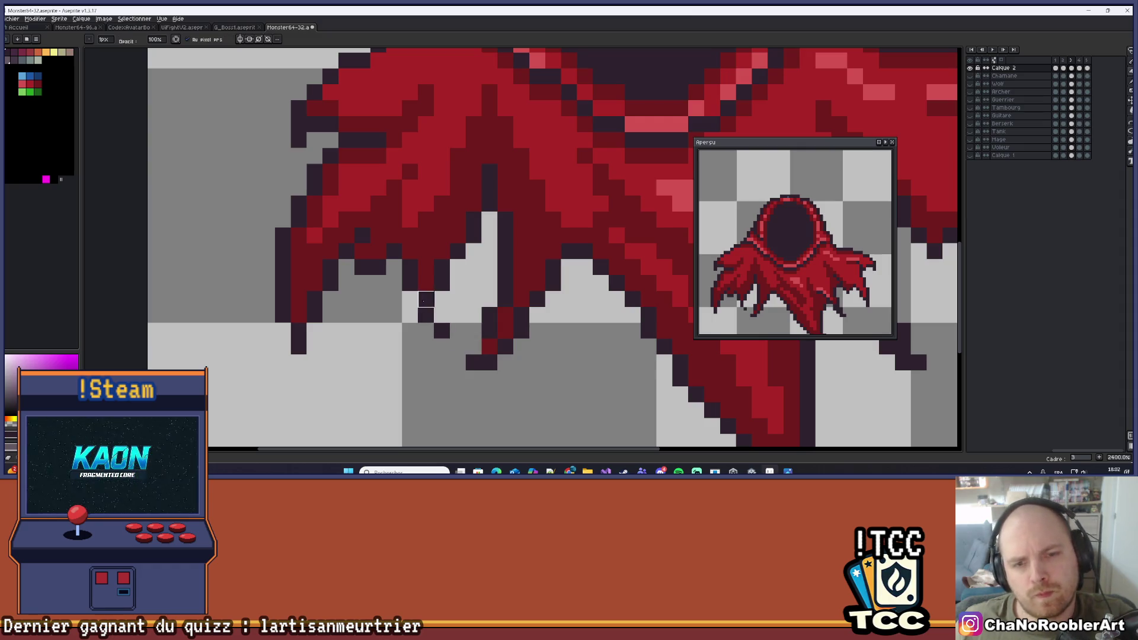
{"action": "scroll", "coordinate": [448, 325], "scroll_direction": "up", "scroll_amount": 3}
{"action": "key", "text": "i"}
{"action": "key", "text": "b"}
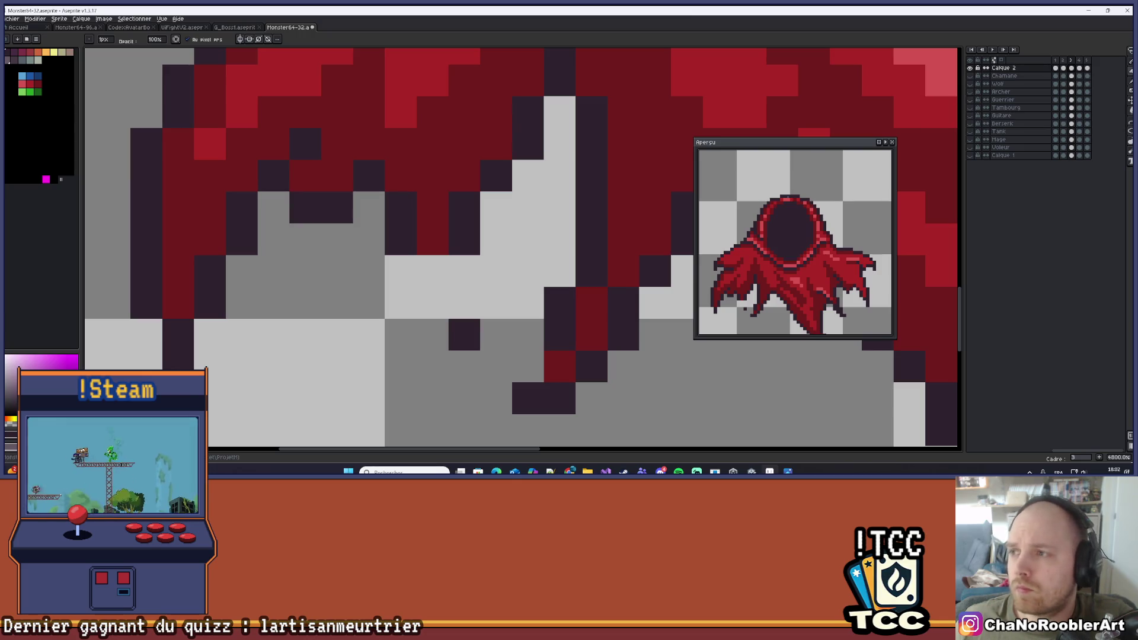
{"action": "left_click", "coordinate": [432, 287]}
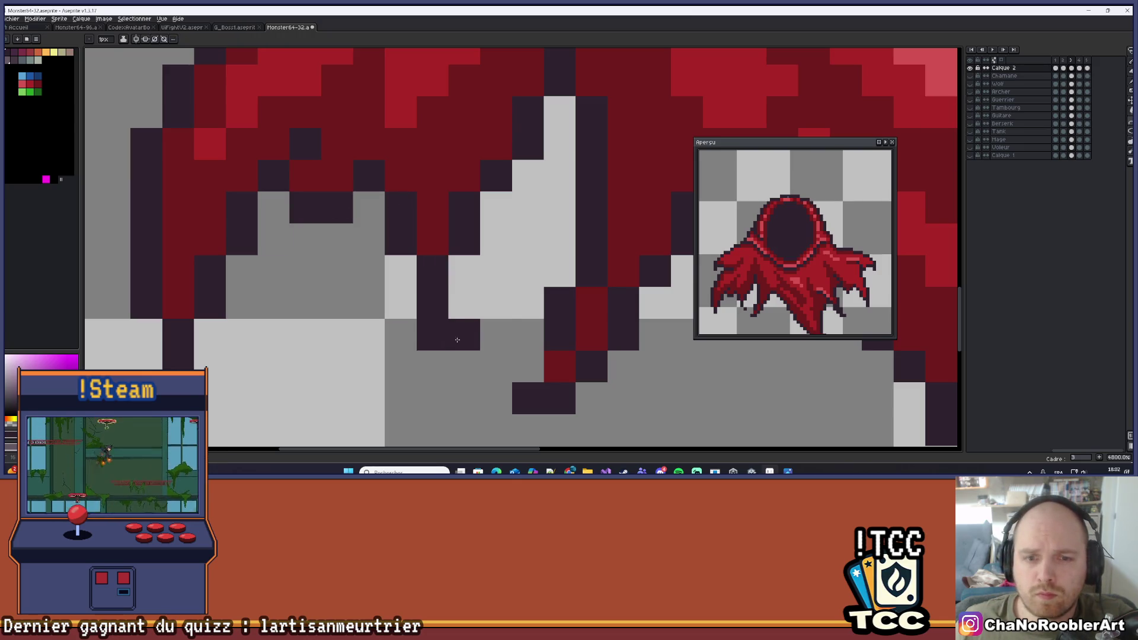
{"action": "left_click", "coordinate": [433, 270]}
{"action": "right_click", "coordinate": [411, 285]}
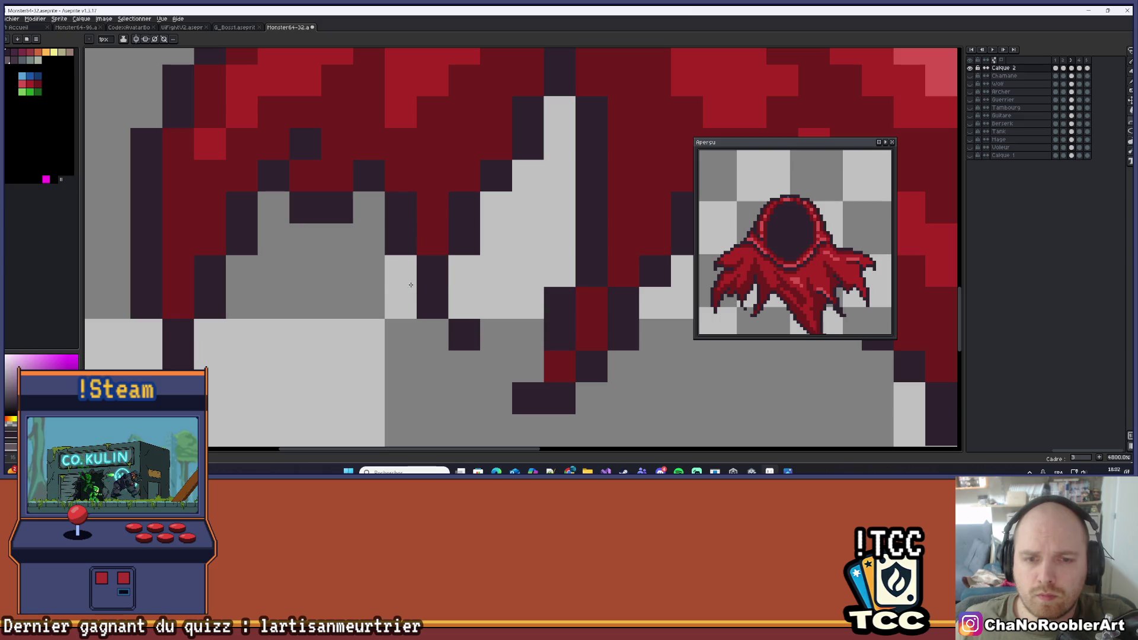
{"action": "key", "text": "ctrl+z"}
{"action": "key", "text": "ctrl+z"}
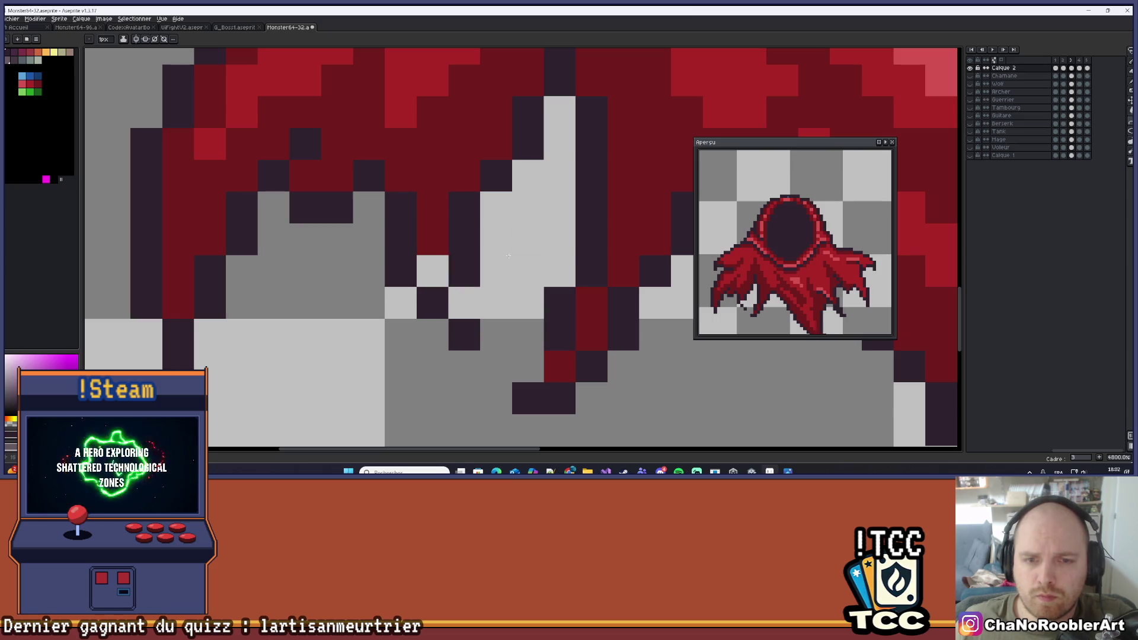
Compare with the eyes frame, then paint dark pixels on the hem tips
{"action": "scroll", "coordinate": [506, 186], "scroll_direction": "down", "scroll_amount": 3}
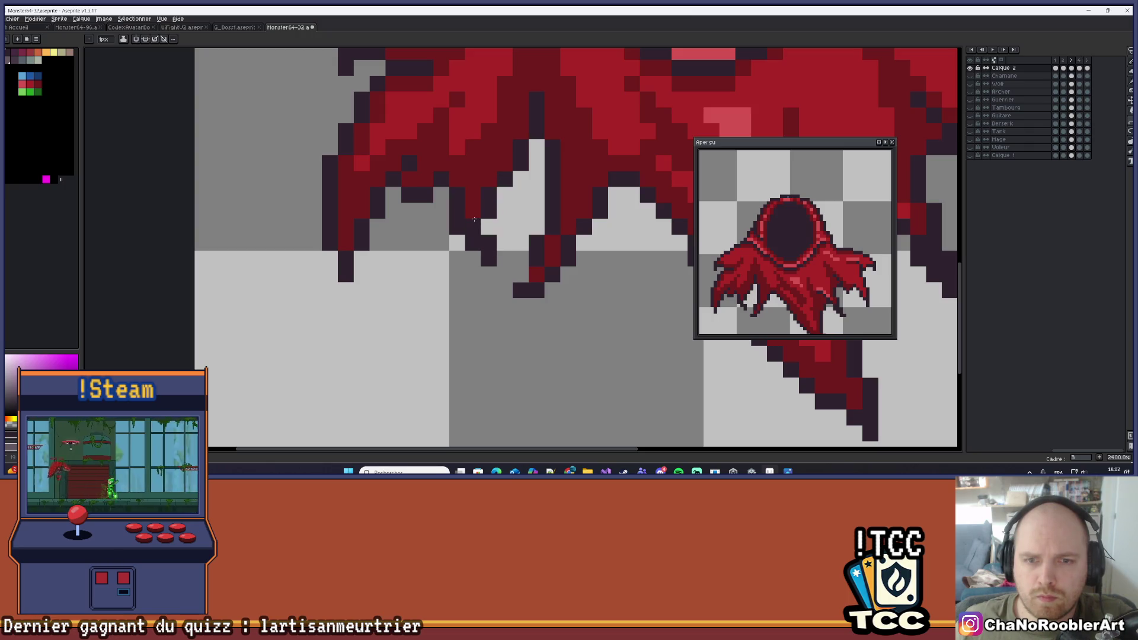
{"action": "scroll", "coordinate": [490, 198], "scroll_direction": "down", "scroll_amount": 4}
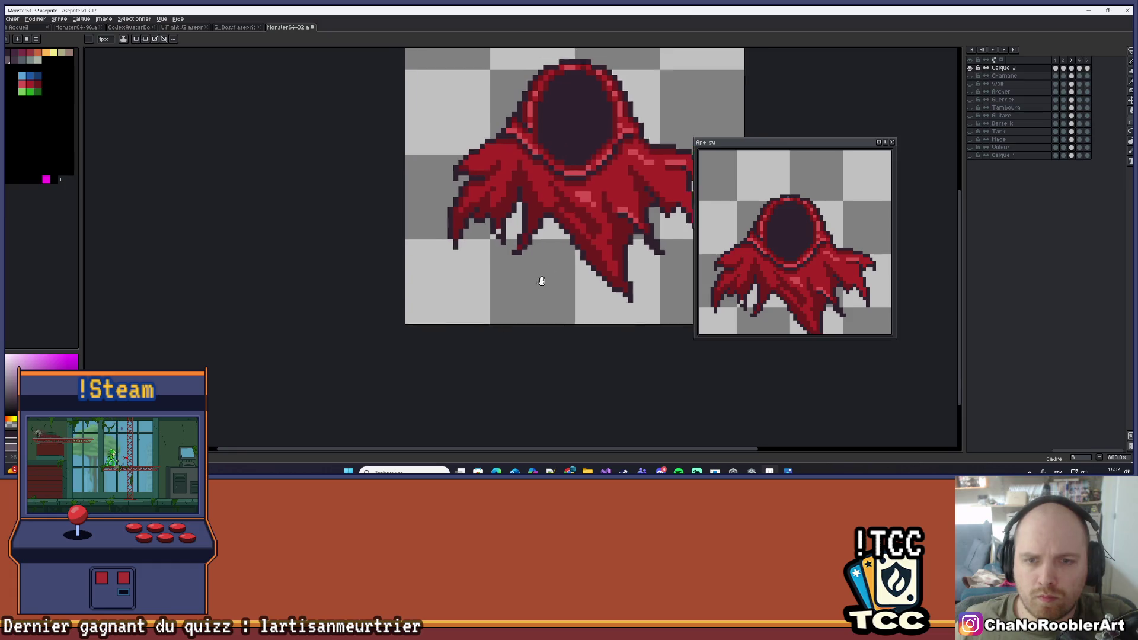
{"action": "key", "text": "Left"}
{"action": "key", "text": "Right"}
{"action": "scroll", "coordinate": [502, 311], "scroll_direction": "up", "scroll_amount": 4}
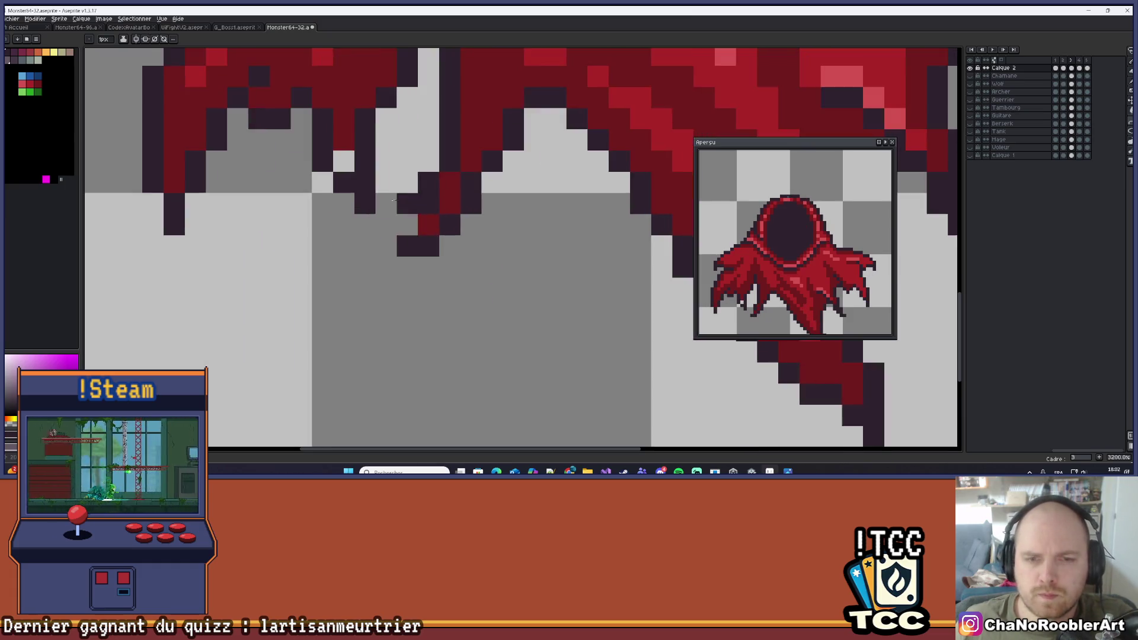
{"action": "left_click_drag", "start_coordinate": [399, 254], "coordinate": [436, 288]}
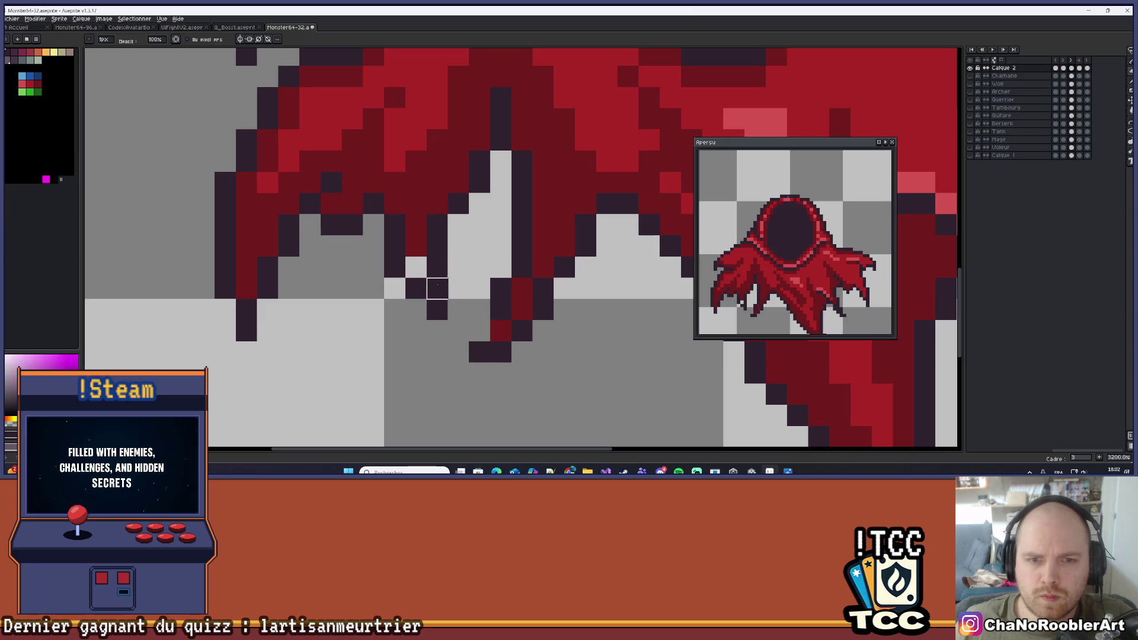
{"action": "left_click_drag", "start_coordinate": [437, 246], "coordinate": [415, 271]}
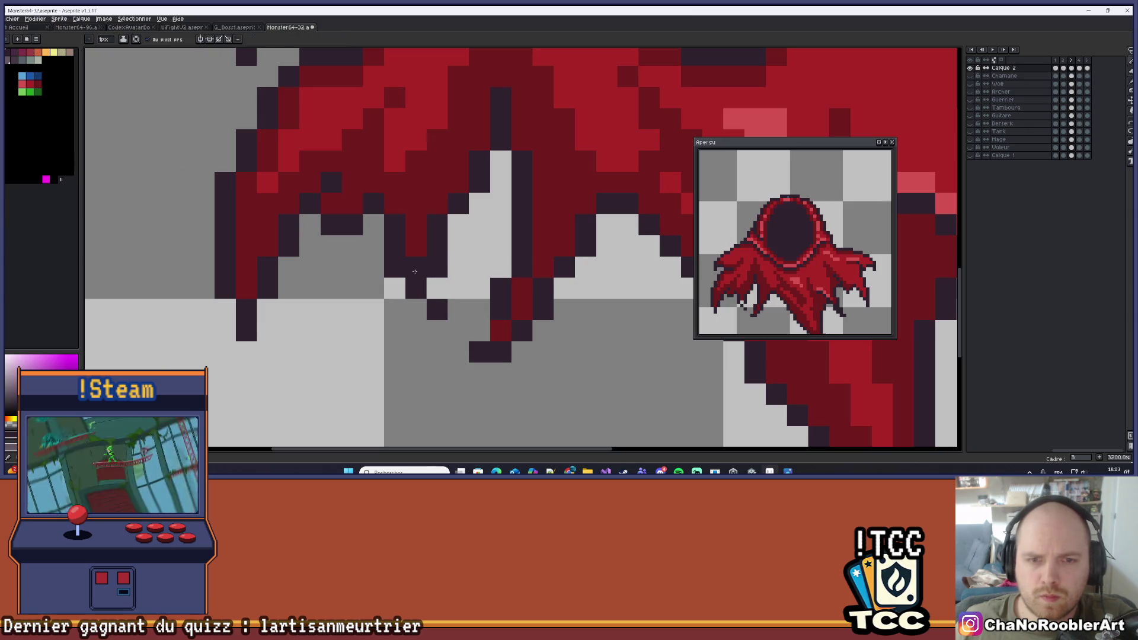
{"action": "scroll", "coordinate": [437, 268], "scroll_direction": "down", "scroll_amount": 2}
{"action": "scroll", "coordinate": [426, 288], "scroll_direction": "up", "scroll_amount": 2}
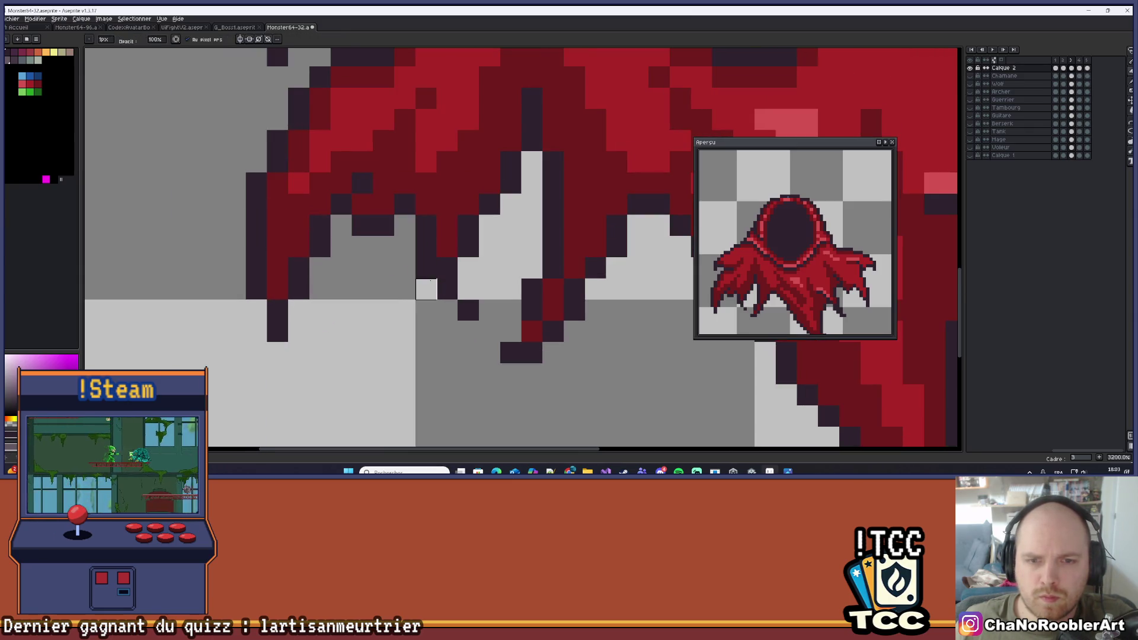
{"action": "scroll", "coordinate": [426, 289], "scroll_direction": "down", "scroll_amount": 5}
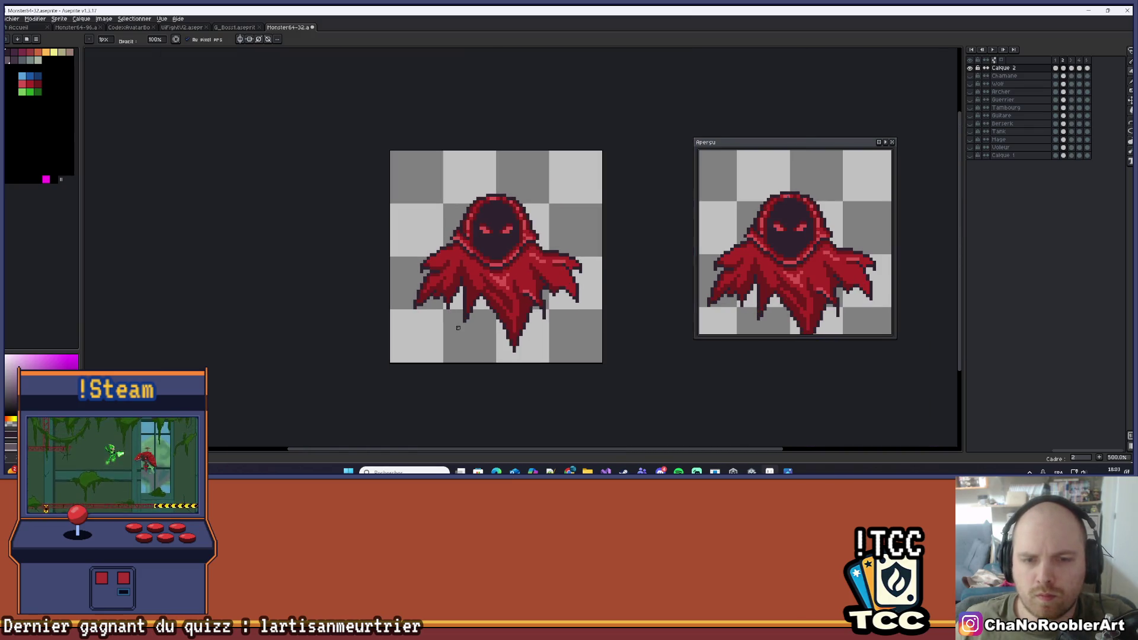
Compare the cloak between frames and add a dark pixel to the hem
{"action": "key", "text": "Left"}
{"action": "key", "text": "Right"}
{"action": "key", "text": "Left"}
{"action": "key", "text": "Left"}
{"action": "key", "text": "Right"}
{"action": "key", "text": "Right"}
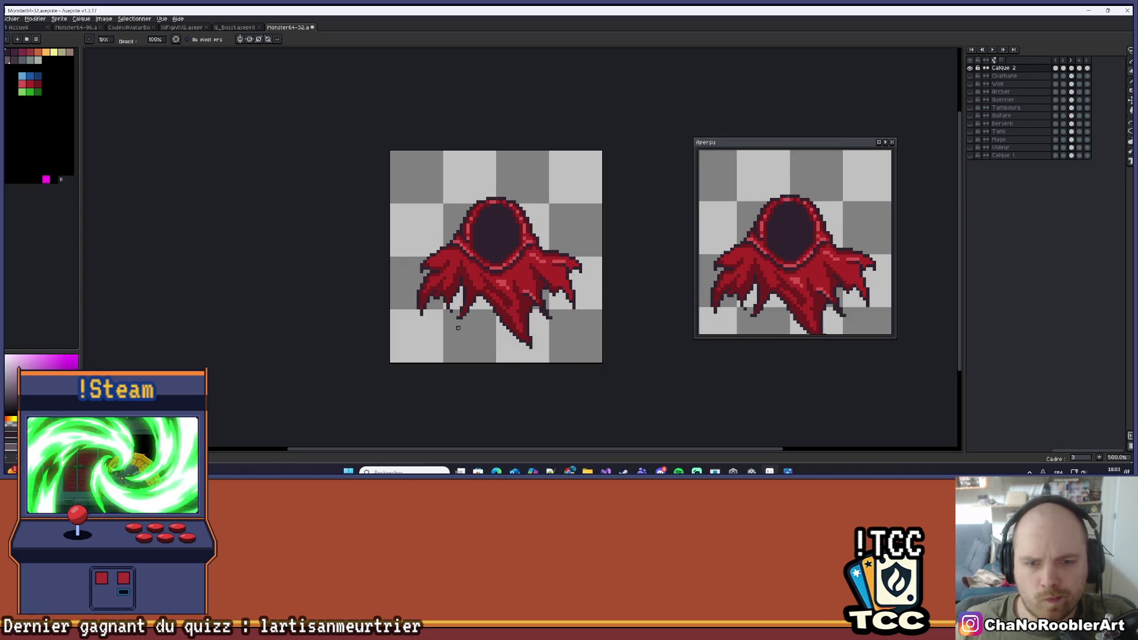
{"action": "scroll", "coordinate": [458, 328], "scroll_direction": "up", "scroll_amount": 8}
{"action": "key", "text": "i"}
{"action": "key", "text": "b"}
{"action": "left_click", "coordinate": [491, 309]}
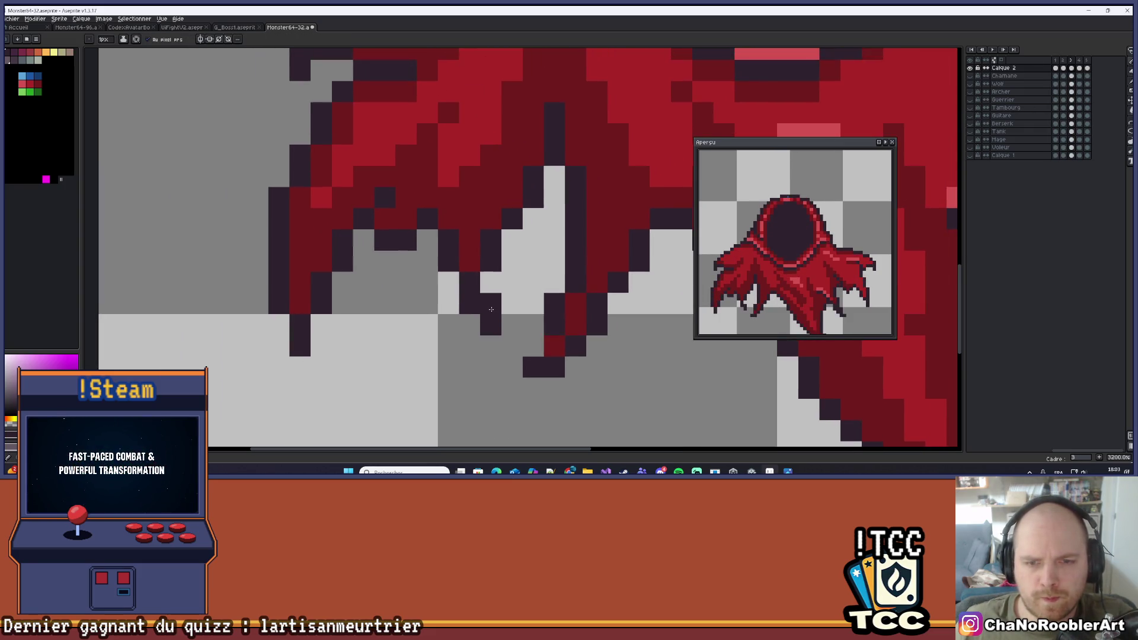
{"action": "scroll", "coordinate": [491, 346], "scroll_direction": "down", "scroll_amount": 7}
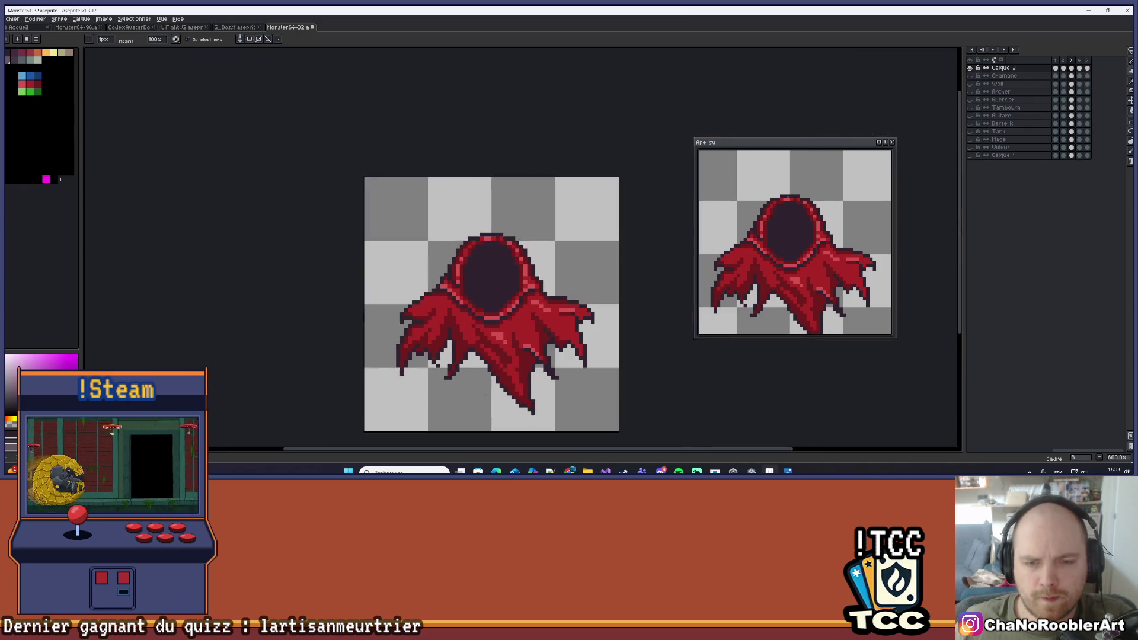
Select the small lower-left hem strip with the rectangular marquee and transform it
{"action": "key", "text": "Left"}
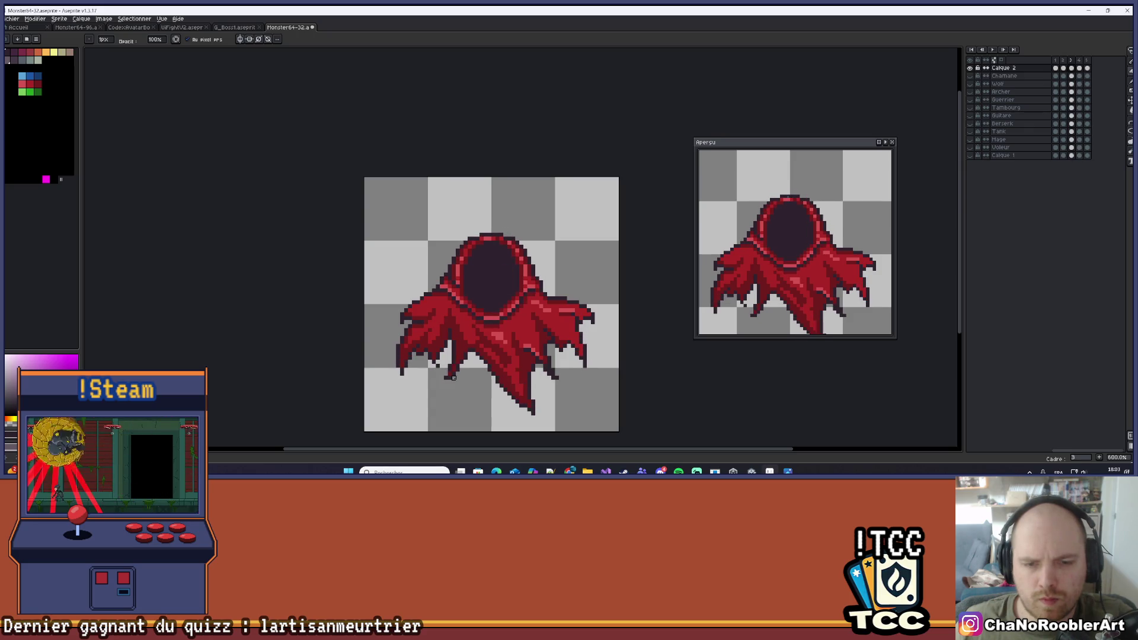
{"action": "scroll", "coordinate": [453, 378], "scroll_direction": "up", "scroll_amount": 6}
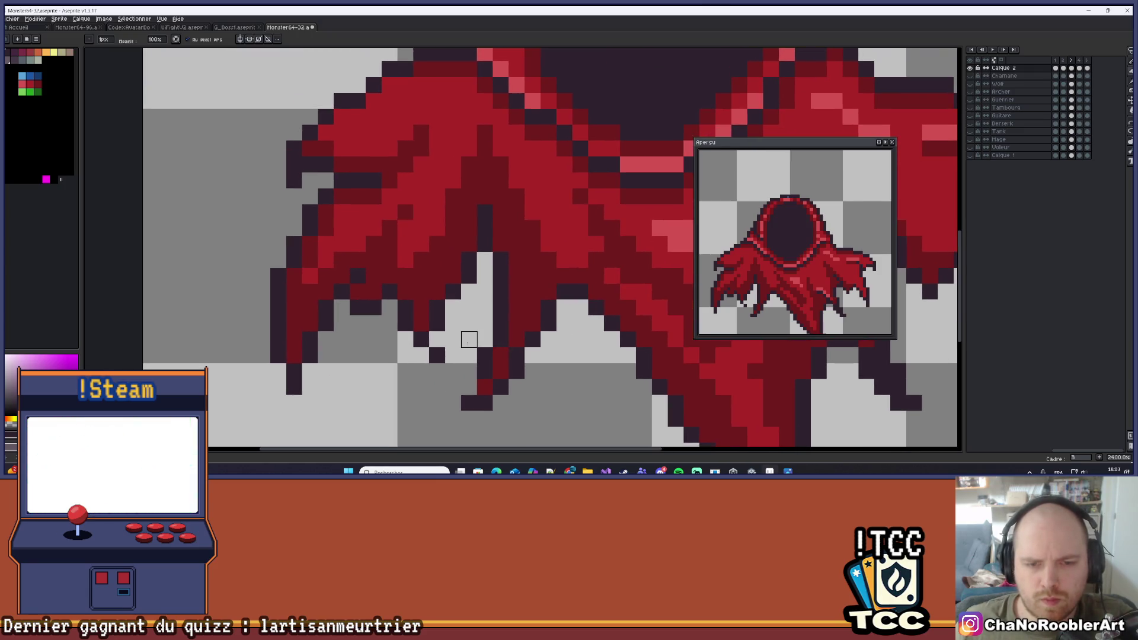
{"action": "key", "text": "m"}
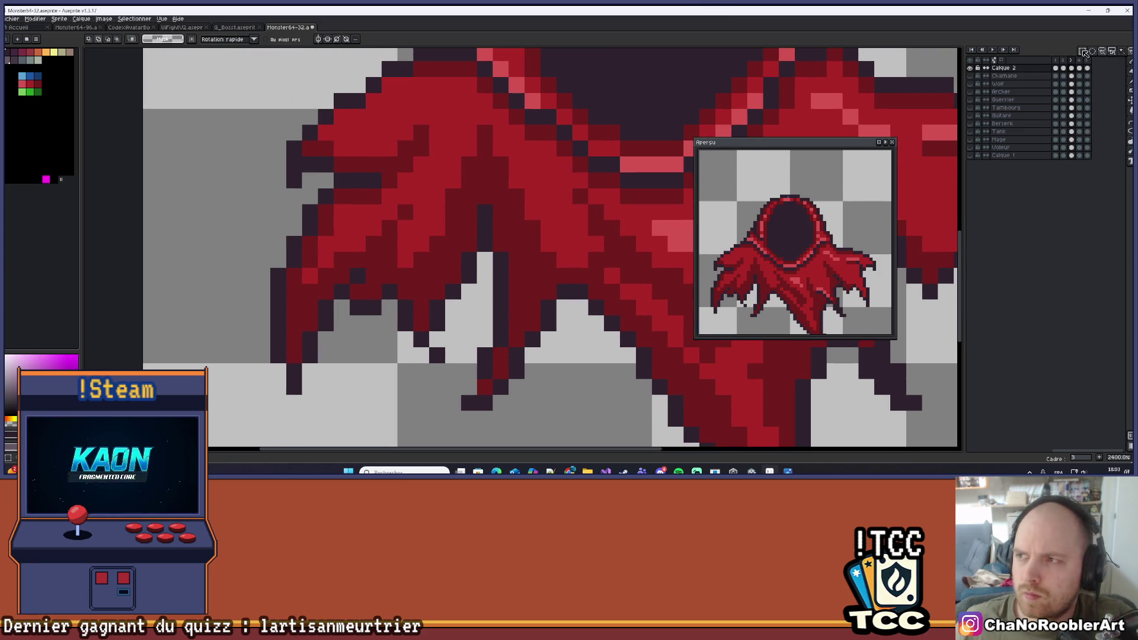
{"action": "left_click_drag", "start_coordinate": [396, 314], "coordinate": [446, 364]}
{"action": "left_click", "coordinate": [441, 352]}
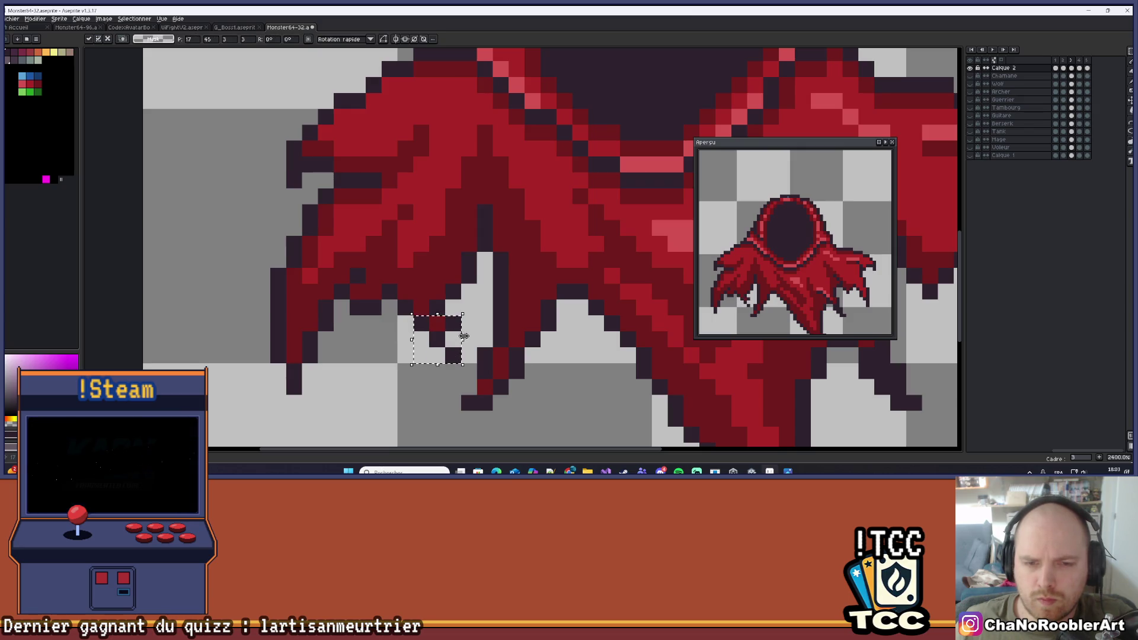
{"action": "key", "text": "Return"}
{"action": "scroll", "coordinate": [464, 336], "scroll_direction": "down", "scroll_amount": 6}
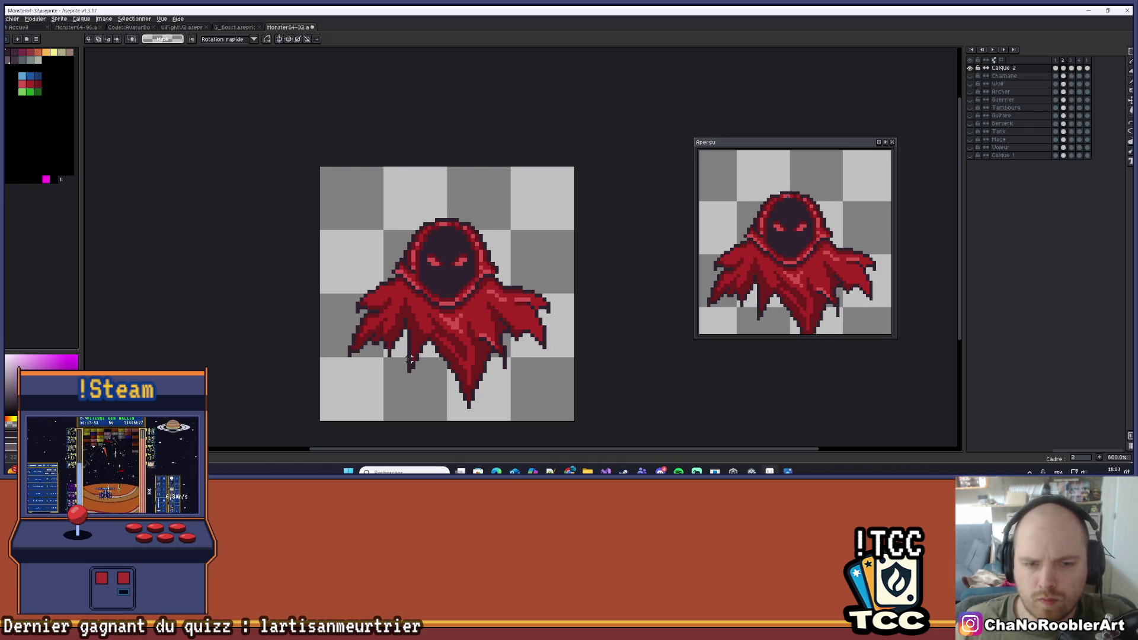
Pick the cloak's red colour from the canvas with Alt
{"action": "scroll", "coordinate": [407, 358], "scroll_direction": "up", "scroll_amount": 6}
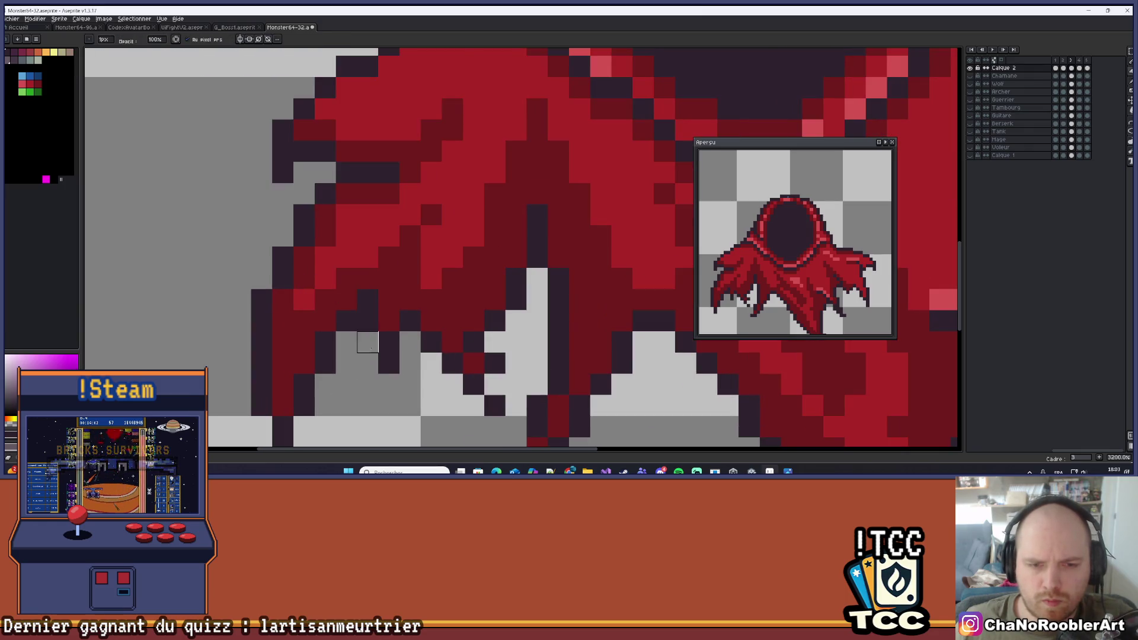
{"action": "scroll", "coordinate": [367, 342], "scroll_direction": "down", "scroll_amount": 5}
{"action": "scroll", "coordinate": [397, 399], "scroll_direction": "up", "scroll_amount": 3}
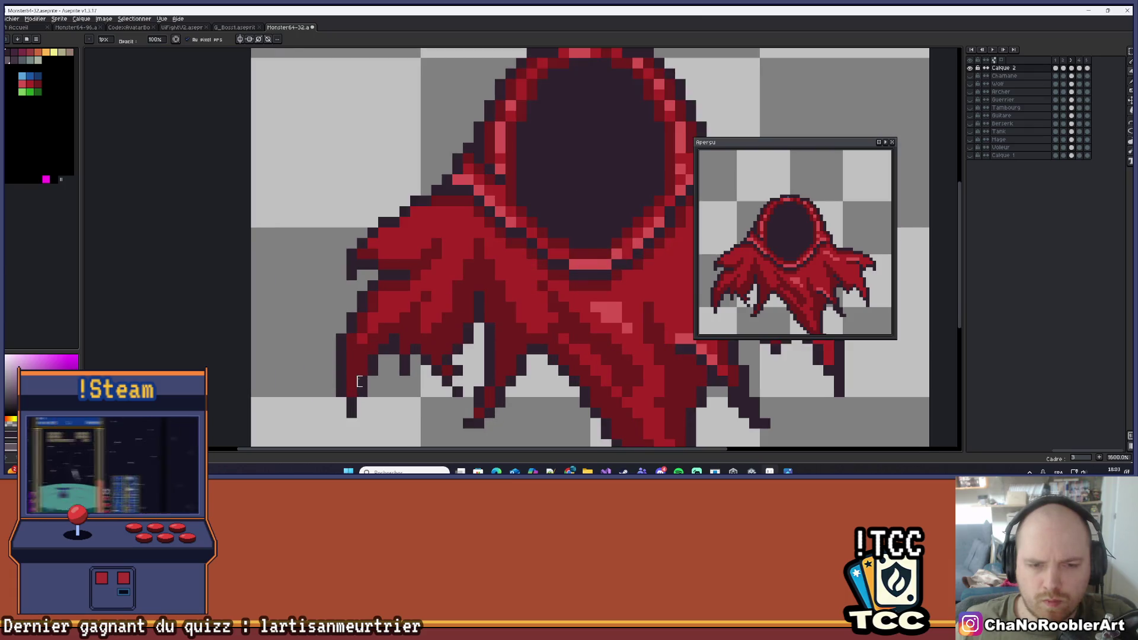
{"action": "key", "text": "alt"}
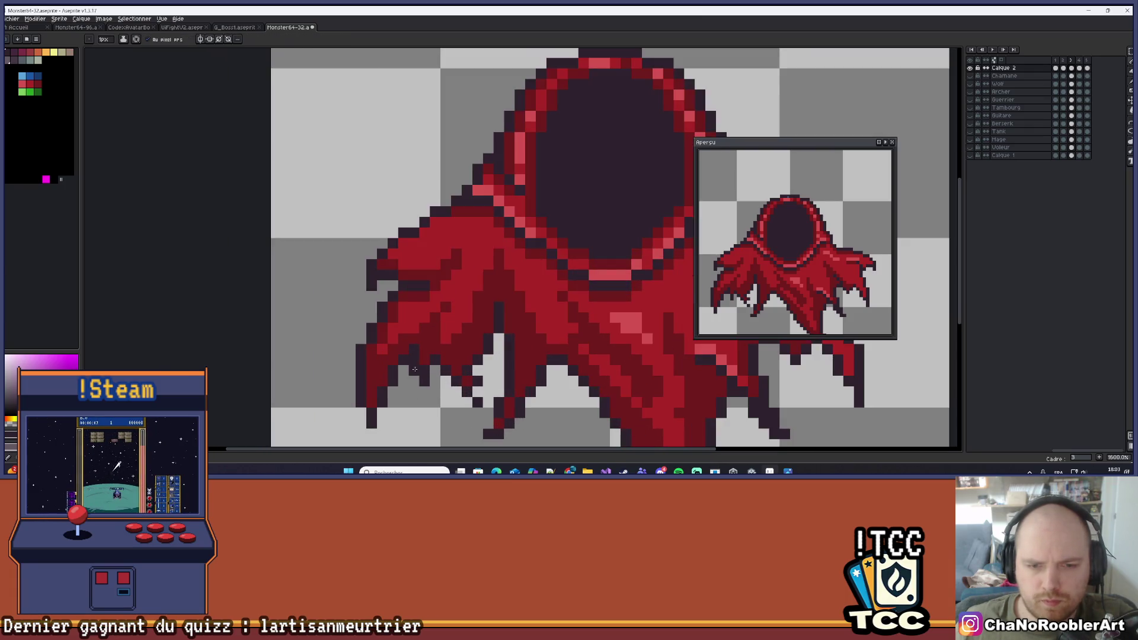
{"action": "left_click", "coordinate": [417, 361], "text": "alt"}
{"action": "scroll", "coordinate": [418, 361], "scroll_direction": "down", "scroll_amount": 4}
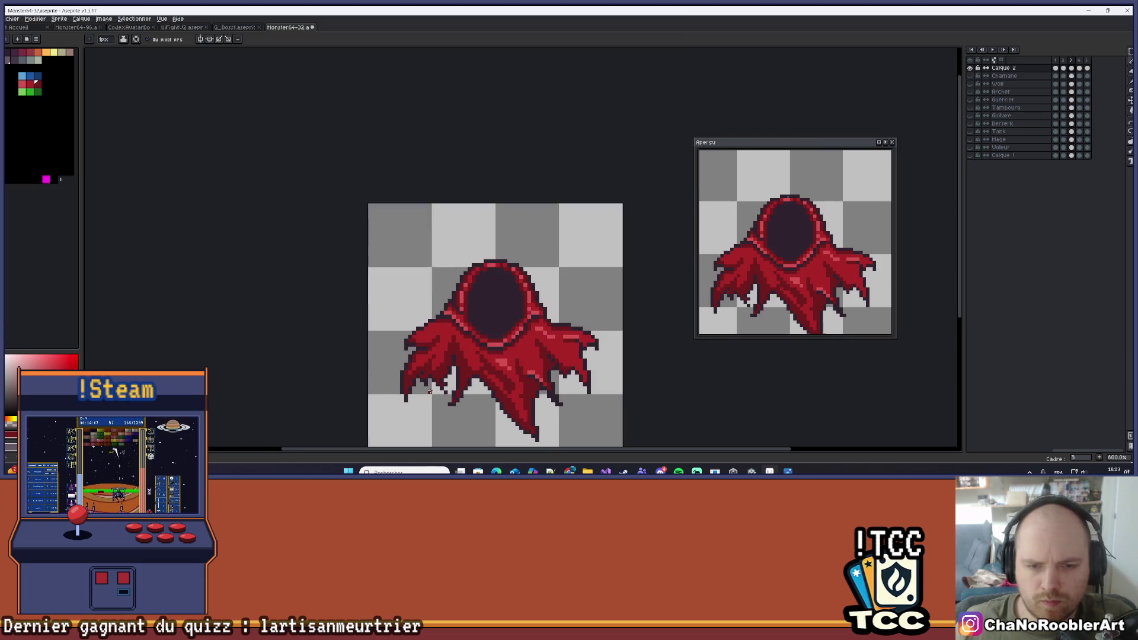
{"action": "scroll", "coordinate": [418, 361], "scroll_direction": "up", "scroll_amount": 3}
{"action": "scroll", "coordinate": [435, 393], "scroll_direction": "down", "scroll_amount": 2}
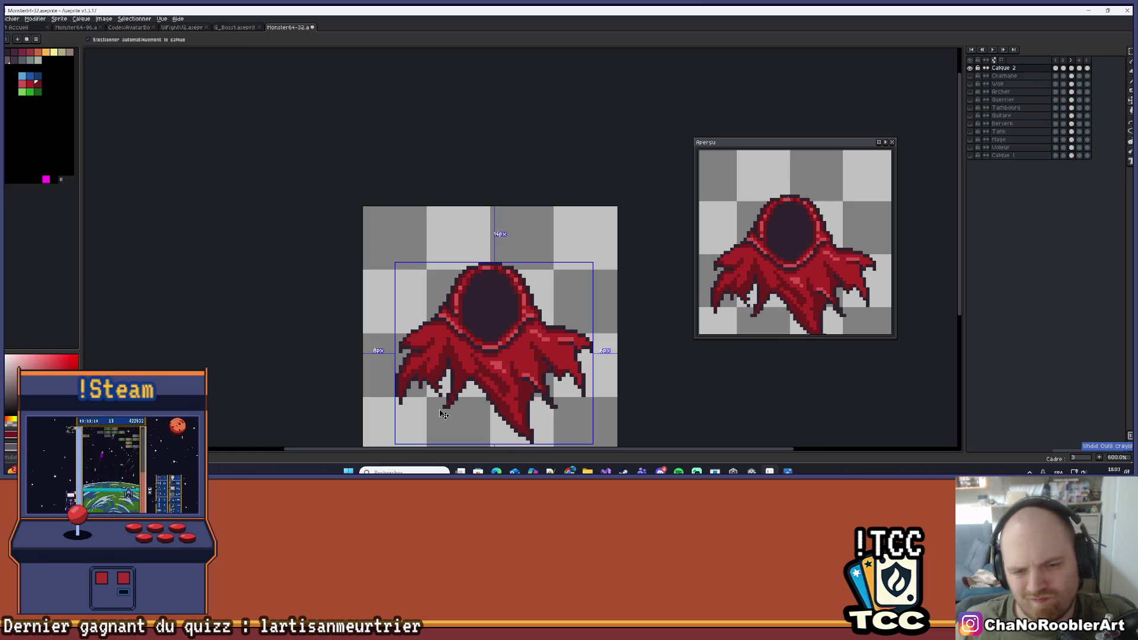
Undo the last pencil stroke on the cloak
{"action": "key", "text": "ctrl+z"}
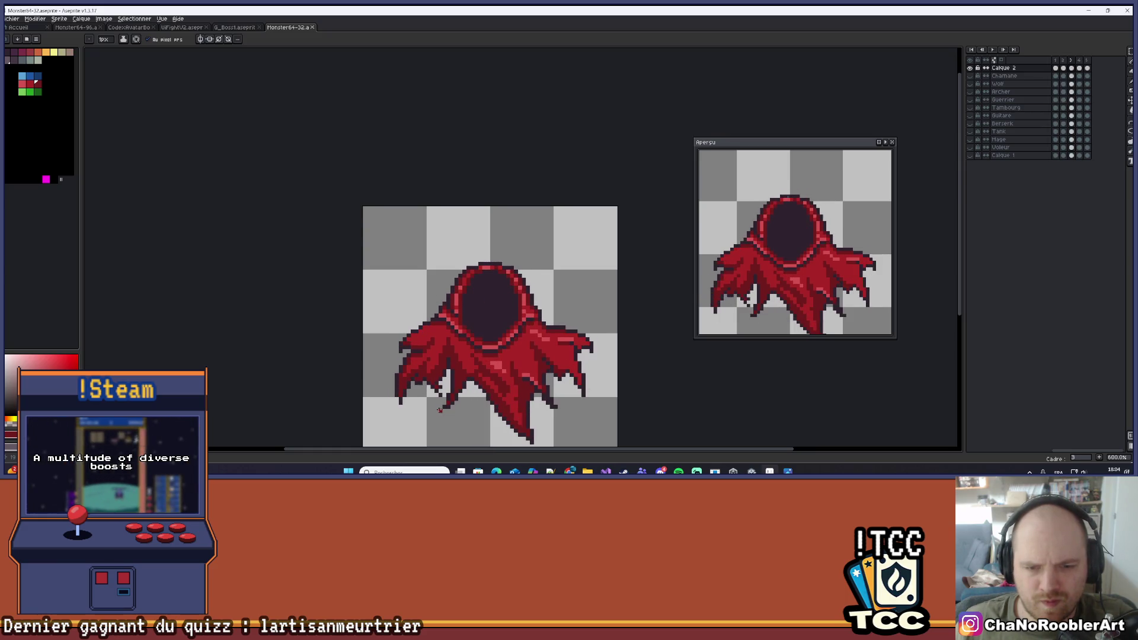
{"action": "scroll", "coordinate": [440, 409], "scroll_direction": "up", "scroll_amount": 7}
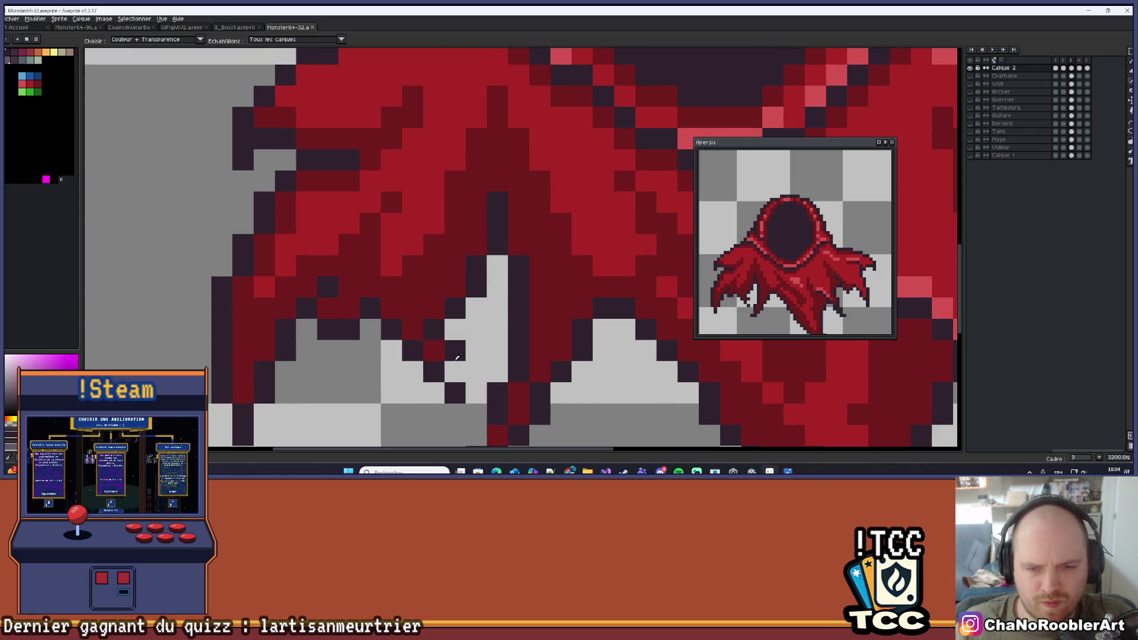
{"action": "scroll", "coordinate": [448, 362], "scroll_direction": "down", "scroll_amount": 6}
{"action": "scroll", "coordinate": [448, 362], "scroll_direction": "down", "scroll_amount": 3}
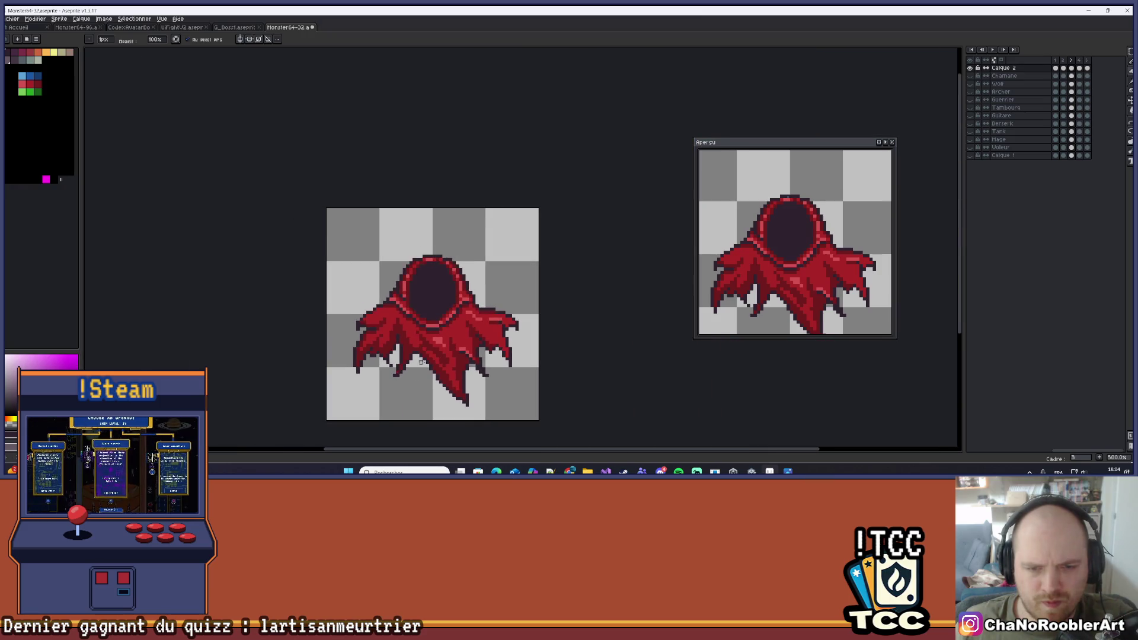
Play the wraith animation and recentre the sprite in view
{"action": "left_click", "coordinate": [993, 51]}
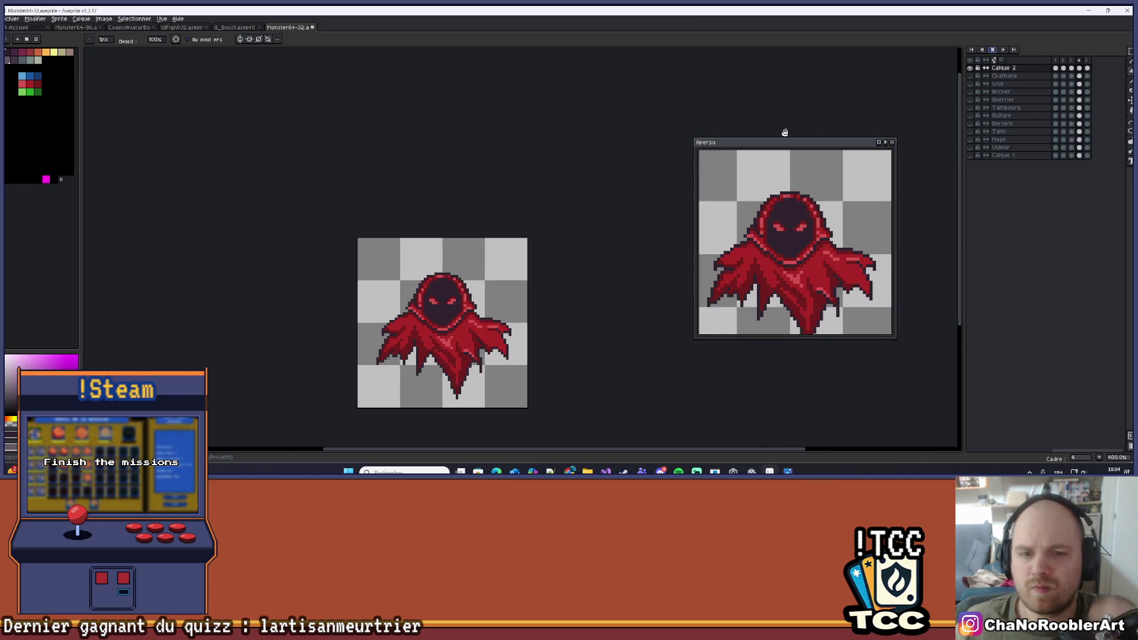
{"action": "scroll", "coordinate": [571, 220], "scroll_direction": "down", "scroll_amount": 2}
{"action": "scroll", "coordinate": [572, 225], "scroll_direction": "up", "scroll_amount": 1}
{"action": "left_click_drag", "start_coordinate": [559, 241], "coordinate": [529, 254]}
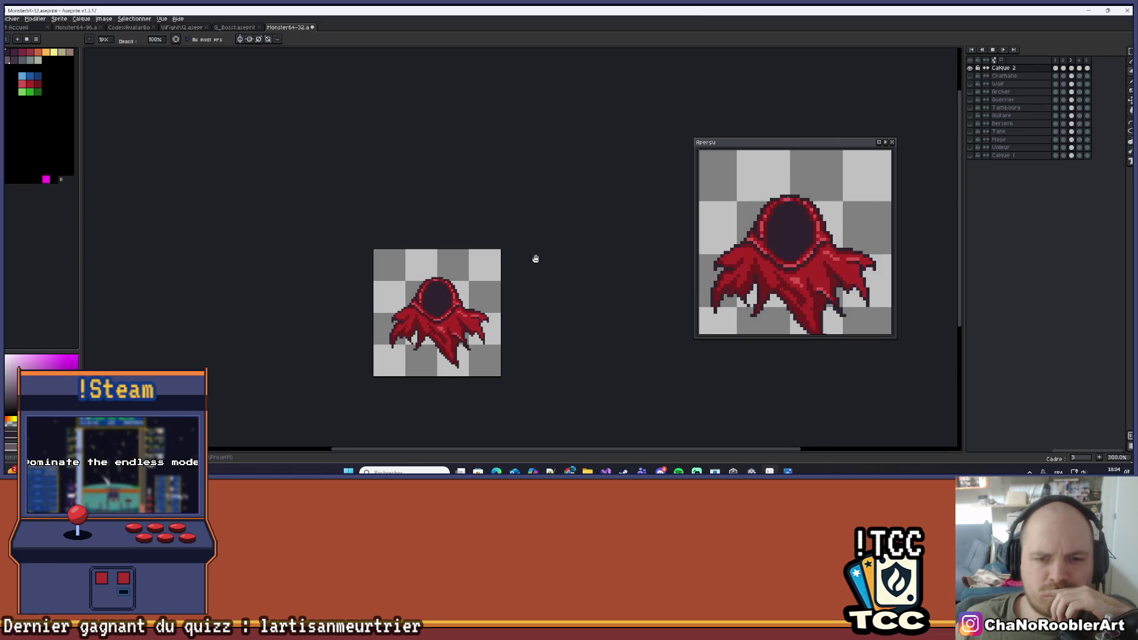
Stop playback and, on frame 3, reshape the outline at the left cape tip
{"action": "left_click", "coordinate": [992, 49]}
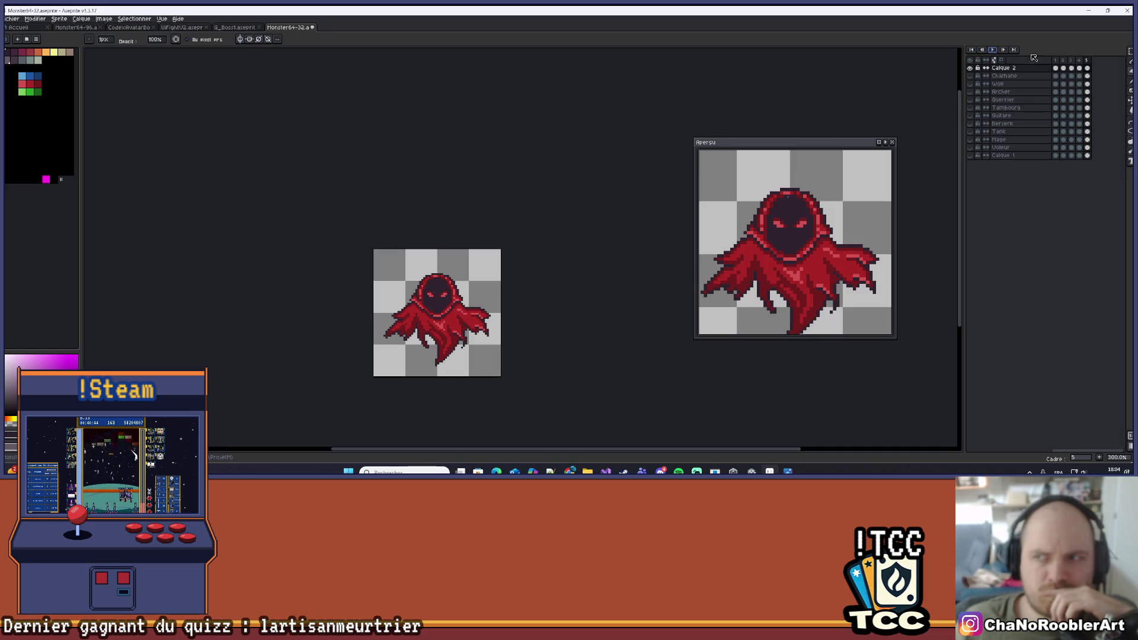
{"action": "left_click", "coordinate": [1071, 60]}
{"action": "scroll", "coordinate": [474, 347], "scroll_direction": "up", "scroll_amount": 4}
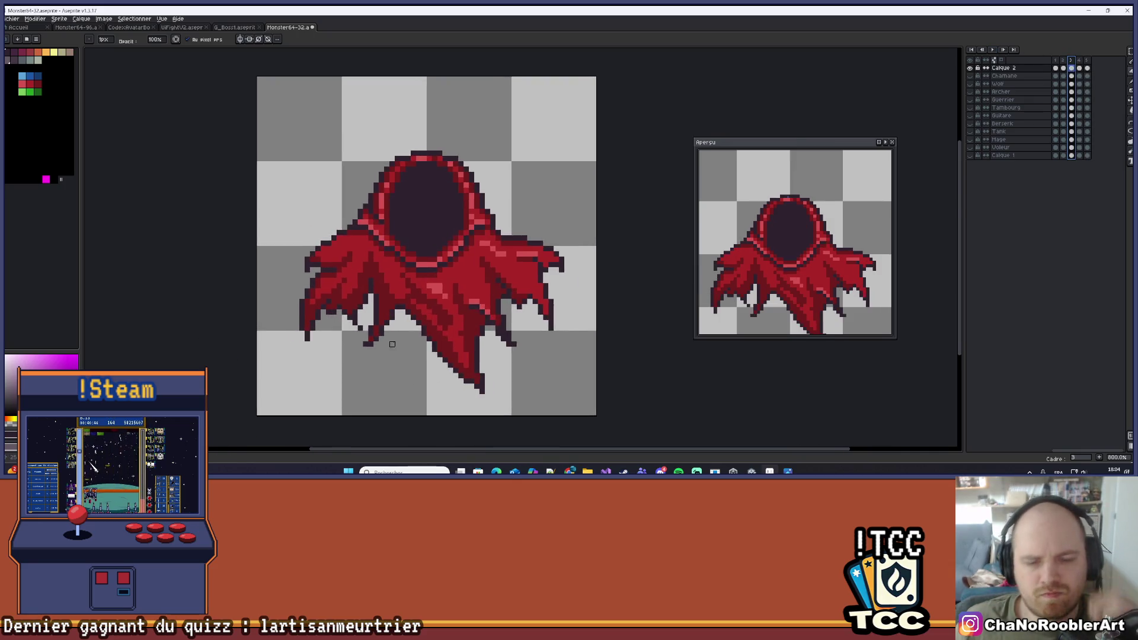
{"action": "scroll", "coordinate": [401, 356], "scroll_direction": "up", "scroll_amount": 5}
{"action": "scroll", "coordinate": [401, 355], "scroll_direction": "down", "scroll_amount": 8}
{"action": "scroll", "coordinate": [376, 347], "scroll_direction": "up", "scroll_amount": 9}
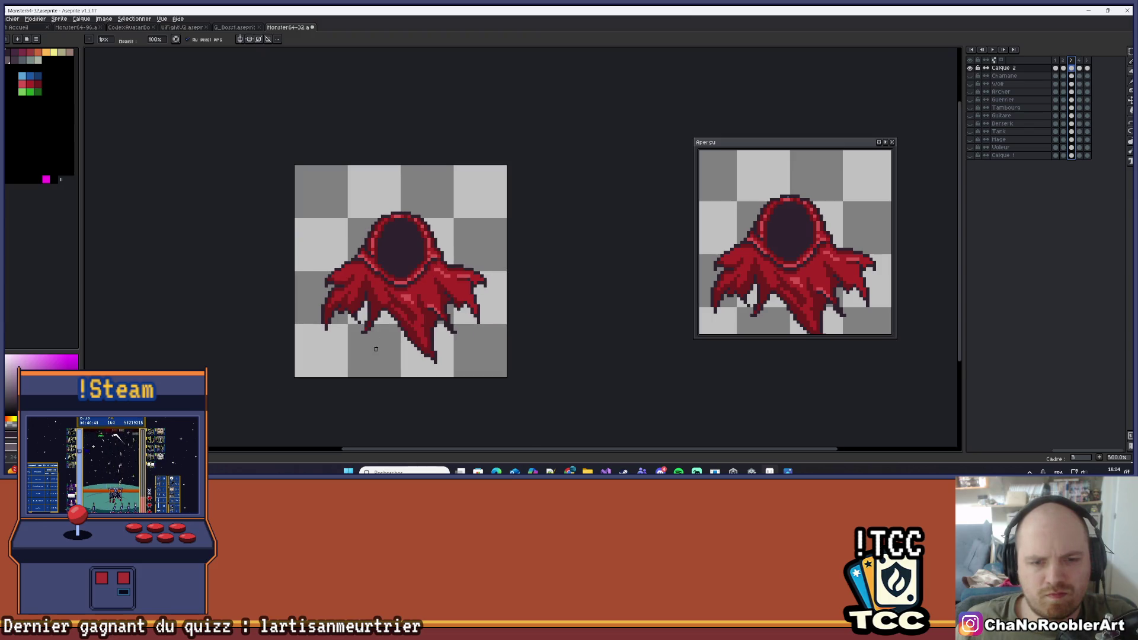
{"action": "scroll", "coordinate": [332, 225], "scroll_direction": "down", "scroll_amount": 6}
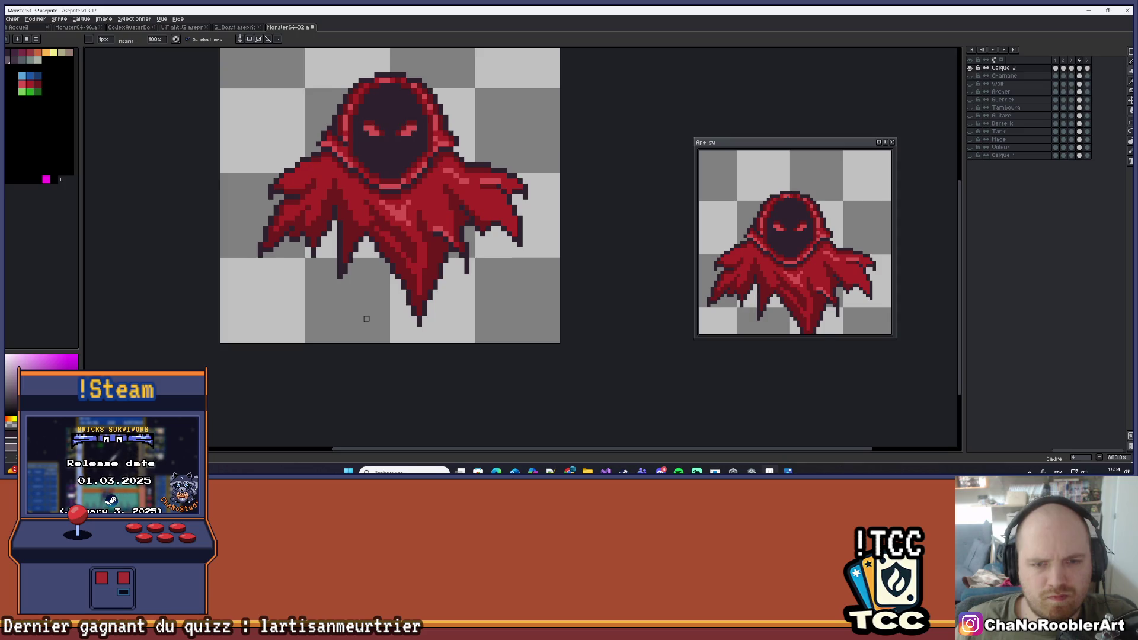
{"action": "scroll", "coordinate": [366, 319], "scroll_direction": "up", "scroll_amount": 3}
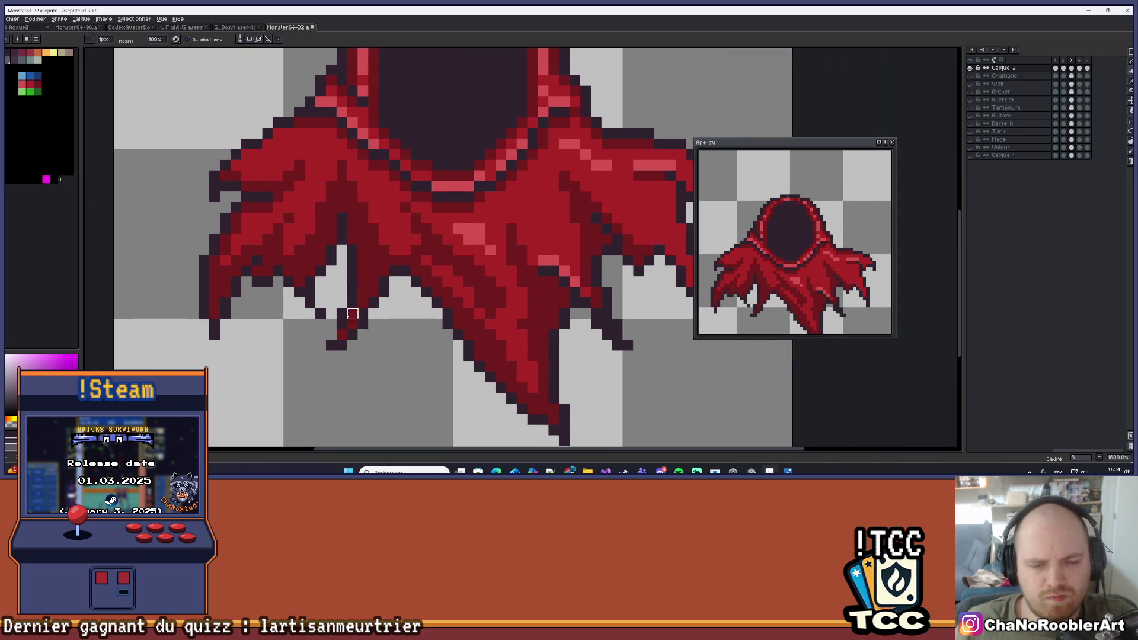
{"action": "left_click", "coordinate": [355, 320]}
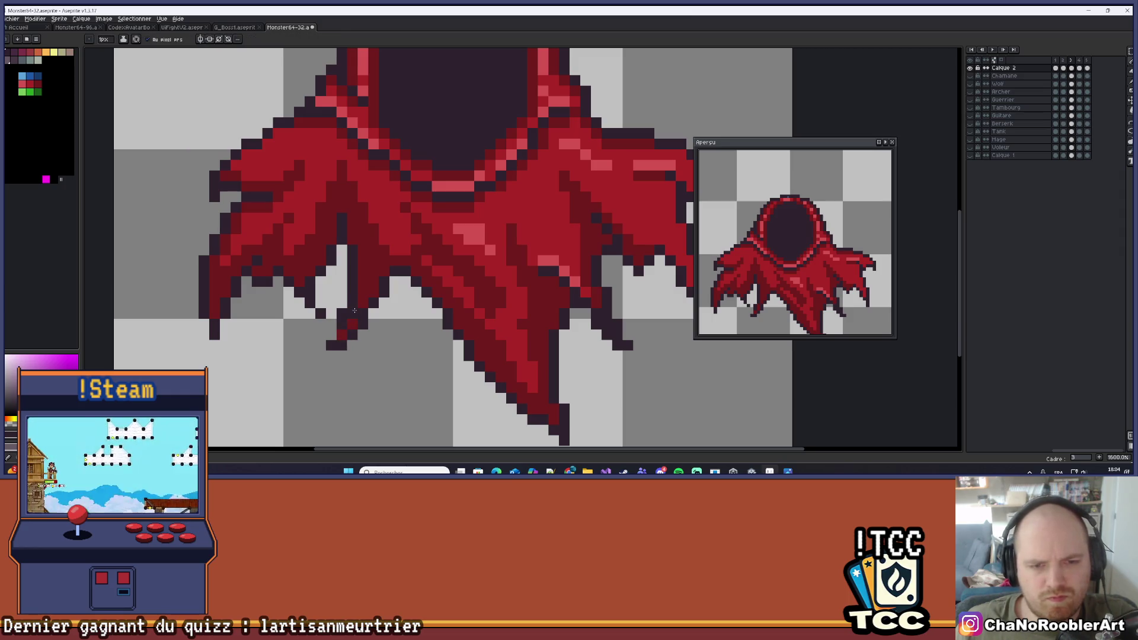
{"action": "scroll", "coordinate": [382, 367], "scroll_direction": "down", "scroll_amount": 4}
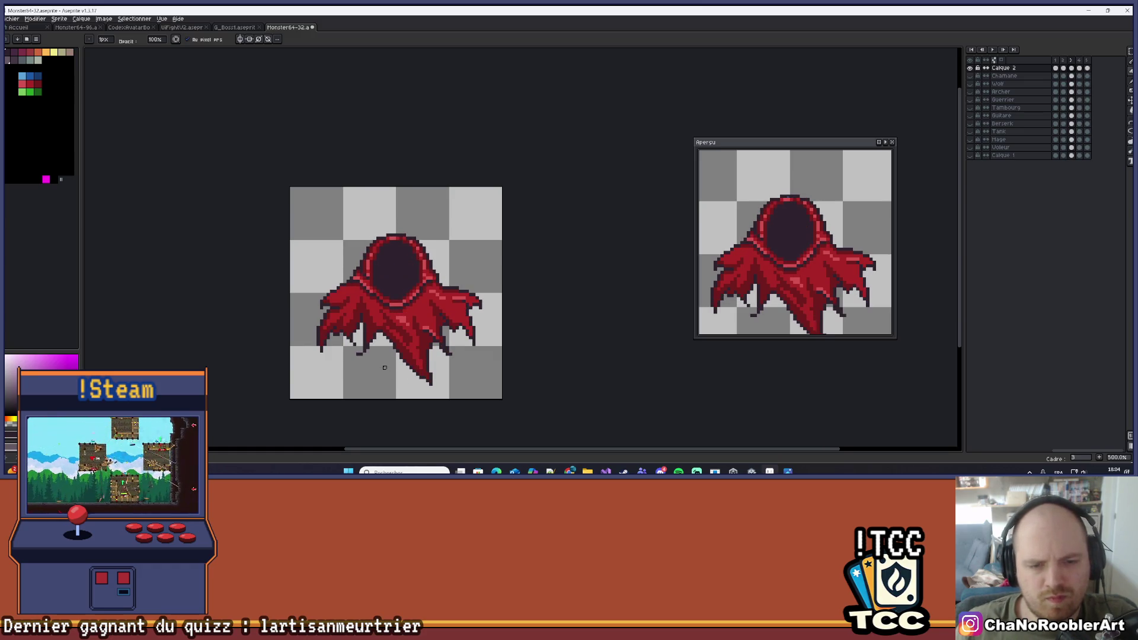
{"action": "scroll", "coordinate": [384, 368], "scroll_direction": "down", "scroll_amount": 1}
Play the animation again and recentre the sprite in the preview window
{"action": "left_click", "coordinate": [995, 53]}
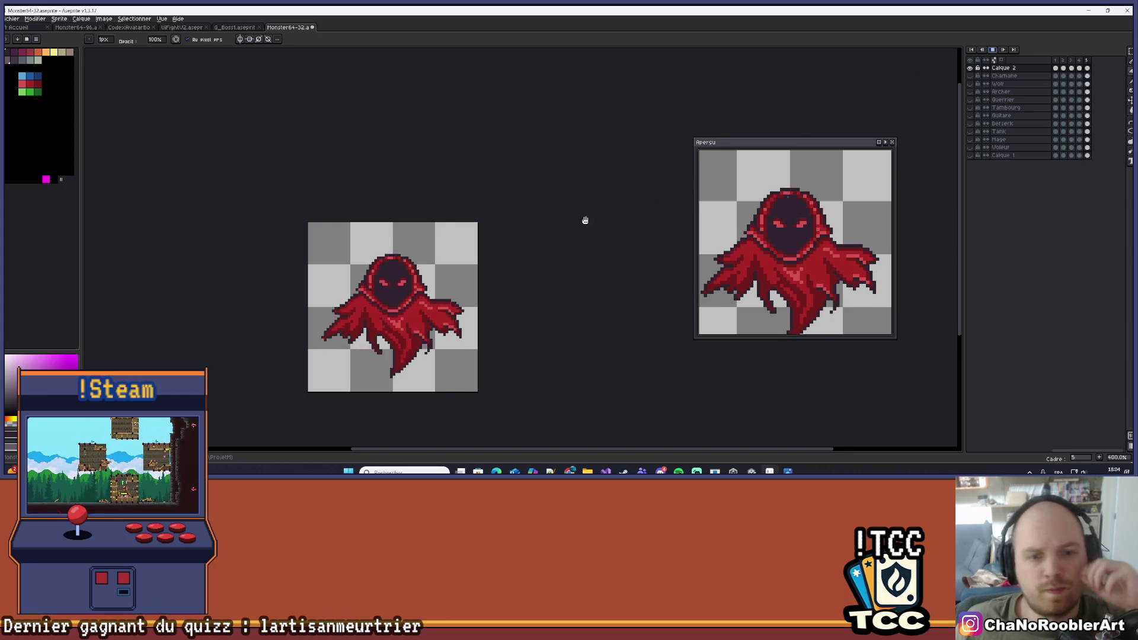
{"action": "scroll", "coordinate": [569, 228], "scroll_direction": "down", "scroll_amount": 3}
{"action": "scroll", "coordinate": [437, 263], "scroll_direction": "up", "scroll_amount": 2}
{"action": "left_click_drag", "start_coordinate": [437, 263], "coordinate": [459, 254]}
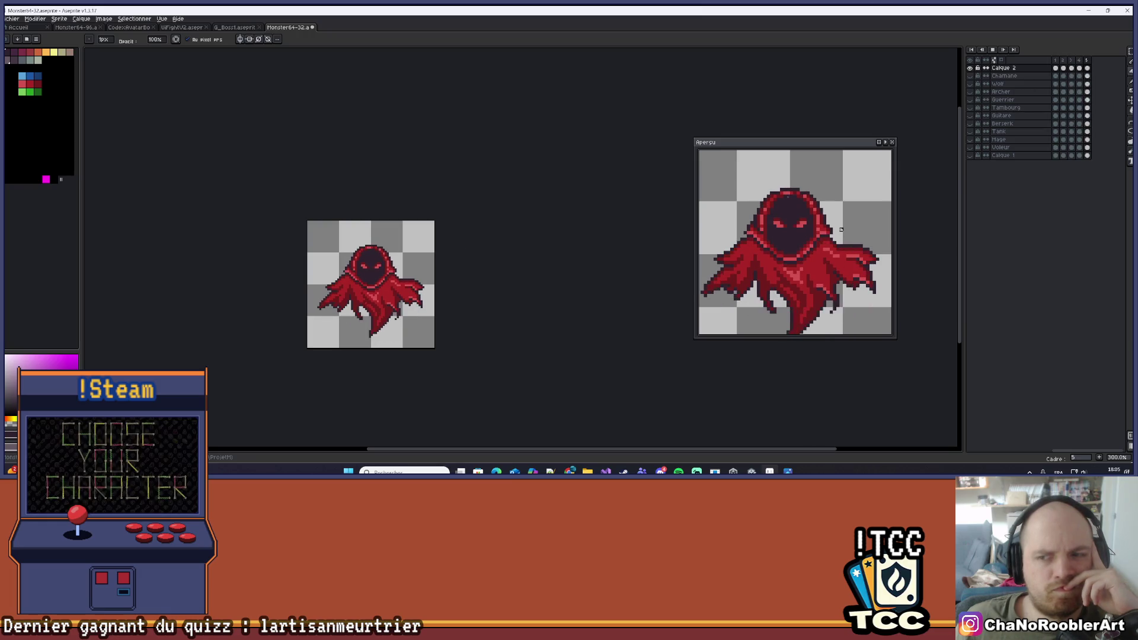
{"action": "left_click_drag", "start_coordinate": [841, 230], "coordinate": [847, 187]}
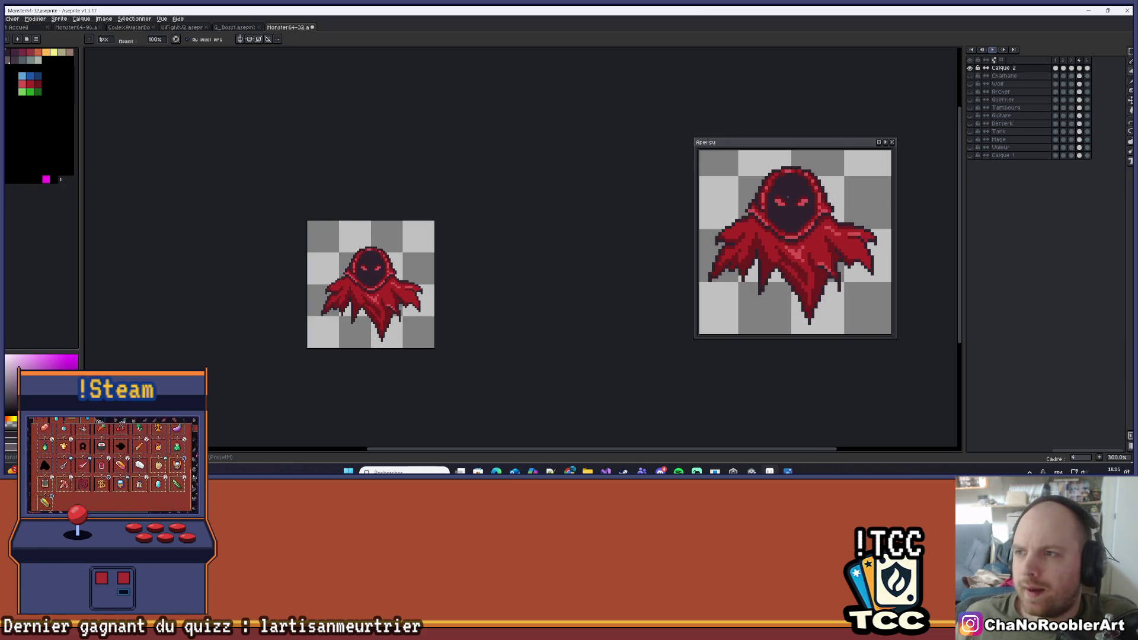
{"action": "scroll", "coordinate": [491, 256], "scroll_direction": "up", "scroll_amount": 3}
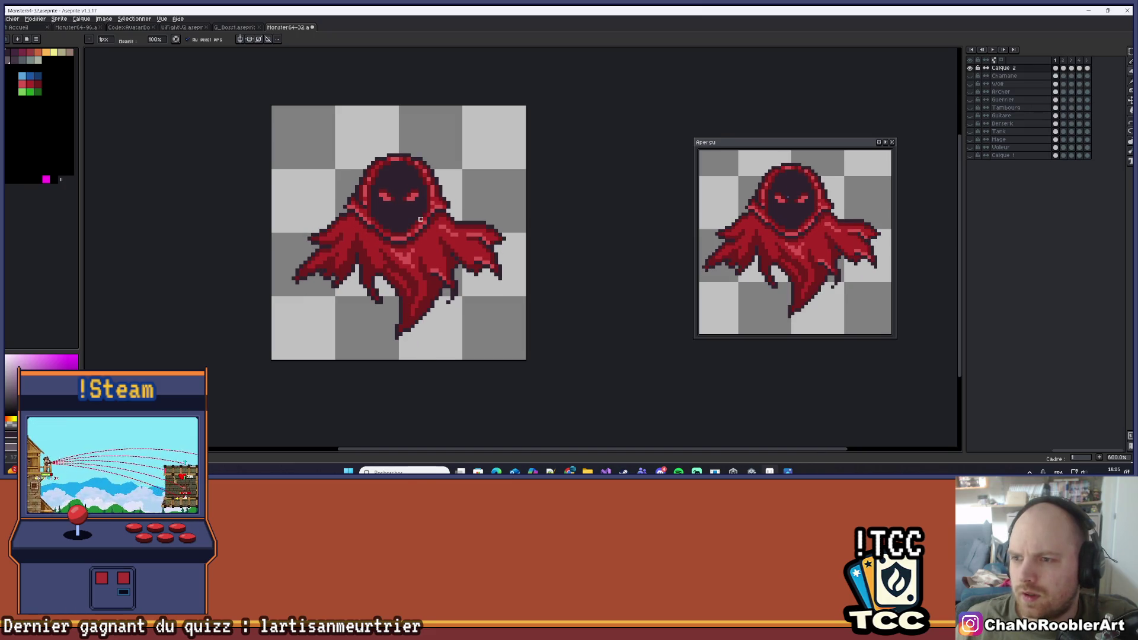
Zoom in on the cape's right edge and paint light-pink highlight pixels along it
{"action": "scroll", "coordinate": [421, 219], "scroll_direction": "up", "scroll_amount": 5}
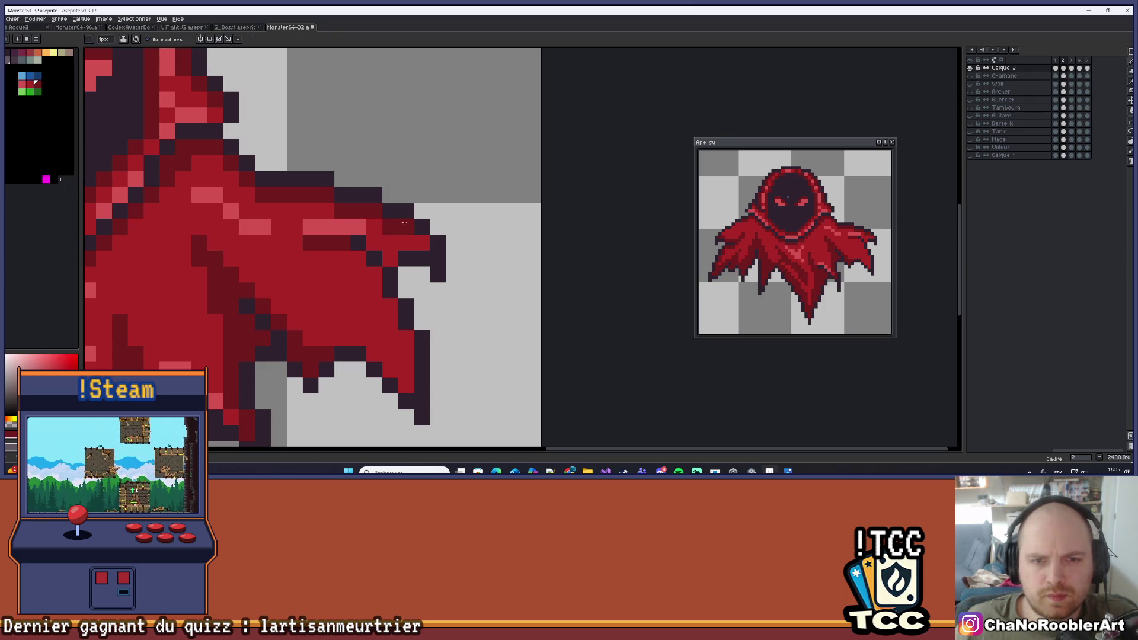
{"action": "left_click_drag", "start_coordinate": [460, 238], "coordinate": [539, 231]}
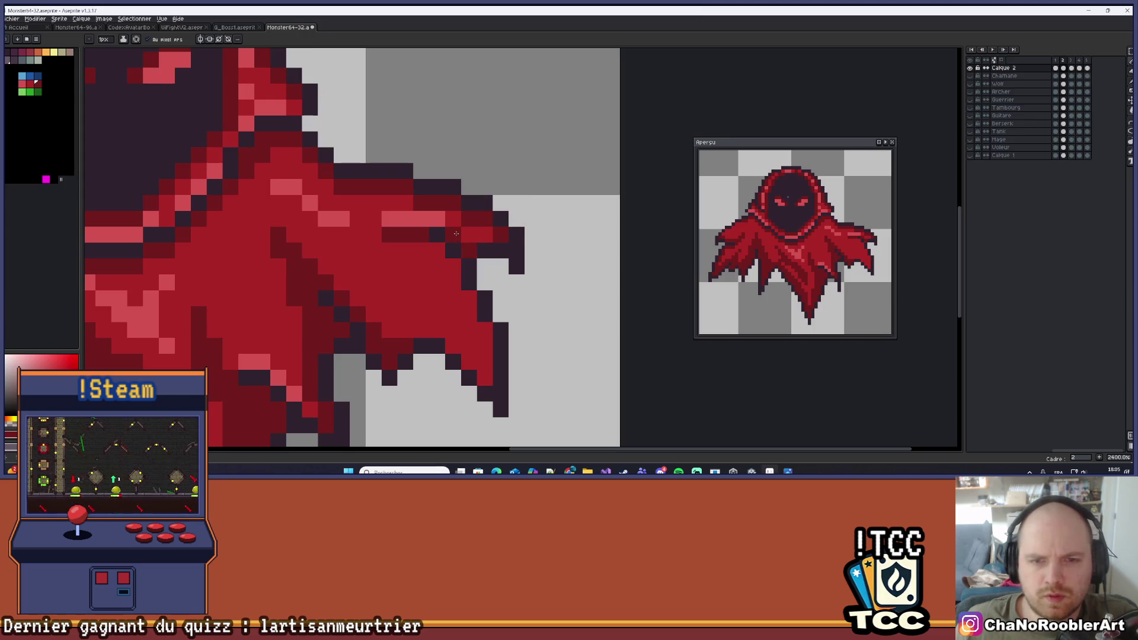
{"action": "scroll", "coordinate": [446, 231], "scroll_direction": "down", "scroll_amount": 3}
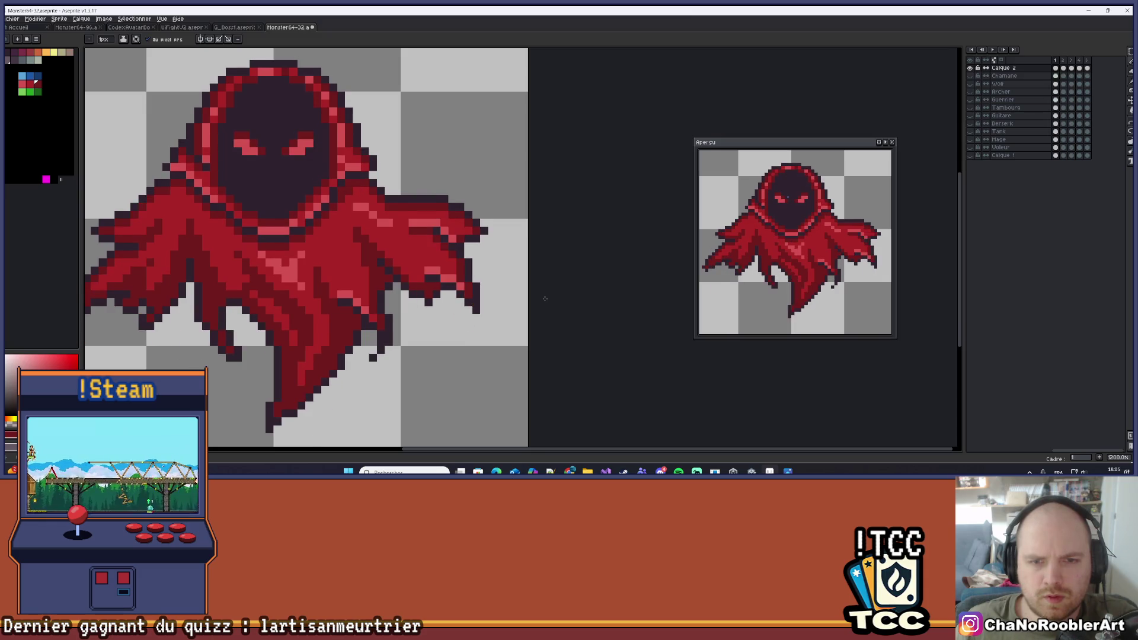
{"action": "scroll", "coordinate": [476, 270], "scroll_direction": "up", "scroll_amount": 1}
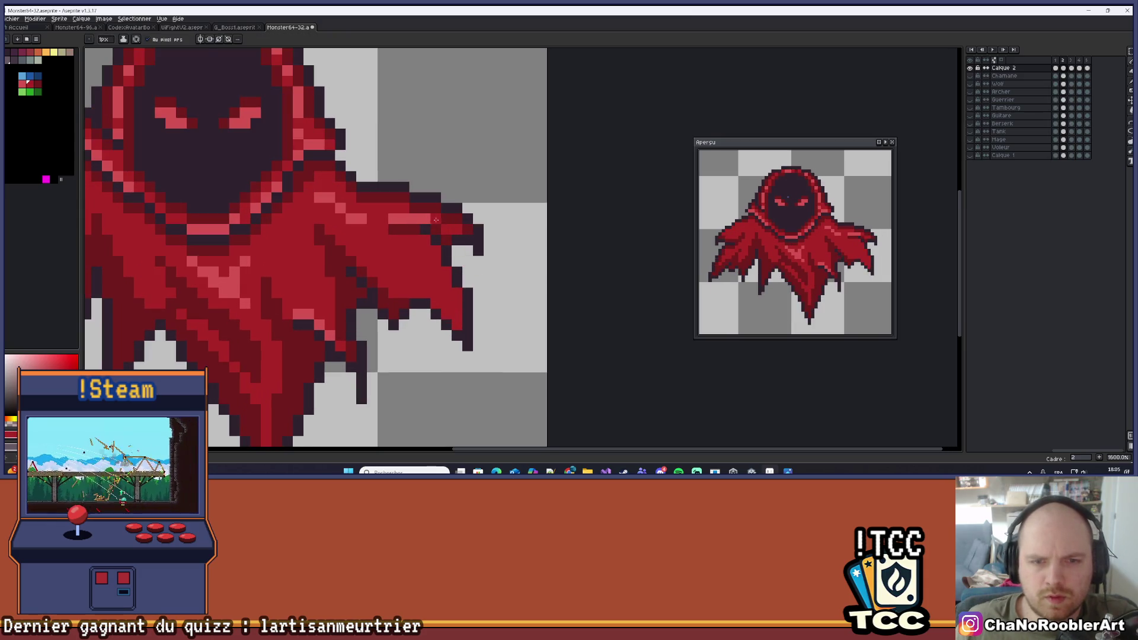
{"action": "scroll", "coordinate": [415, 221], "scroll_direction": "down", "scroll_amount": 4}
{"action": "scroll", "coordinate": [439, 220], "scroll_direction": "up", "scroll_amount": 3}
{"action": "scroll", "coordinate": [458, 220], "scroll_direction": "down", "scroll_amount": 2}
{"action": "scroll", "coordinate": [458, 219], "scroll_direction": "down", "scroll_amount": 2}
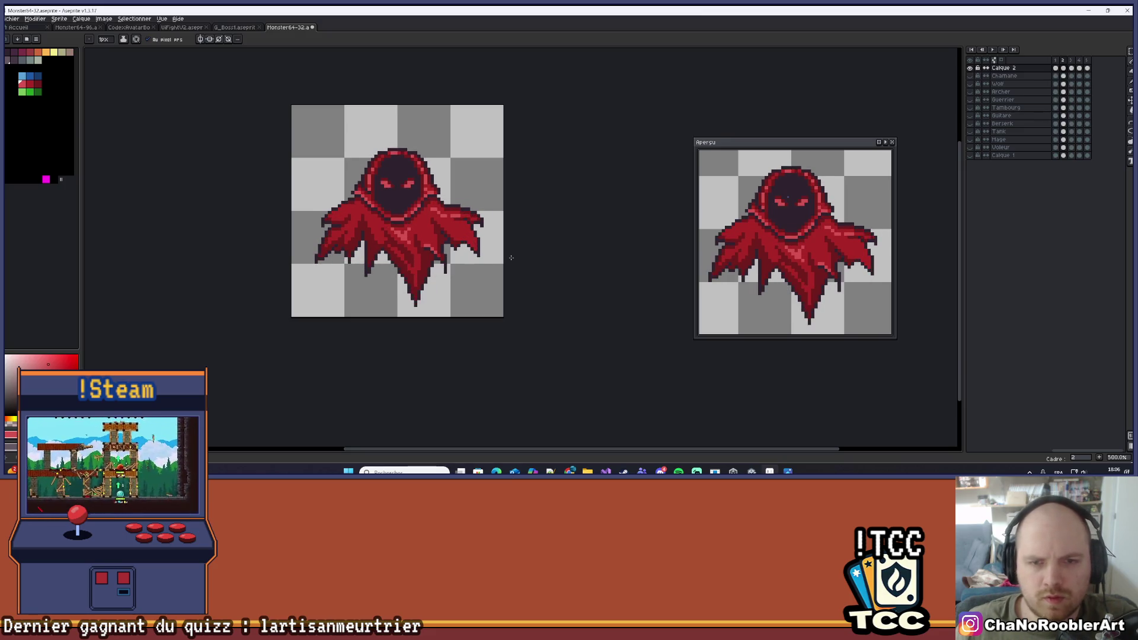
{"action": "scroll", "coordinate": [511, 258], "scroll_direction": "up", "scroll_amount": 4}
{"action": "scroll", "coordinate": [463, 246], "scroll_direction": "up", "scroll_amount": 1}
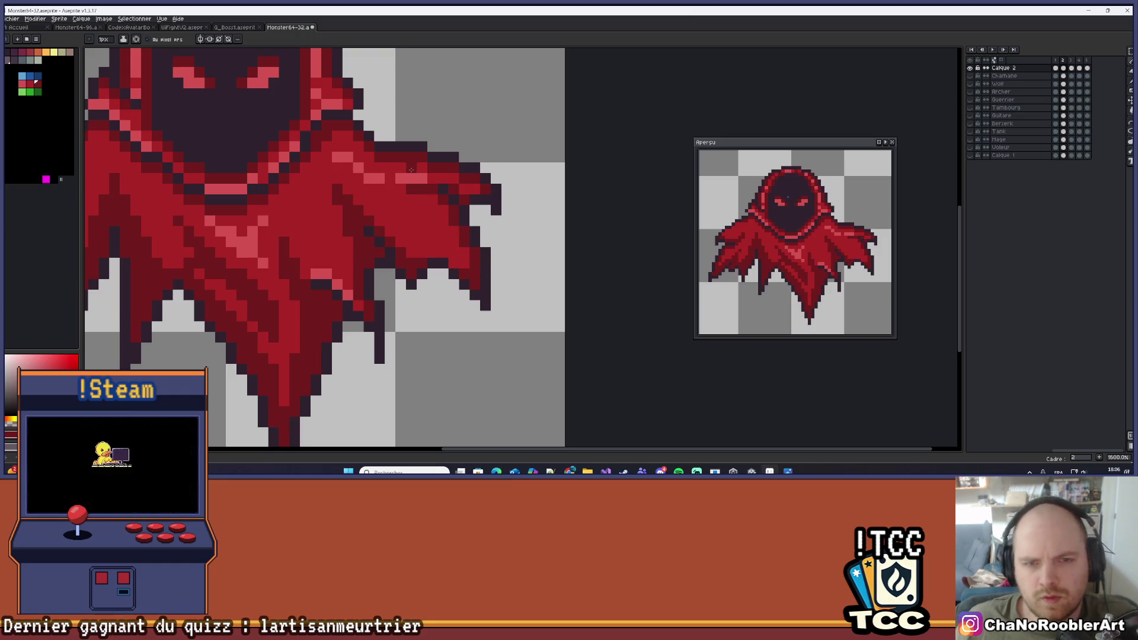
{"action": "left_click_drag", "start_coordinate": [434, 252], "coordinate": [453, 263]}
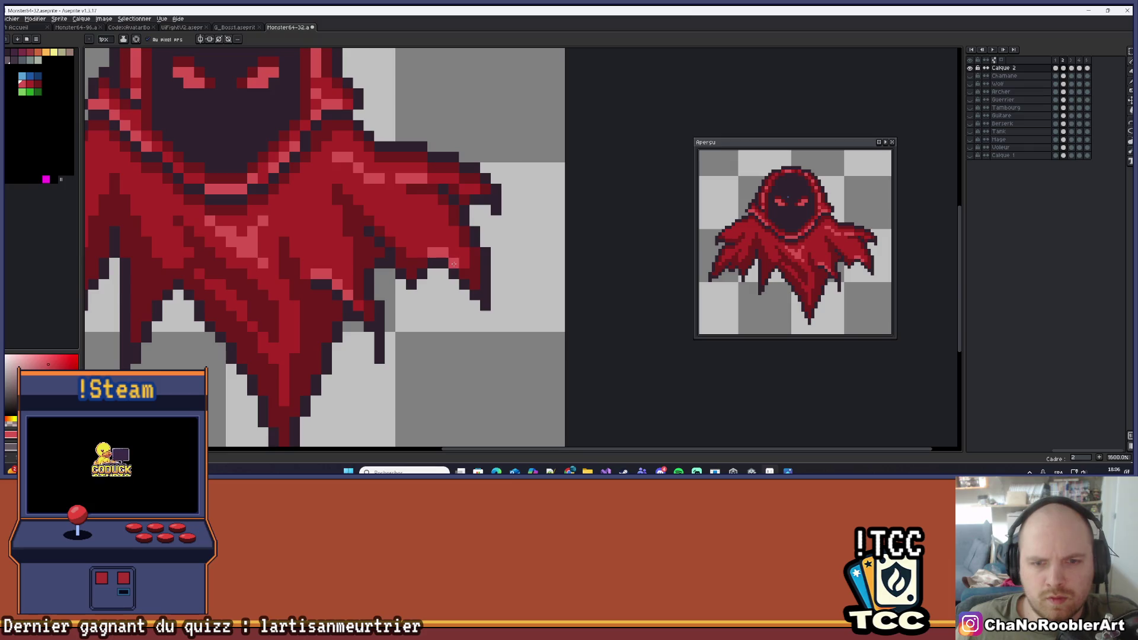
{"action": "scroll", "coordinate": [454, 263], "scroll_direction": "down", "scroll_amount": 6}
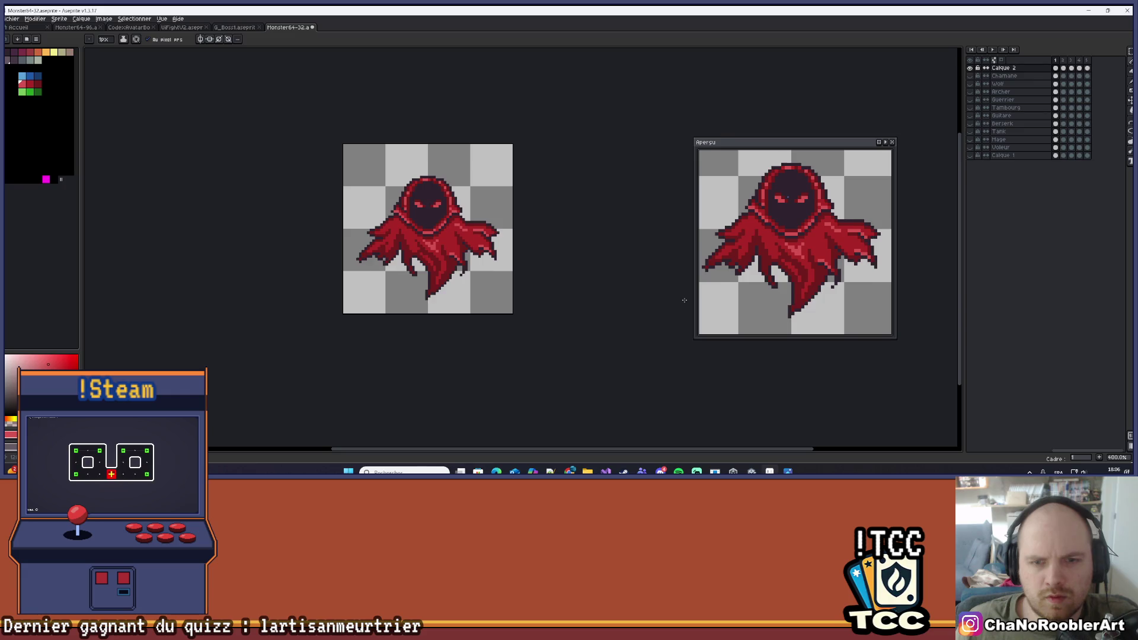
{"action": "scroll", "coordinate": [679, 295], "scroll_direction": "up", "scroll_amount": 1}
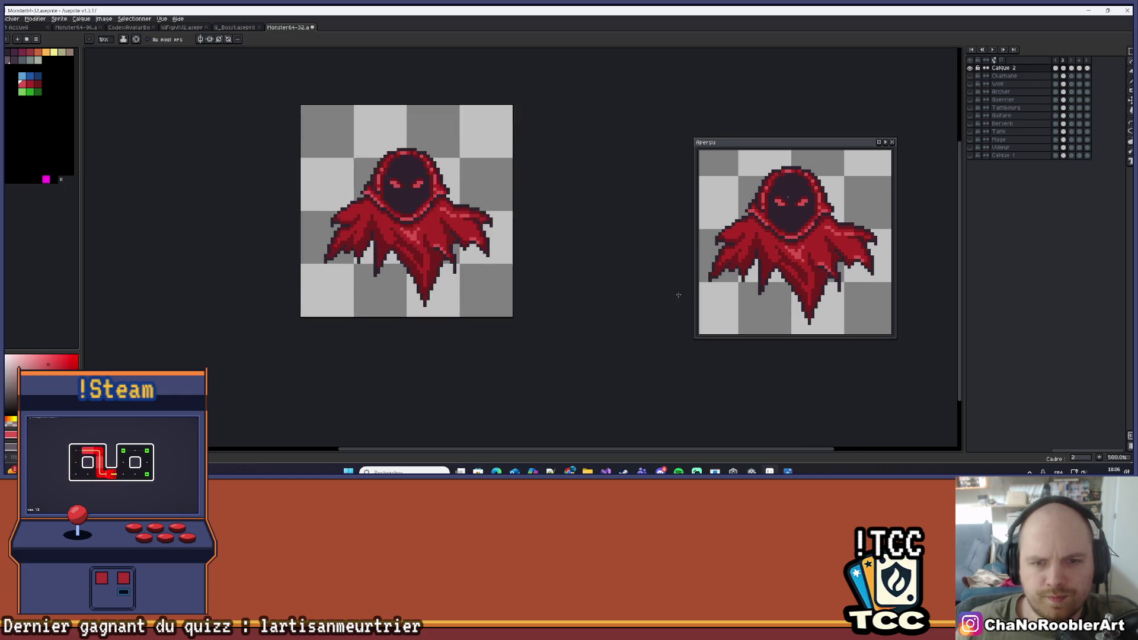
{"action": "scroll", "coordinate": [476, 235], "scroll_direction": "up", "scroll_amount": 5}
{"action": "scroll", "coordinate": [473, 258], "scroll_direction": "down", "scroll_amount": 3}
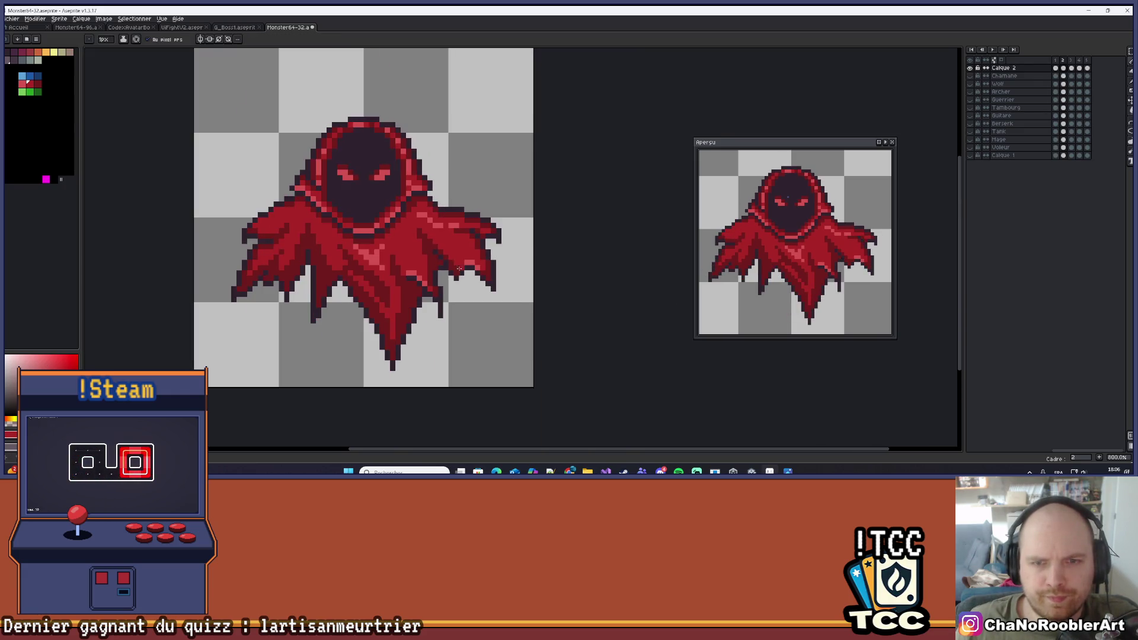
{"action": "scroll", "coordinate": [459, 269], "scroll_direction": "down", "scroll_amount": 3}
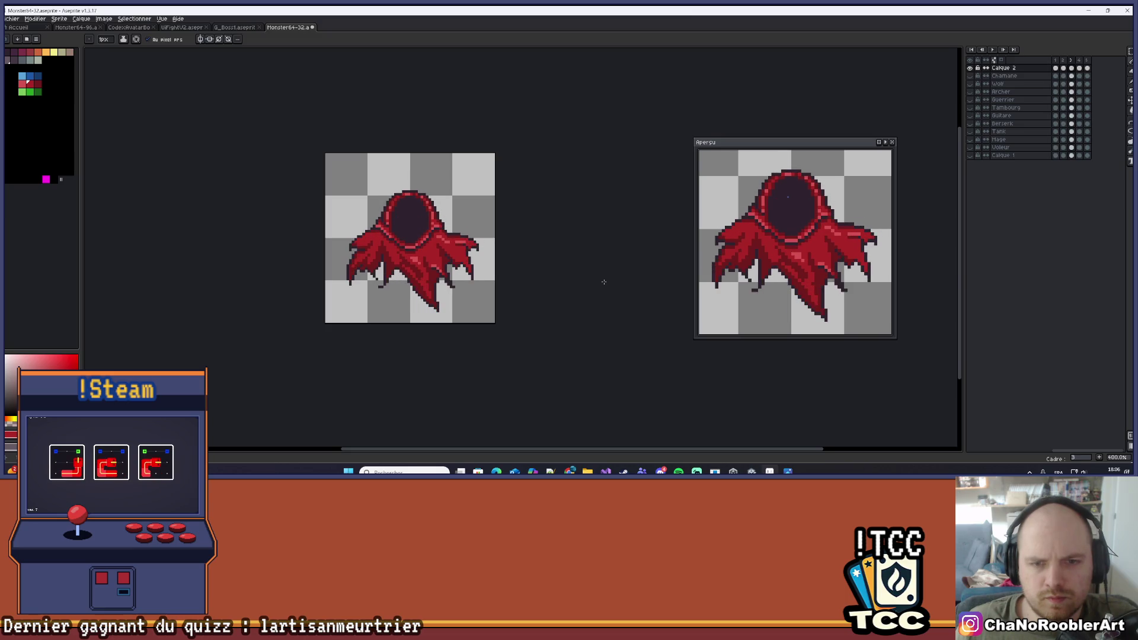
Draw darker red pixels along the wing's upper edge and repaint a light-pink pixel red
{"action": "scroll", "coordinate": [482, 275], "scroll_direction": "up", "scroll_amount": 3}
{"action": "scroll", "coordinate": [430, 196], "scroll_direction": "up", "scroll_amount": 3}
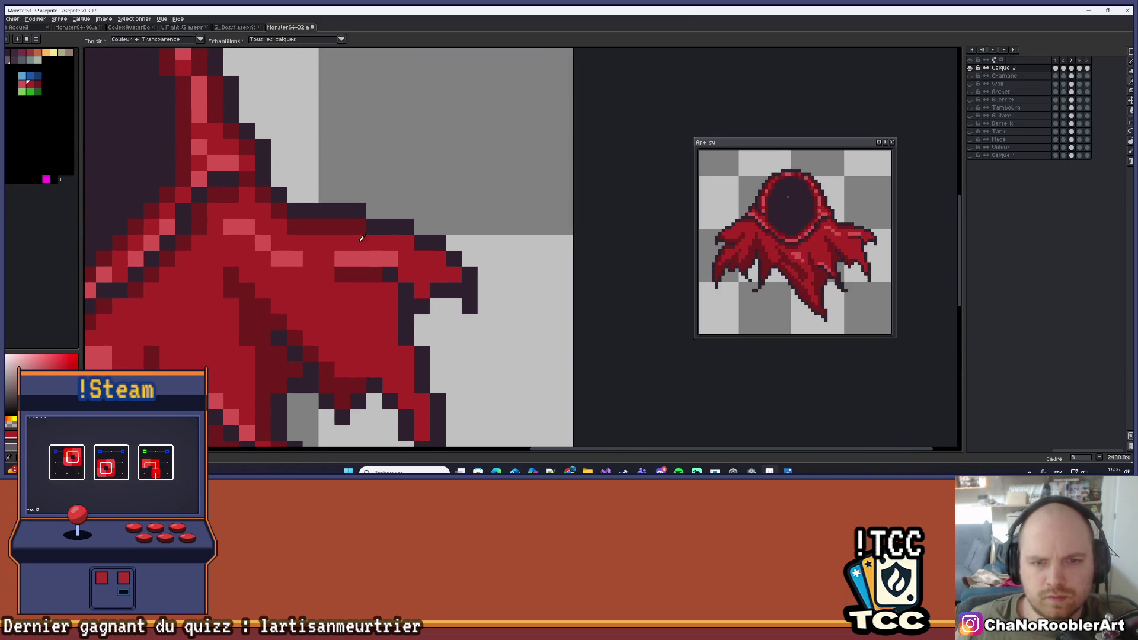
{"action": "left_click_drag", "start_coordinate": [391, 240], "coordinate": [457, 273]}
{"action": "left_click", "coordinate": [407, 275]}
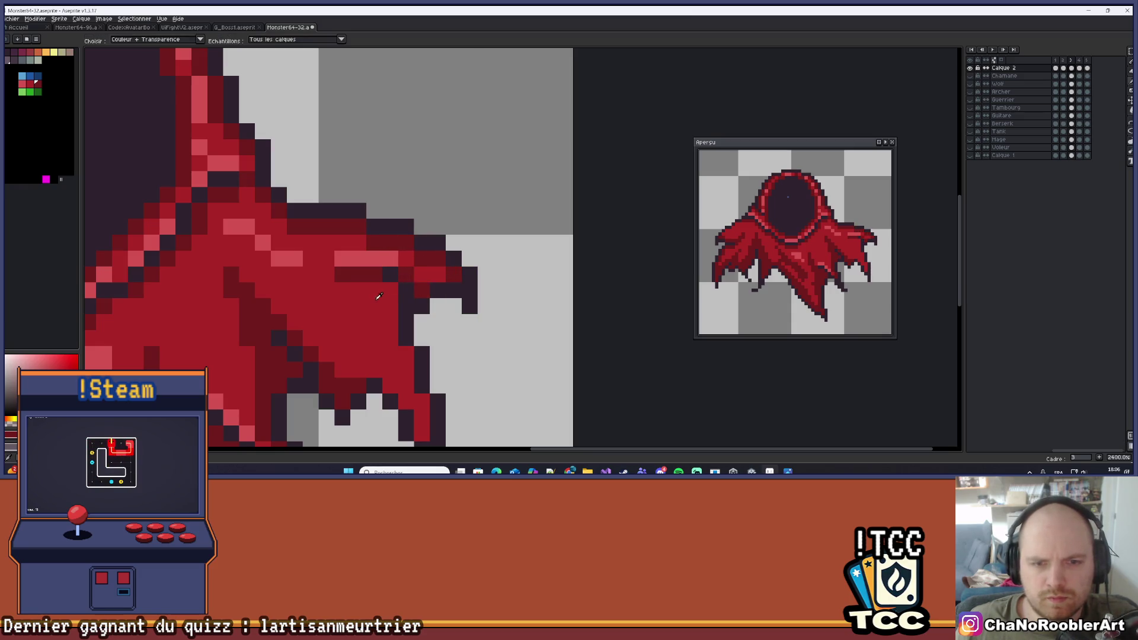
{"action": "left_click", "coordinate": [350, 259], "text": "alt"}
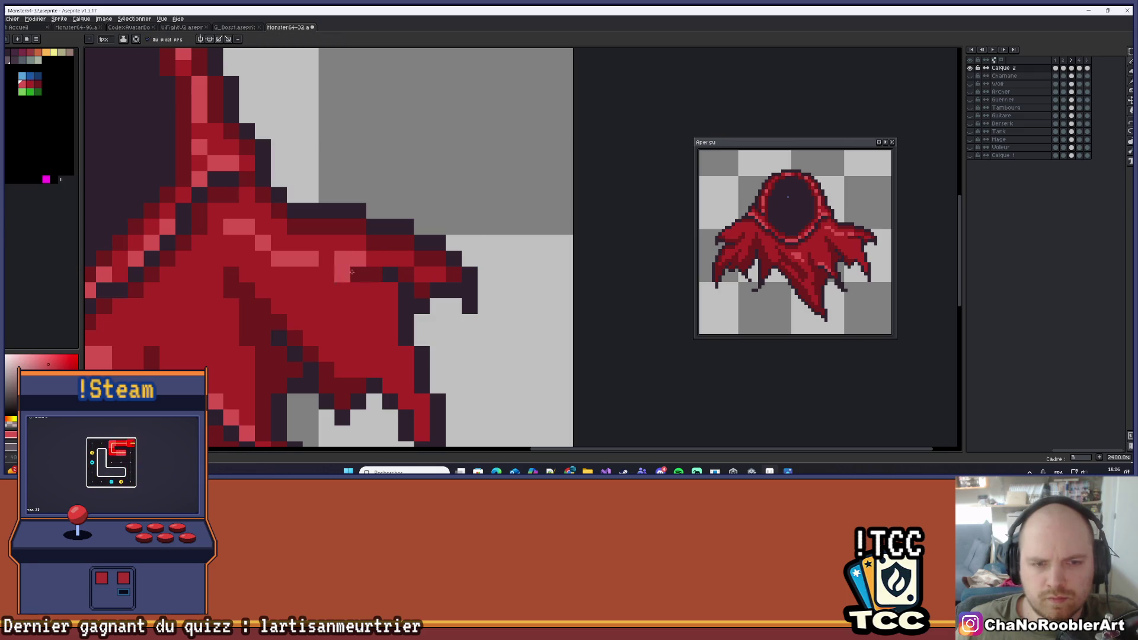
{"action": "left_click", "coordinate": [365, 256], "text": "alt"}
{"action": "key", "text": "Right"}
{"action": "key", "text": "Left"}
{"action": "left_click", "coordinate": [343, 260]}
Step through frames to frame 4 and play the animation to review it
{"action": "key", "text": "Left"}
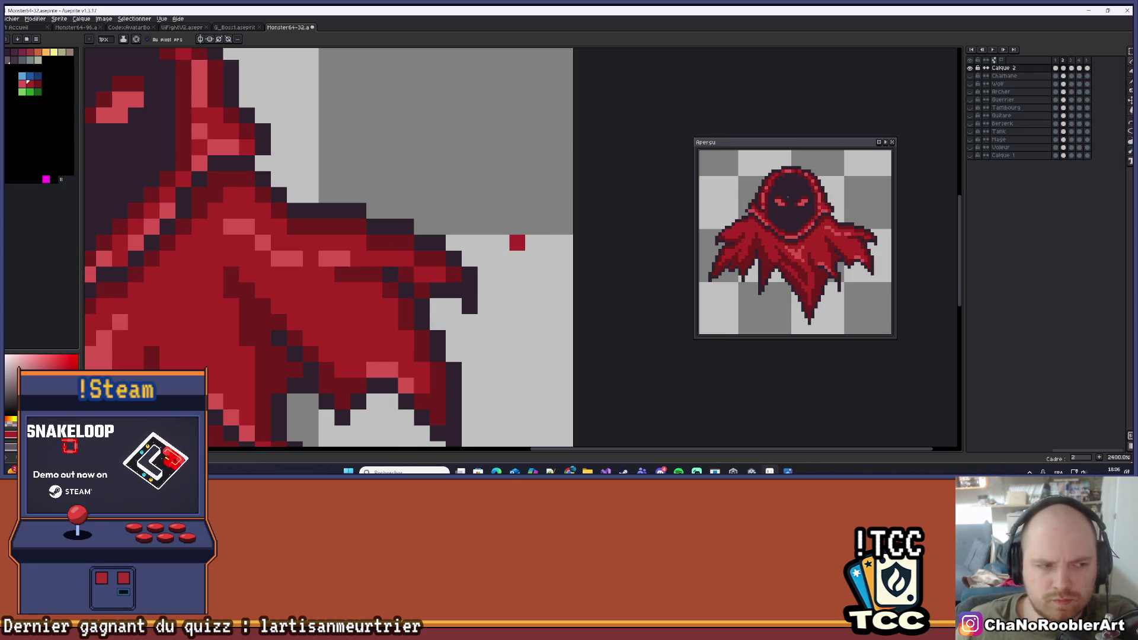
{"action": "scroll", "coordinate": [503, 239], "scroll_direction": "down", "scroll_amount": 5}
{"action": "key", "text": "Right"}
{"action": "key", "text": "Right"}
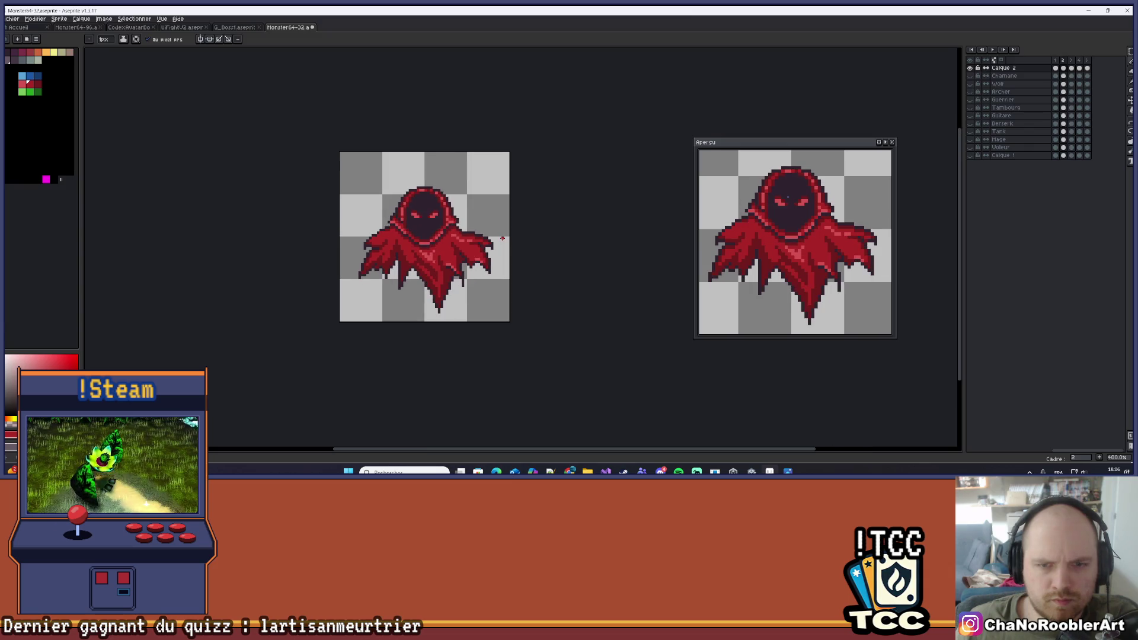
{"action": "scroll", "coordinate": [442, 319], "scroll_direction": "down", "scroll_amount": 2}
{"action": "key", "text": "Return"}
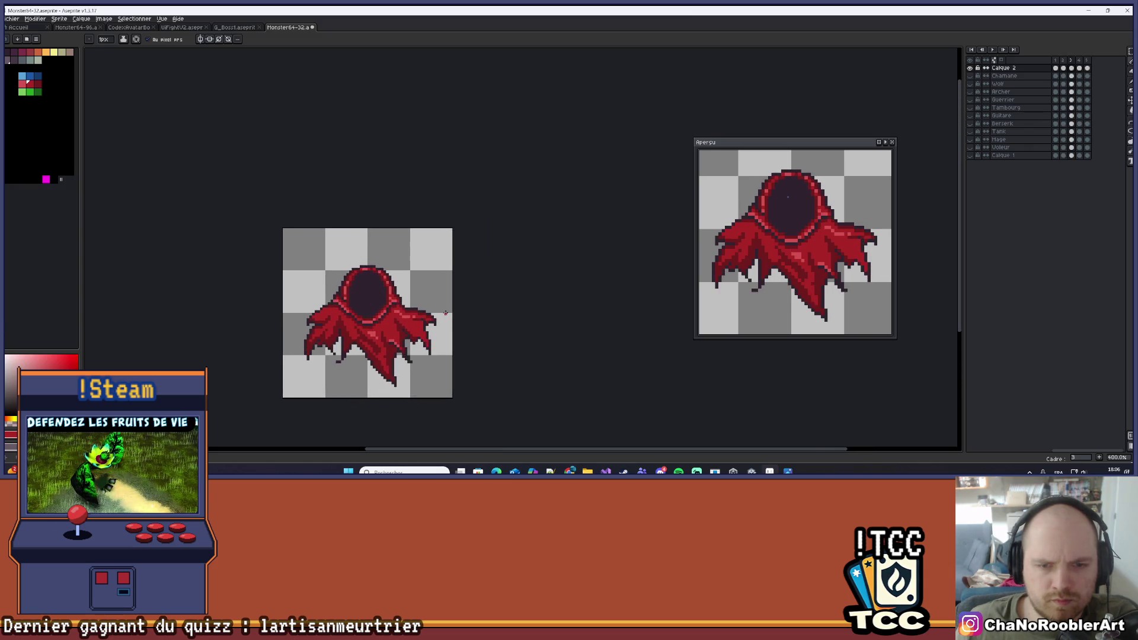
{"action": "left_click", "coordinate": [1079, 68]}
{"action": "key", "text": "Return"}
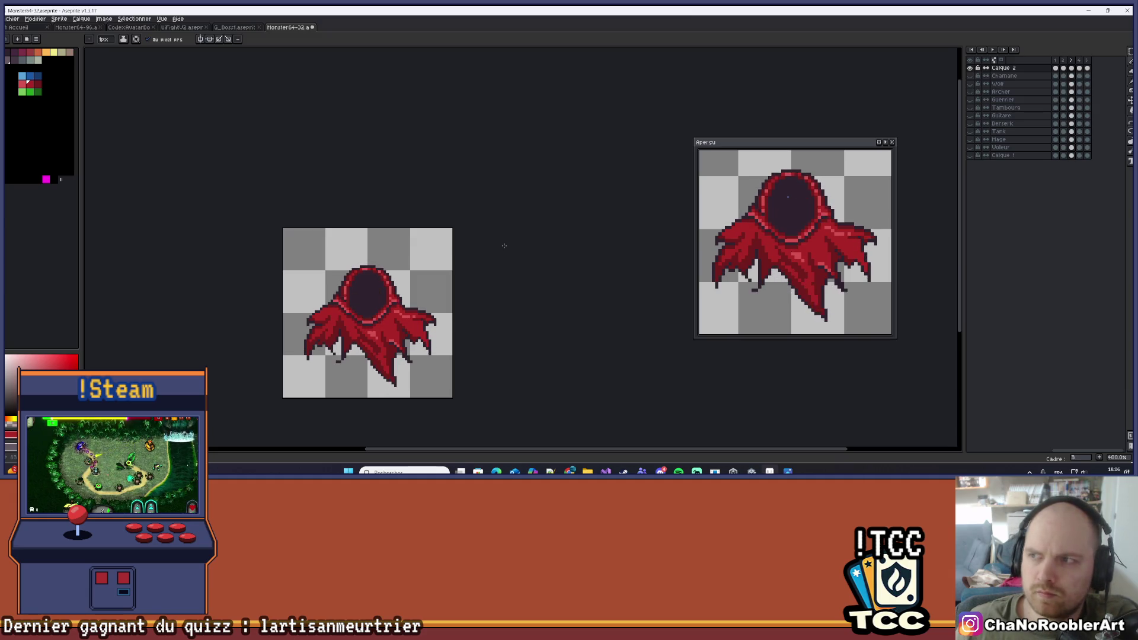
{"action": "scroll", "coordinate": [453, 308], "scroll_direction": "down", "scroll_amount": 2}
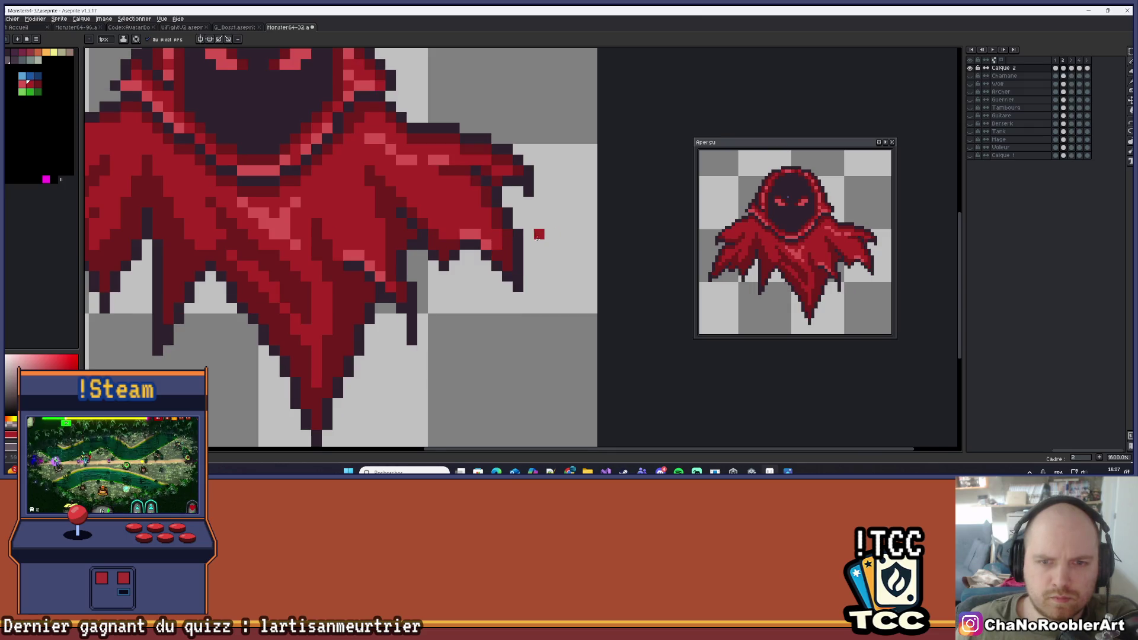
{"action": "scroll", "coordinate": [453, 307], "scroll_direction": "up", "scroll_amount": 3}
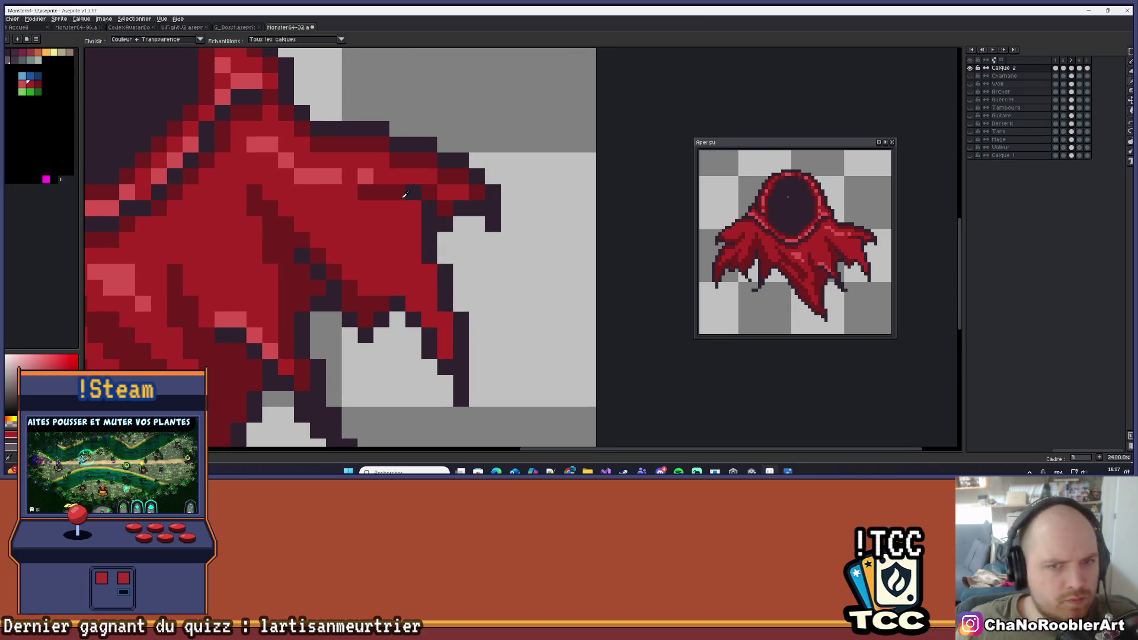
On frame 3, draw a dark outline down the cloak's right edge and add a lighter red pixel
{"action": "key", "text": "comma"}
{"action": "key", "text": "period"}
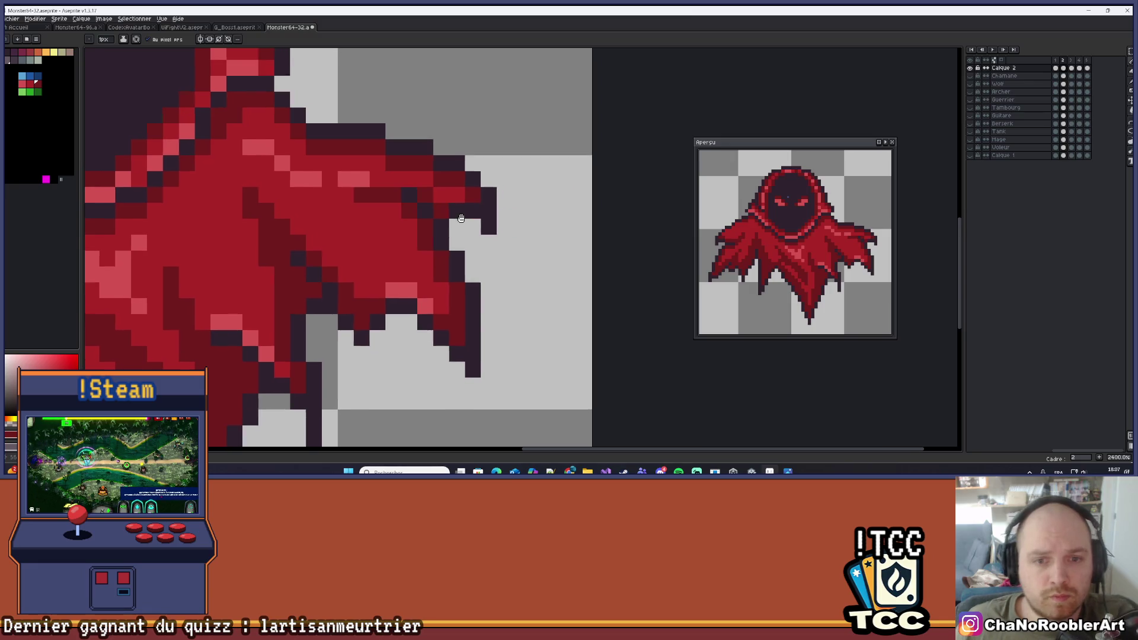
{"action": "mouse_move", "coordinate": [403, 219]}
{"action": "left_mouse_down"}
{"action": "mouse_move", "coordinate": [403, 270]}
{"action": "mouse_move", "coordinate": [419, 285]}
{"action": "mouse_move", "coordinate": [414, 308]}
{"action": "mouse_move", "coordinate": [435, 336]}
{"action": "mouse_move", "coordinate": [434, 363]}
{"action": "left_mouse_up"}
{"action": "key", "text": "comma"}
{"action": "key", "text": "period"}
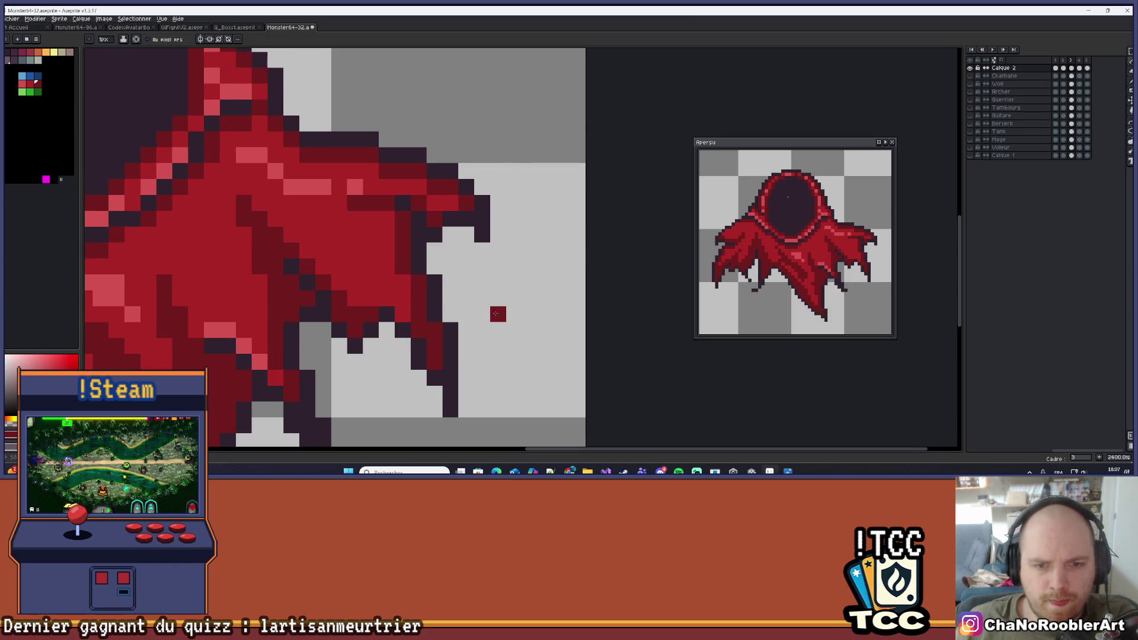
{"action": "key", "text": "comma"}
{"action": "key", "text": "period"}
{"action": "left_click", "coordinate": [397, 310]}
{"action": "key", "text": "comma"}
{"action": "key", "text": "period"}
{"action": "scroll", "coordinate": [478, 279], "scroll_direction": "down", "scroll_amount": 5}
{"action": "key", "text": "comma"}
{"action": "scroll", "coordinate": [456, 305], "scroll_direction": "down", "scroll_amount": 4}
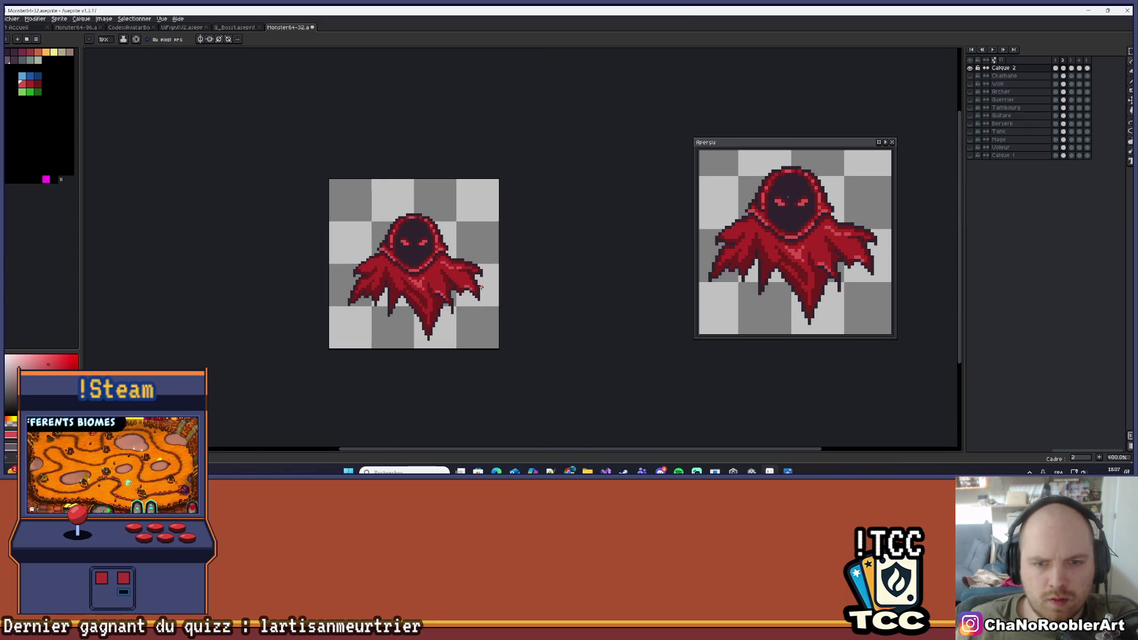
Step through and play the wraith animation zoomed in, then switch to the G_Boss1.aseprite sprite
{"action": "key", "text": "period"}
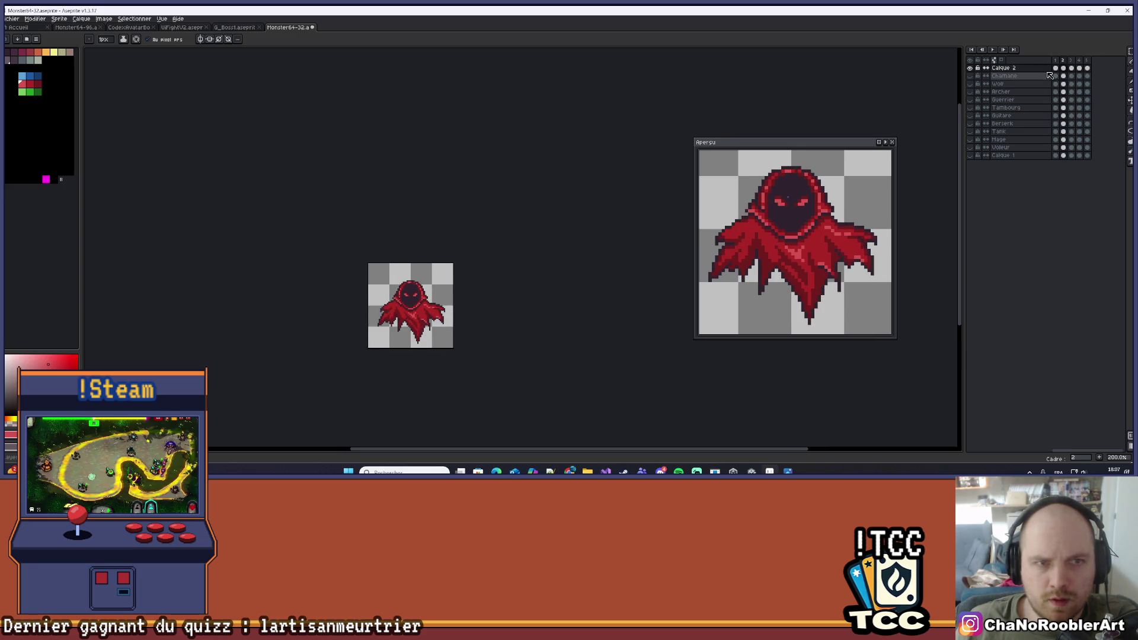
{"action": "key", "text": "Return"}
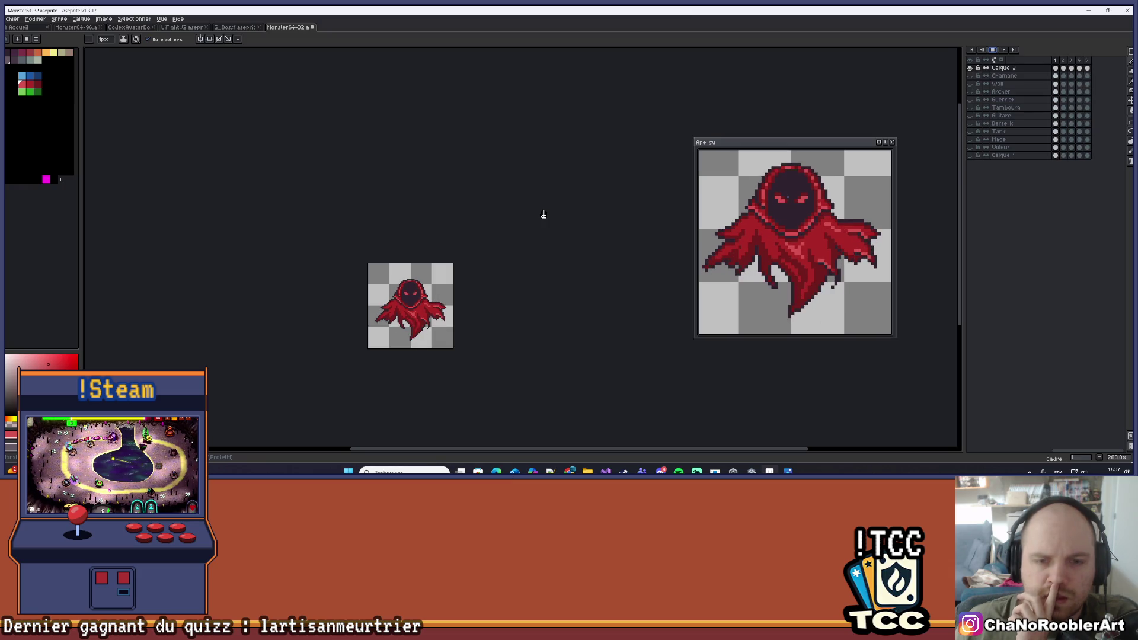
{"action": "scroll", "coordinate": [428, 296], "scroll_direction": "up", "scroll_amount": 1}
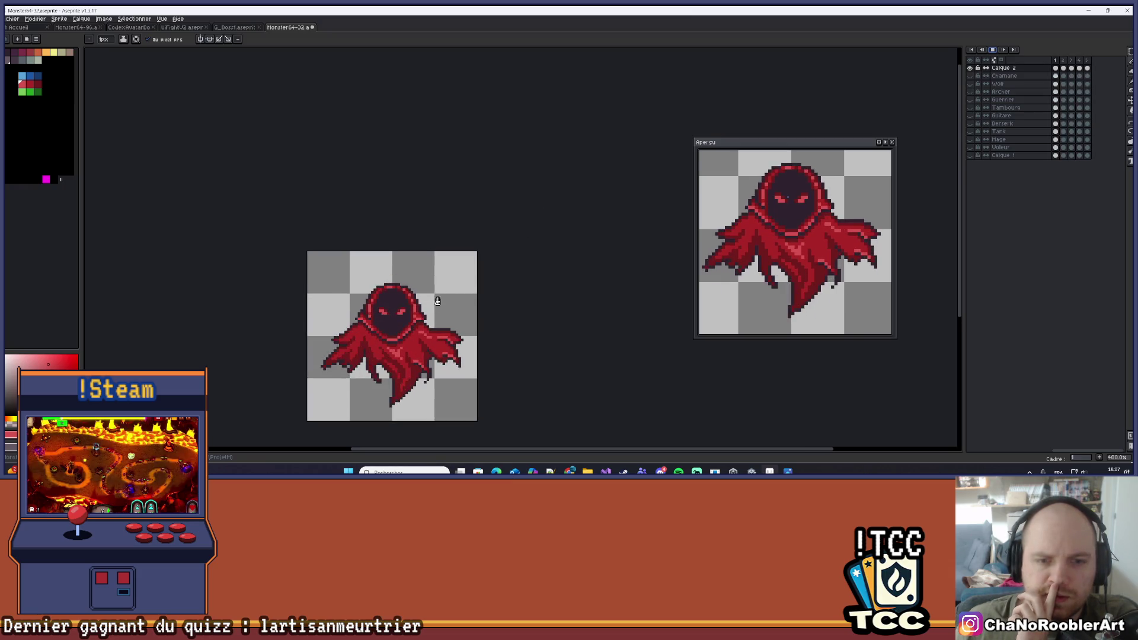
{"action": "left_click_drag", "start_coordinate": [451, 329], "coordinate": [463, 302]}
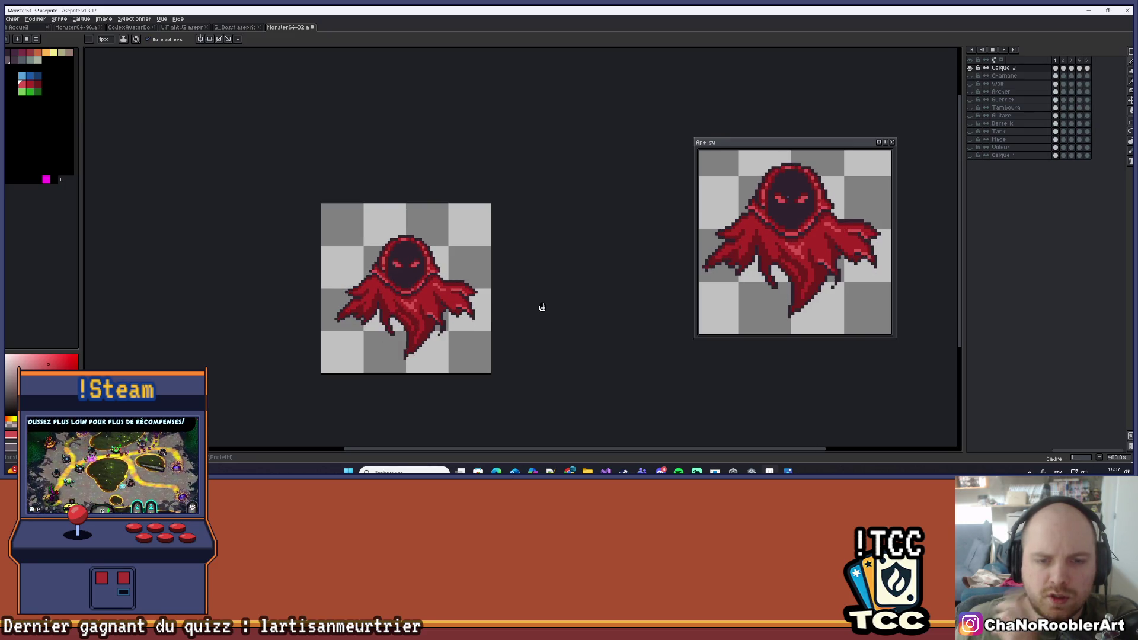
{"action": "left_click", "coordinate": [241, 27]}
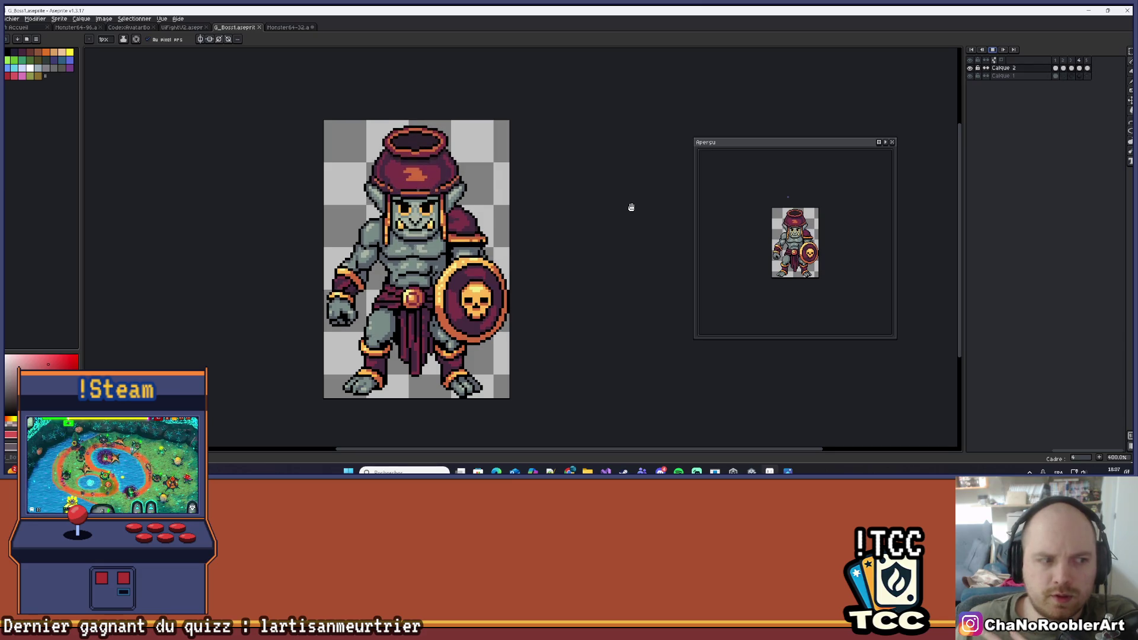
Centre the goblin warrior in view and stop its animation on frame 5
{"action": "scroll", "coordinate": [630, 206], "scroll_direction": "down", "scroll_amount": 2}
{"action": "scroll", "coordinate": [629, 205], "scroll_direction": "up", "scroll_amount": 1}
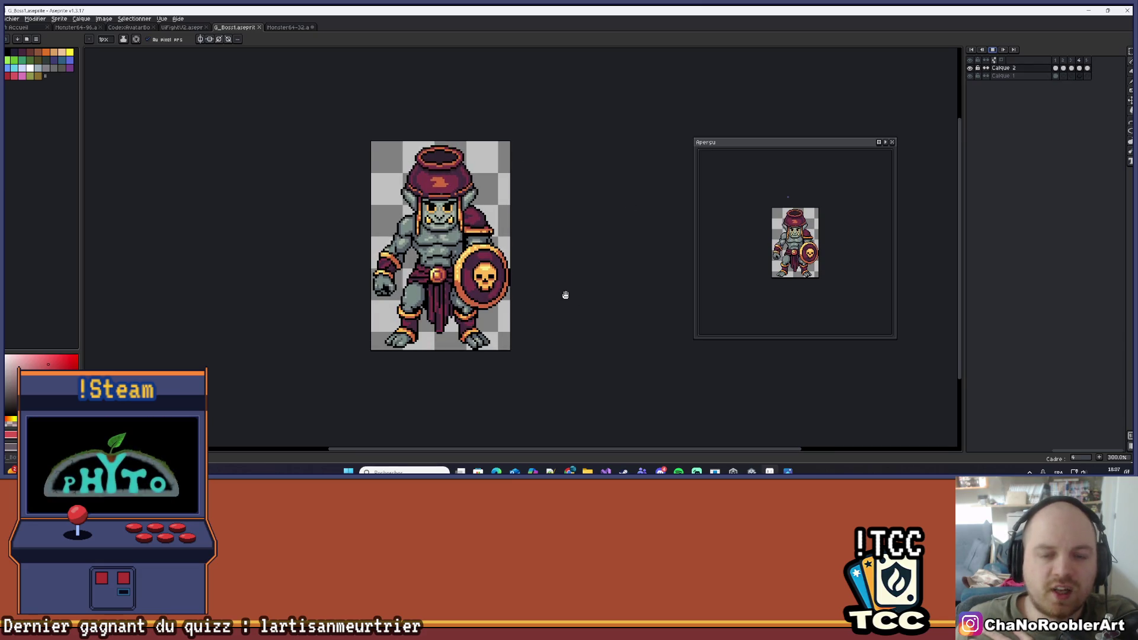
{"action": "left_click_drag", "start_coordinate": [564, 294], "coordinate": [543, 311]}
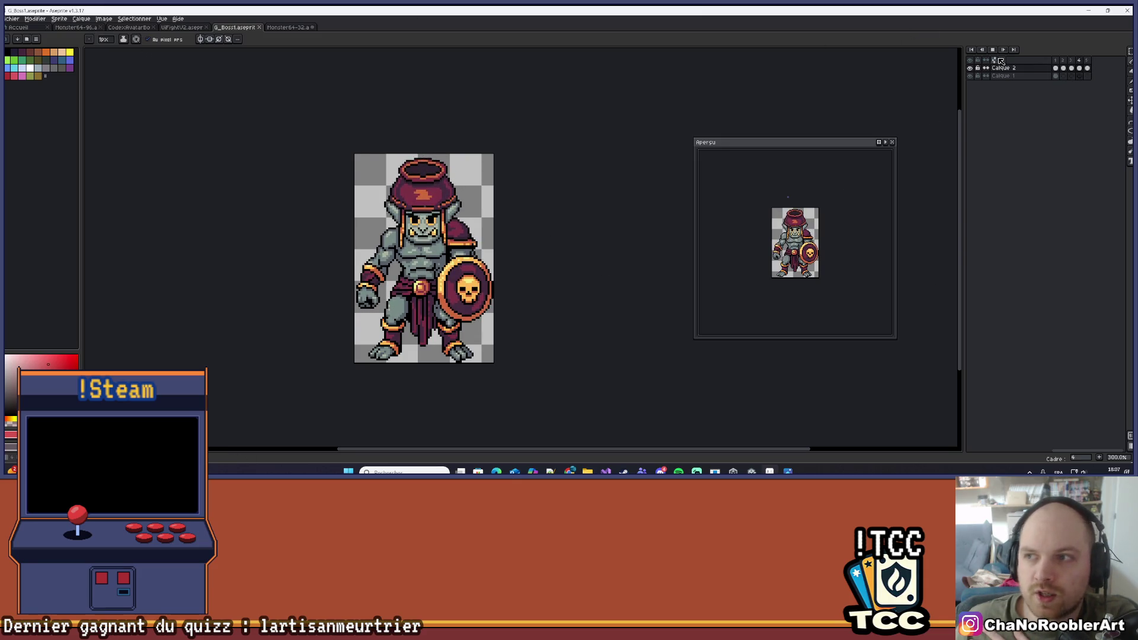
{"action": "left_click", "coordinate": [993, 51]}
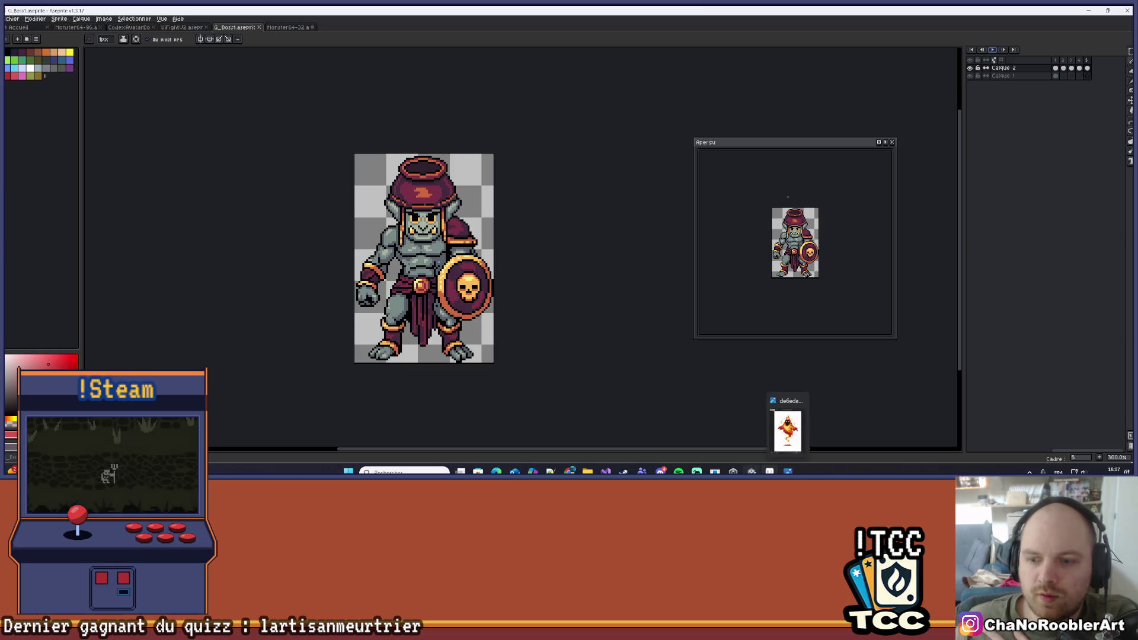
Switch to the Unity editor and save the current scene via File > Save
{"action": "left_click", "coordinate": [788, 472]}
{"action": "left_click", "coordinate": [6, 19]}
{"action": "left_click", "coordinate": [13, 58]}
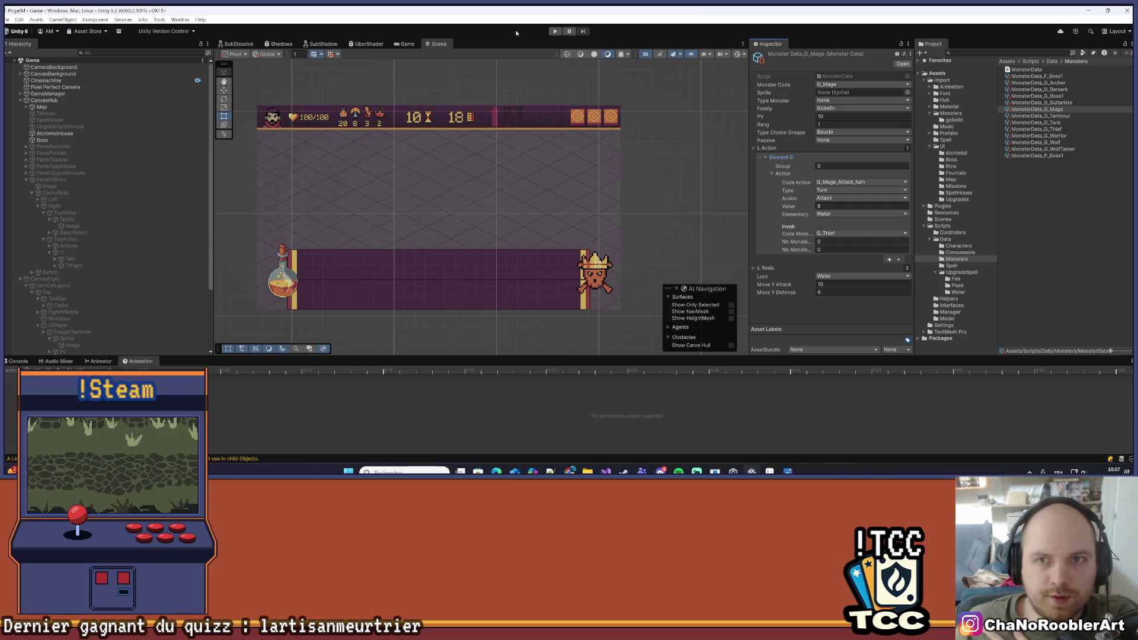
{"action": "left_click", "coordinate": [555, 31]}
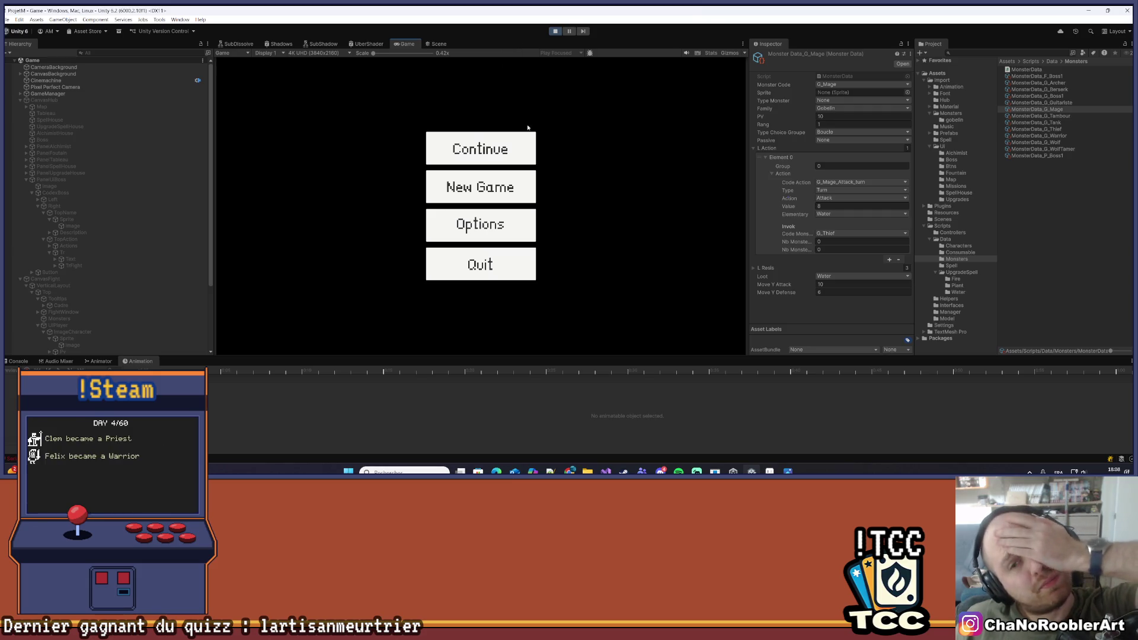
{"action": "left_click", "coordinate": [516, 148]}
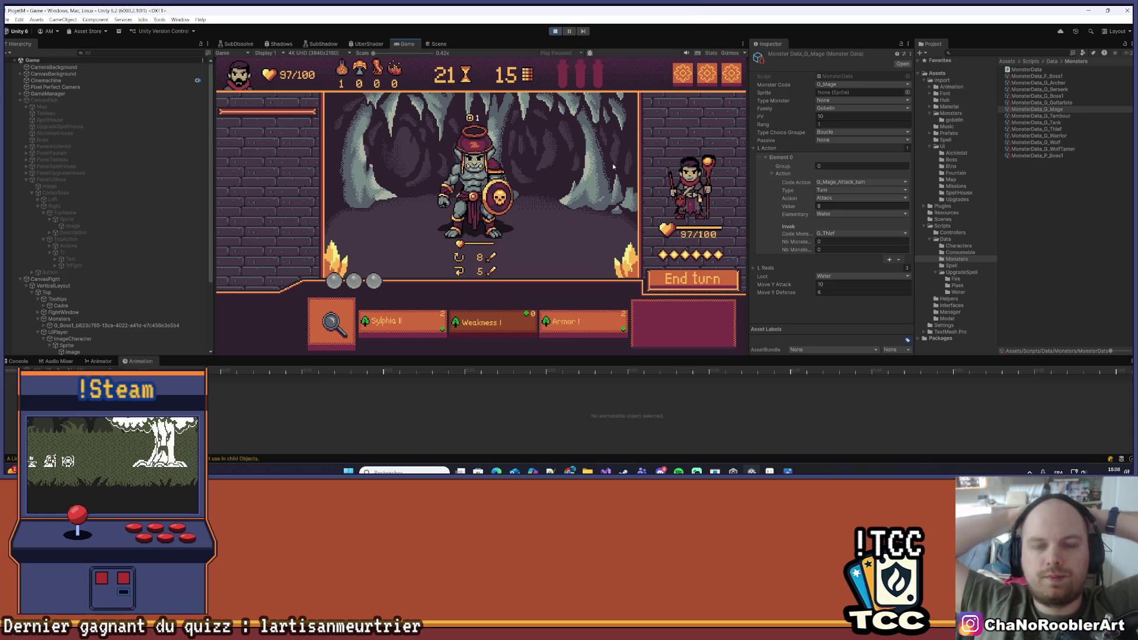
{"action": "mouse_move", "coordinate": [476, 202]}
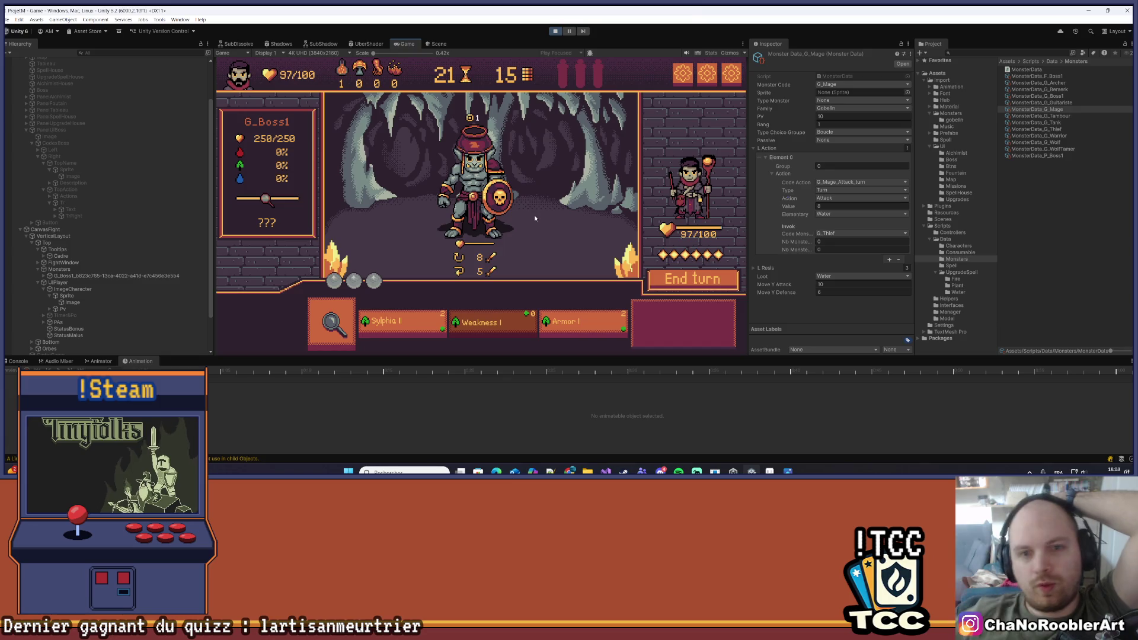
{"action": "left_click", "coordinate": [555, 31]}
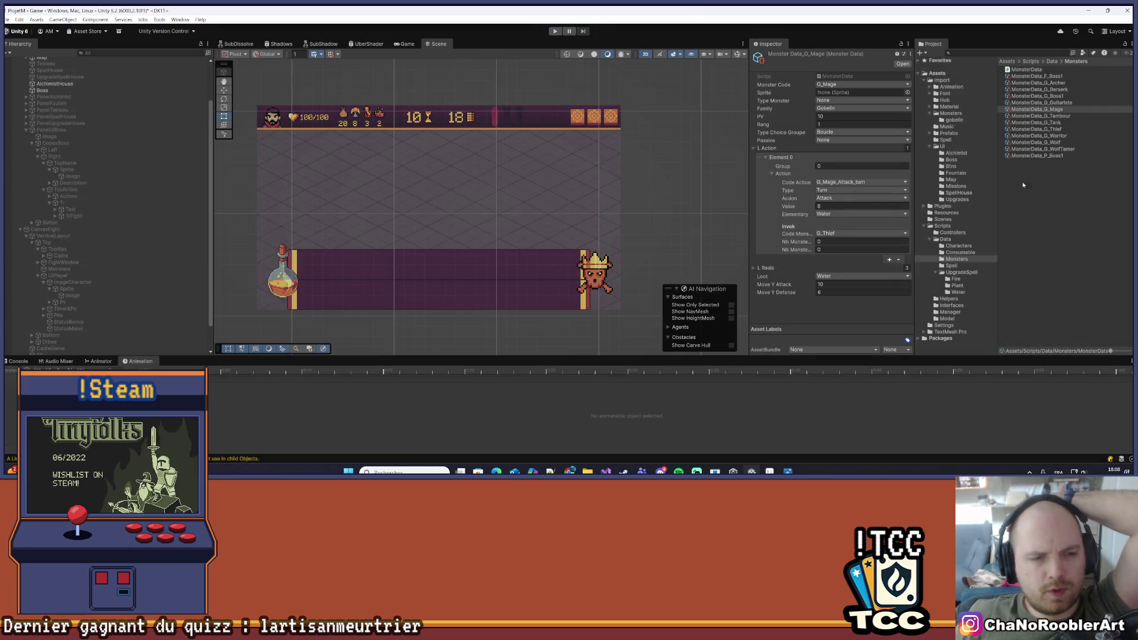
Open the G_Boss1 prefab from Import/Prefabs/Monsters for editing
{"action": "left_click", "coordinate": [45, 229]}
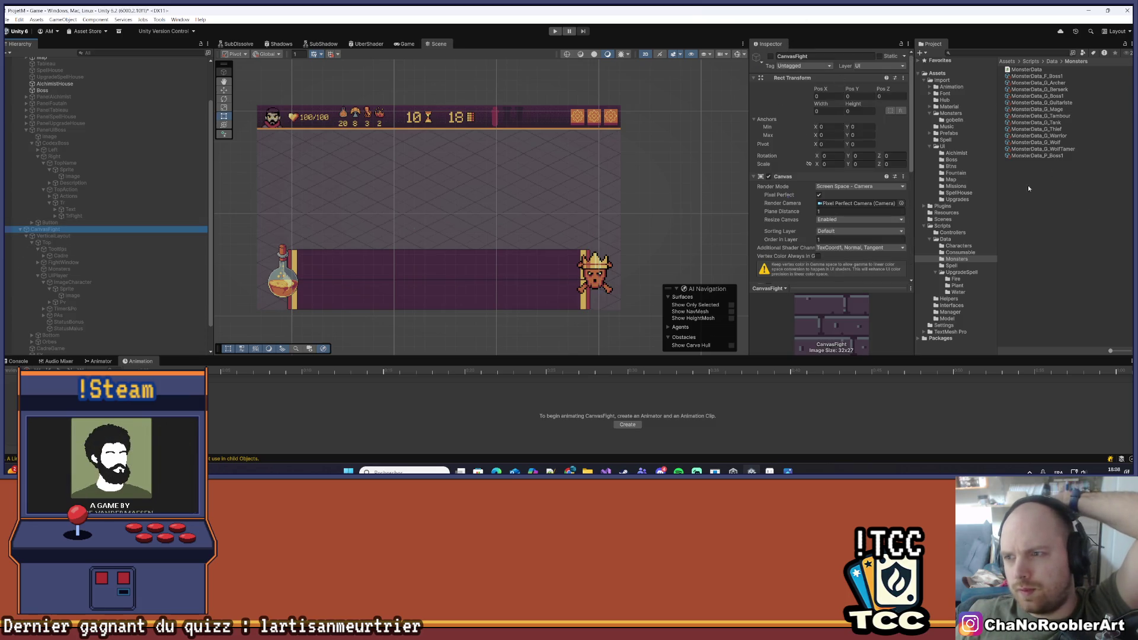
{"action": "left_click", "coordinate": [949, 133]}
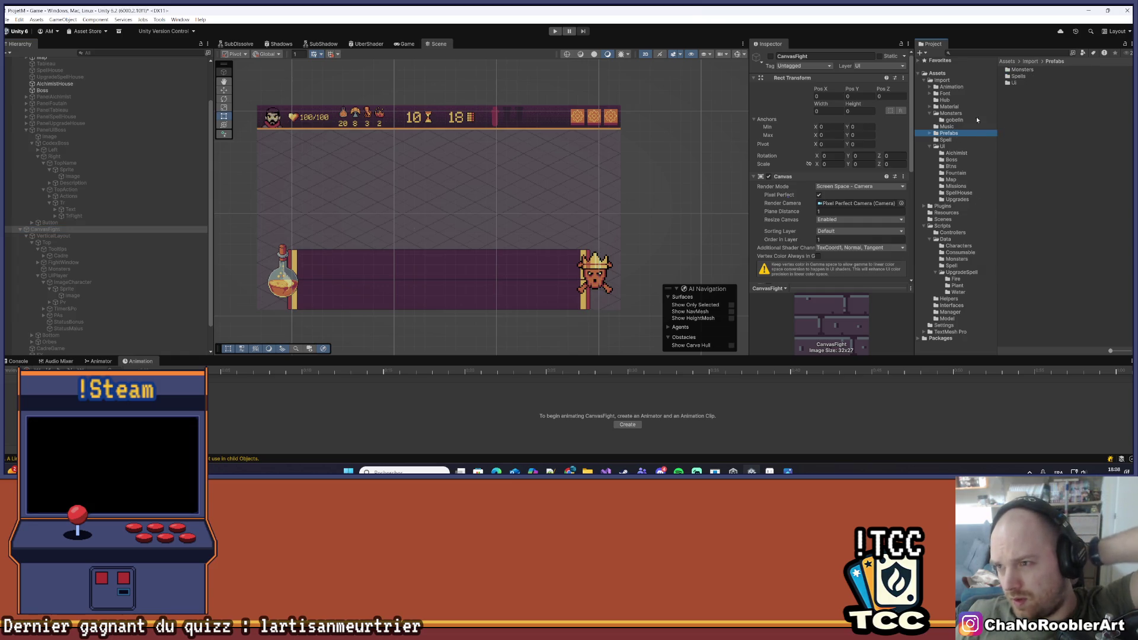
{"action": "double_click", "coordinate": [1020, 70]}
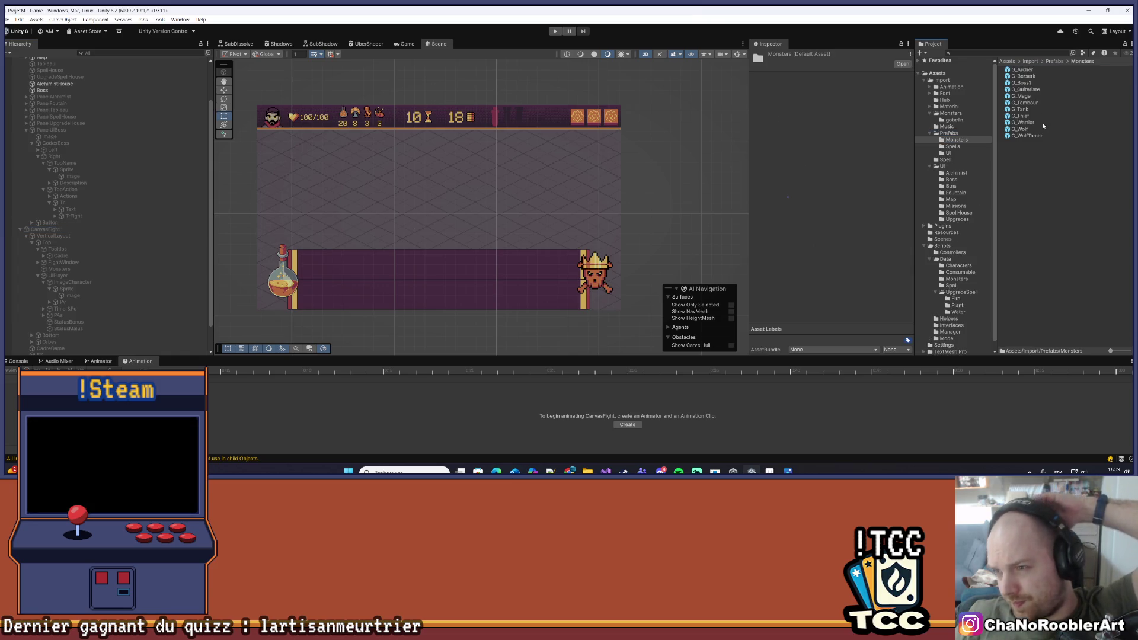
{"action": "double_click", "coordinate": [1031, 82]}
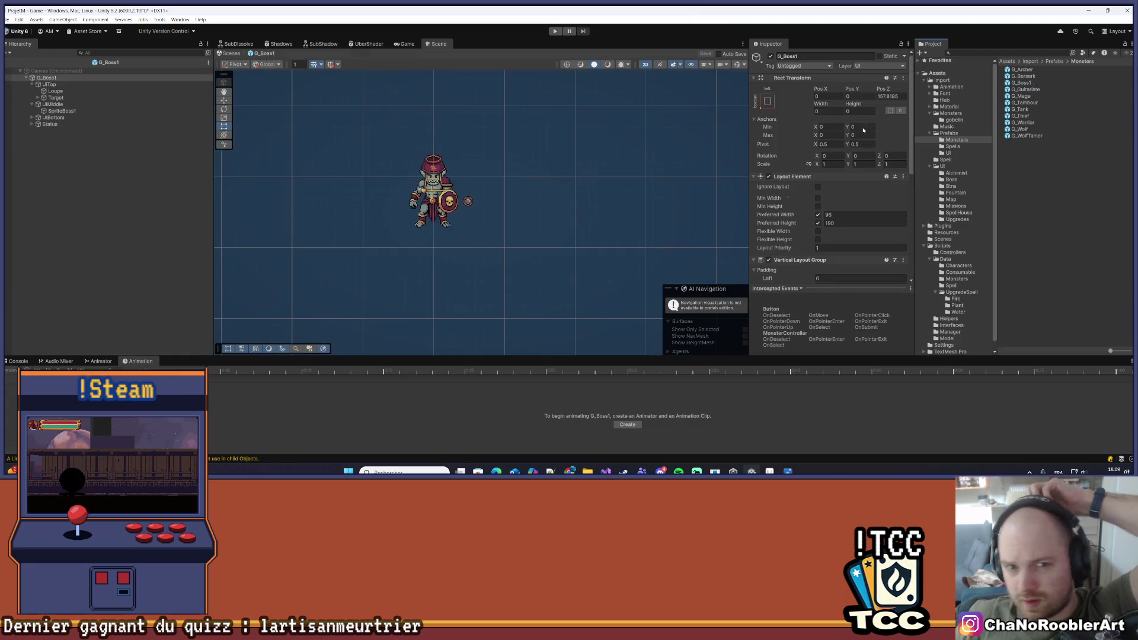
Deactivate Target under UIBottom, save the prefab, leave prefab mode and minimize Unity
{"action": "left_click", "coordinate": [32, 118]}
{"action": "left_click", "coordinate": [38, 98]}
{"action": "left_click", "coordinate": [56, 98]}
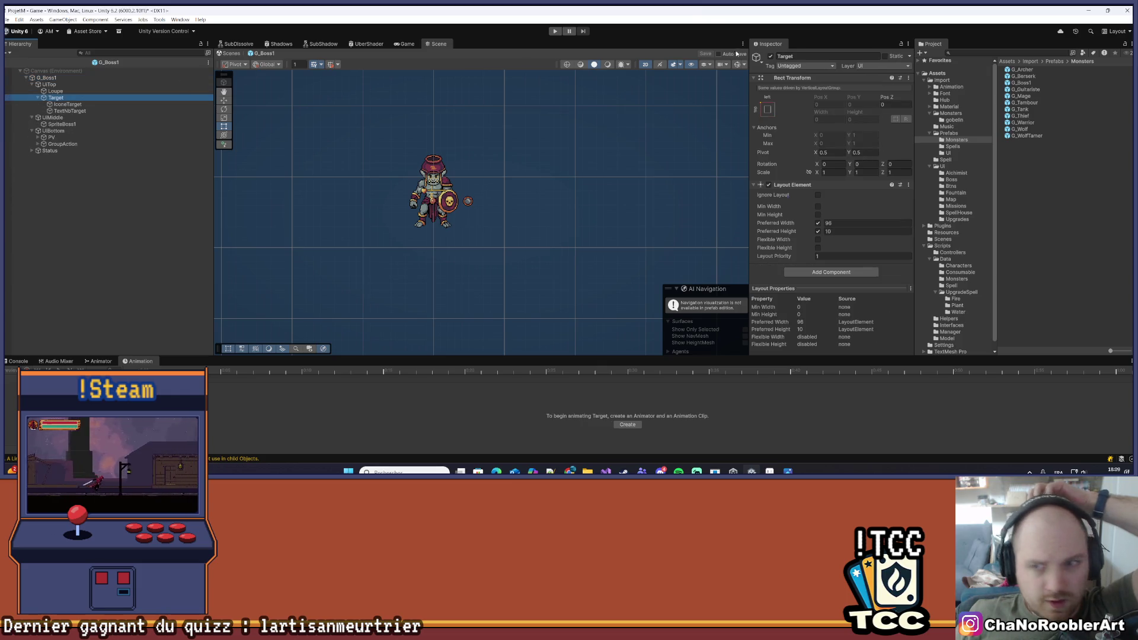
{"action": "key", "text": "alt+shift+a"}
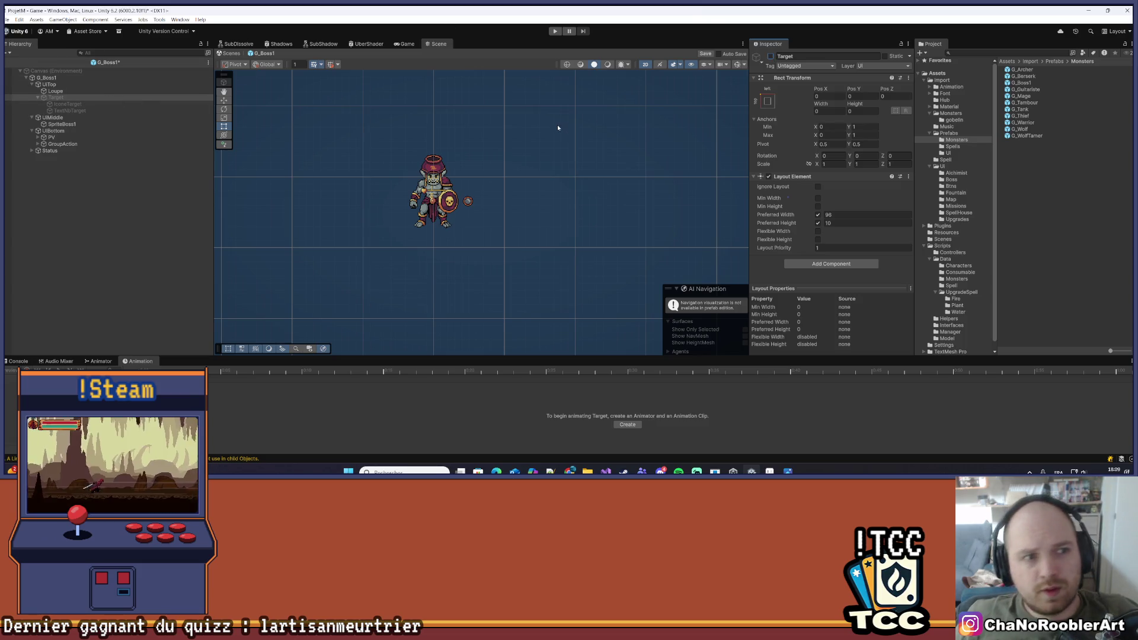
{"action": "key", "text": "ctrl+s"}
{"action": "left_click", "coordinate": [11, 62]}
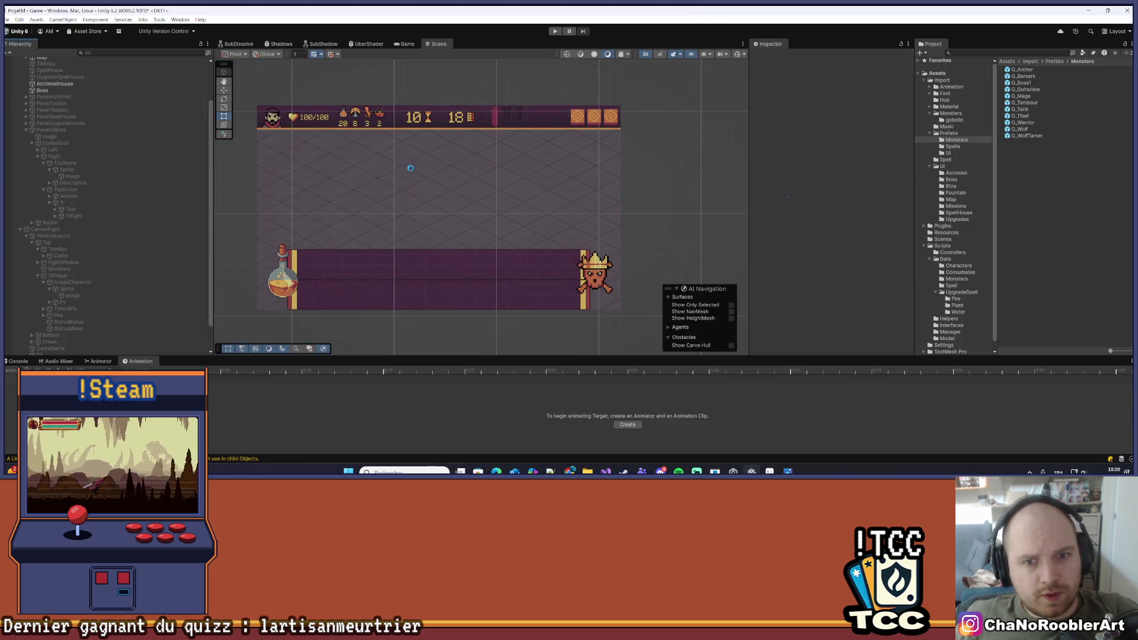
{"action": "left_click", "coordinate": [1088, 10]}
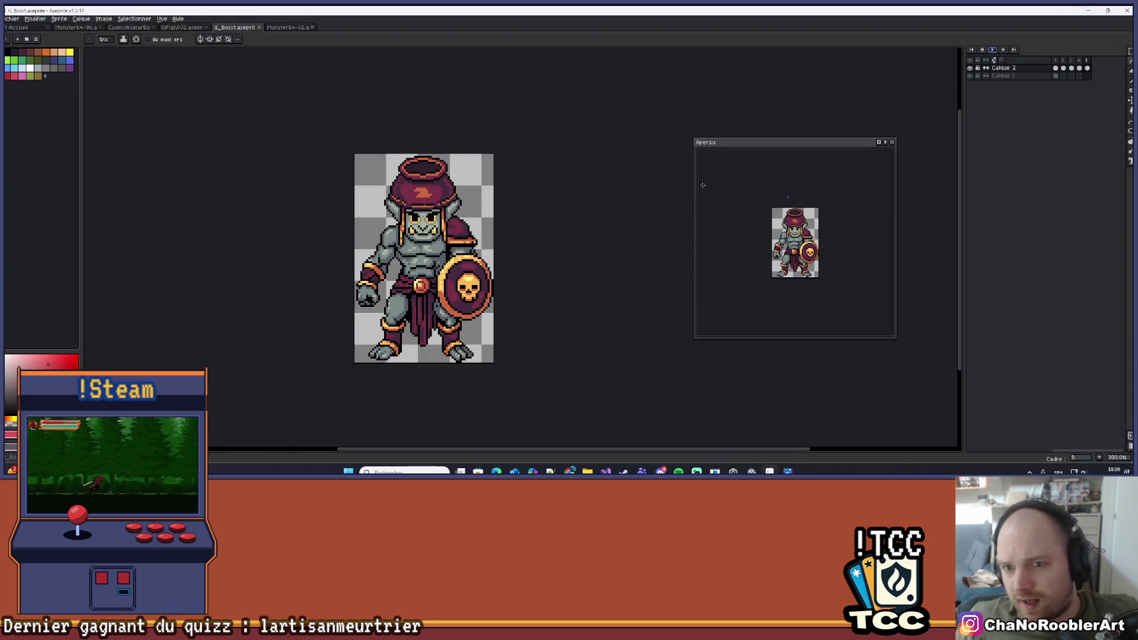
In the Monster64-32 sprite, hide the Calque 2 ghost layer and show the Chamane layer
{"action": "left_click", "coordinate": [288, 27]}
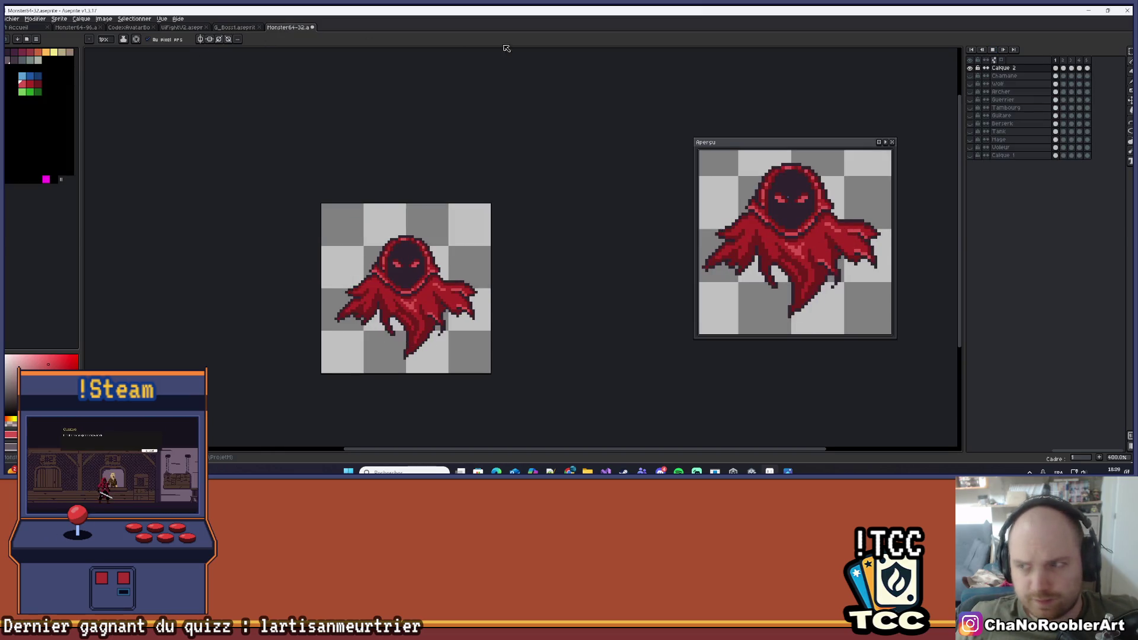
{"action": "left_click", "coordinate": [969, 67]}
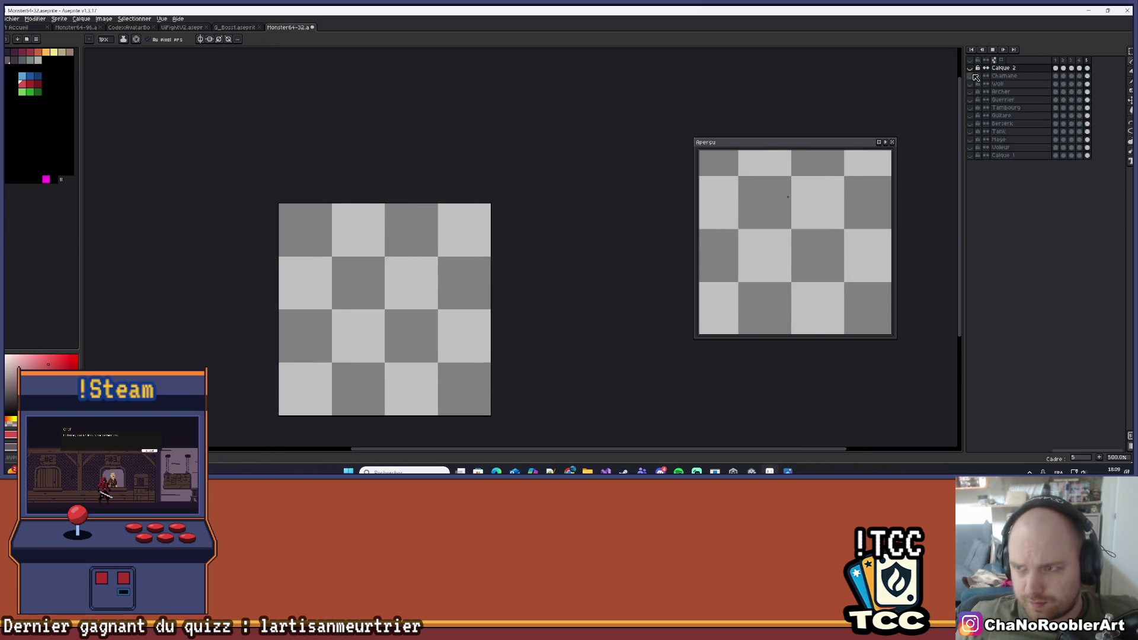
{"action": "left_click", "coordinate": [970, 76]}
Recentre the goblin shaman in the view, then hide the Chamane layer again
{"action": "left_click_drag", "start_coordinate": [500, 300], "coordinate": [507, 276]}
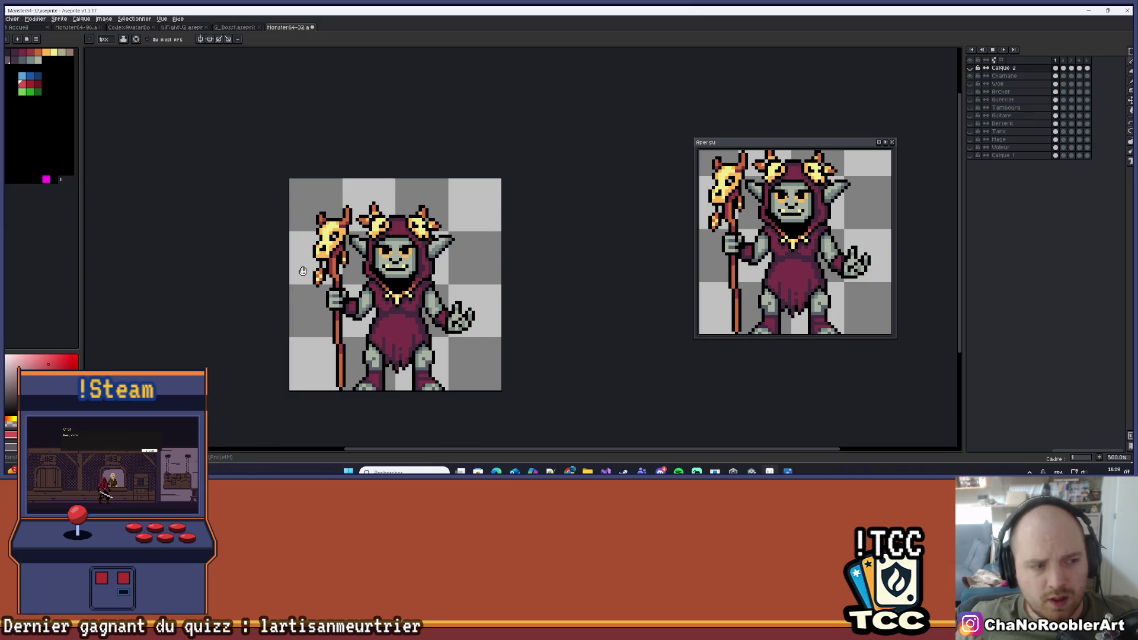
{"action": "scroll", "coordinate": [507, 328], "scroll_direction": "down", "scroll_amount": 1}
{"action": "left_click_drag", "start_coordinate": [508, 328], "coordinate": [497, 293]}
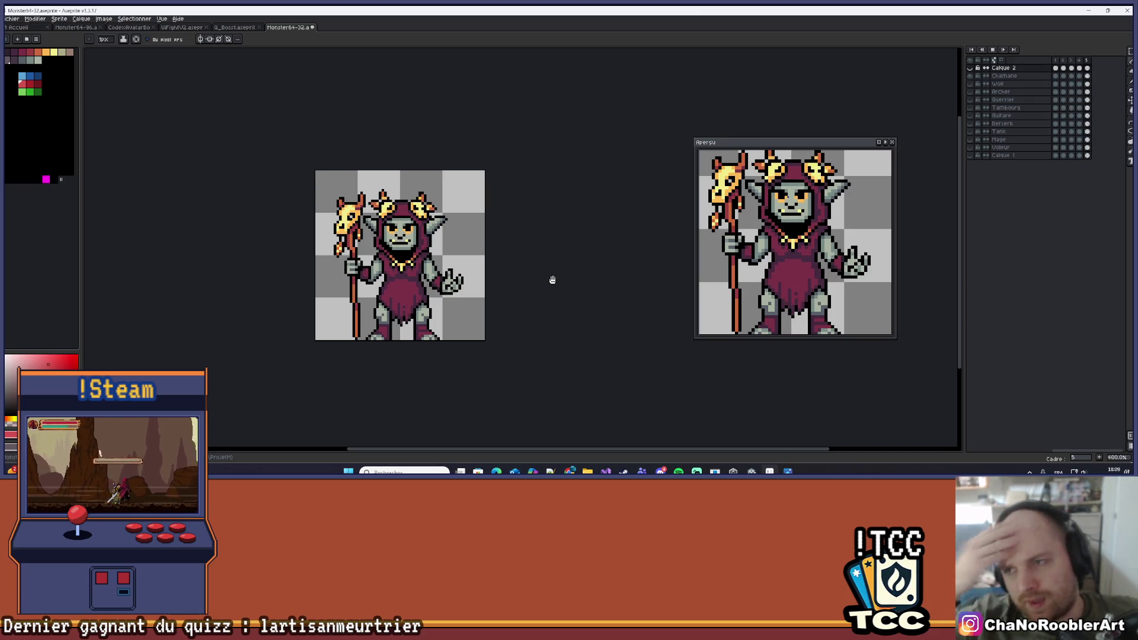
{"action": "left_click", "coordinate": [969, 76]}
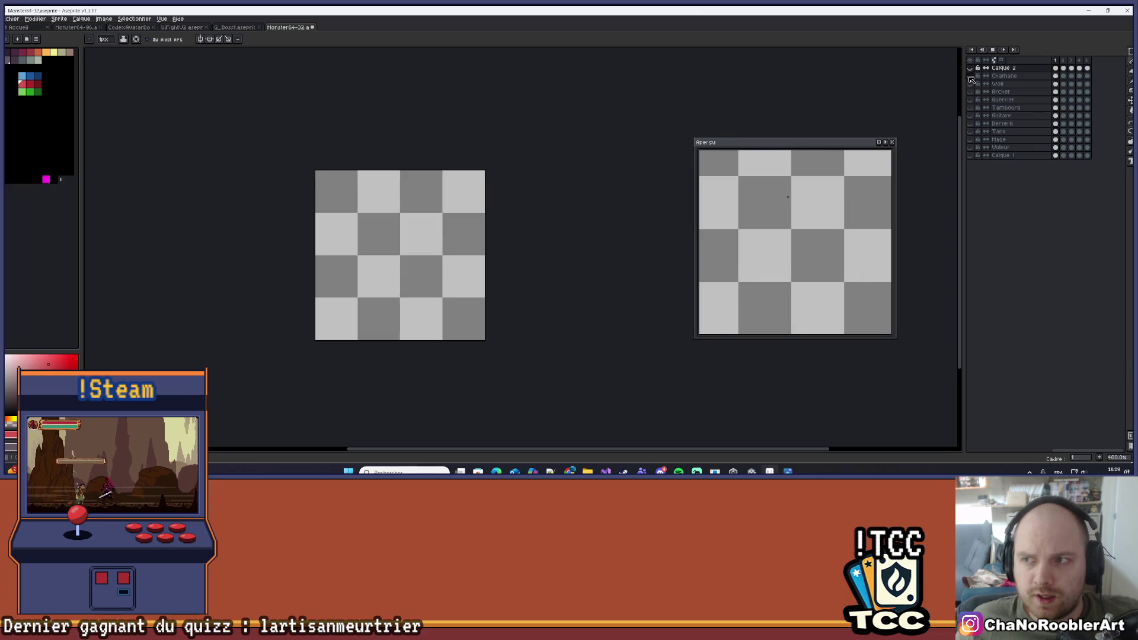
Turn Calque 2's visibility back on to show the red ghost
{"action": "left_click", "coordinate": [969, 68]}
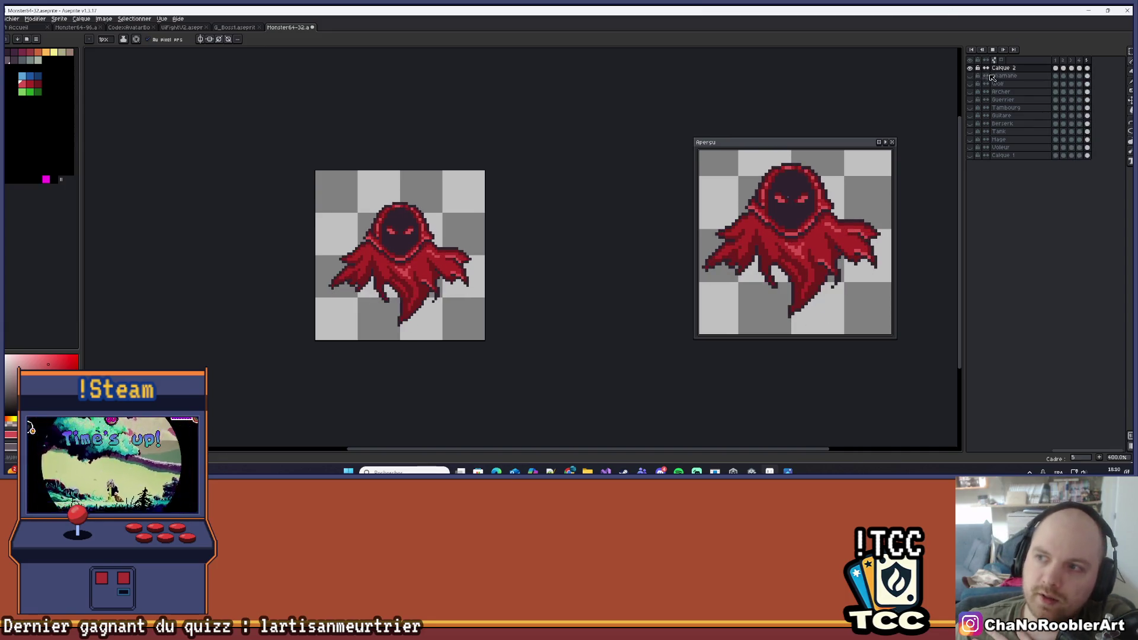
Stop playback and rename the Calque 2 layer to 'FeuFollet'
{"action": "left_click", "coordinate": [1023, 75]}
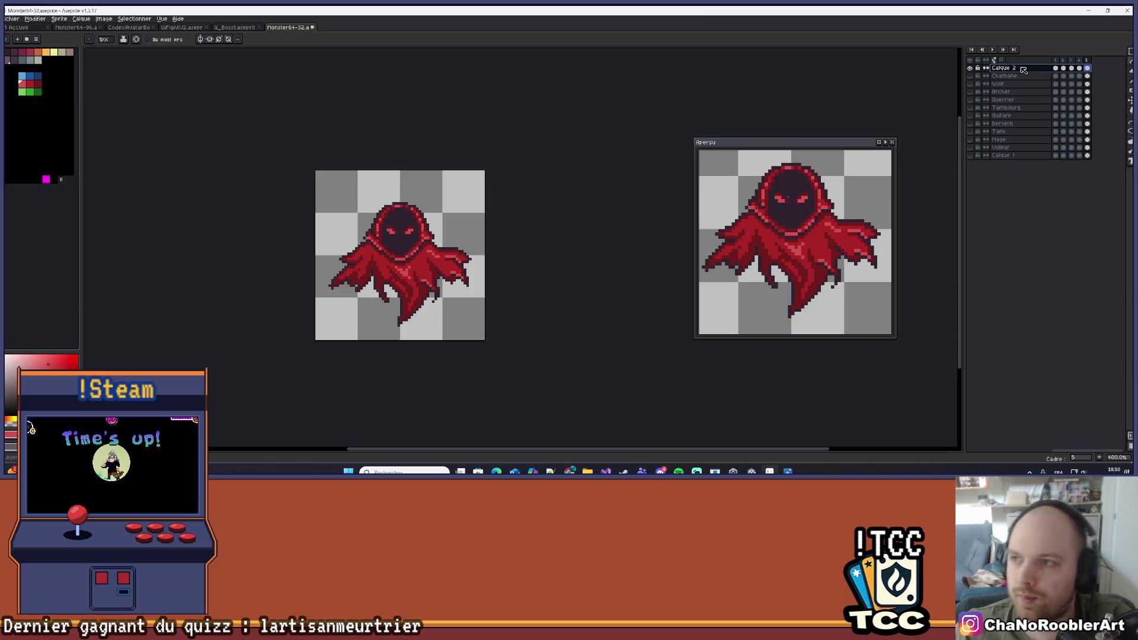
{"action": "double_click", "coordinate": [1017, 67]}
{"action": "type", "text": "FeuFol"}
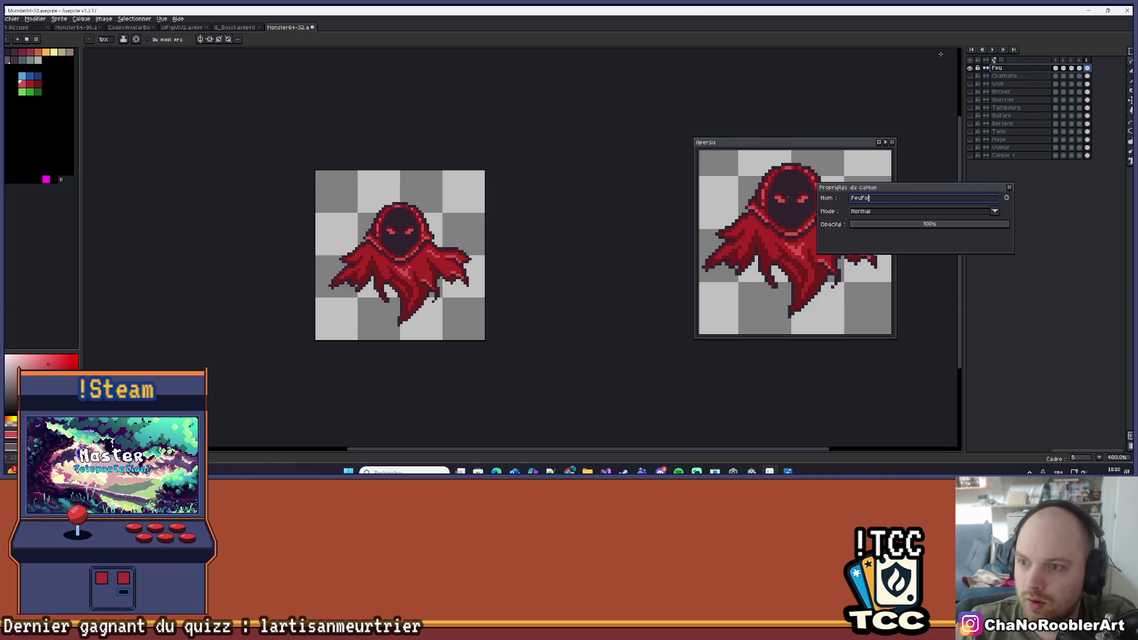
{"action": "type", "text": "let"}
{"action": "key", "text": "Return"}
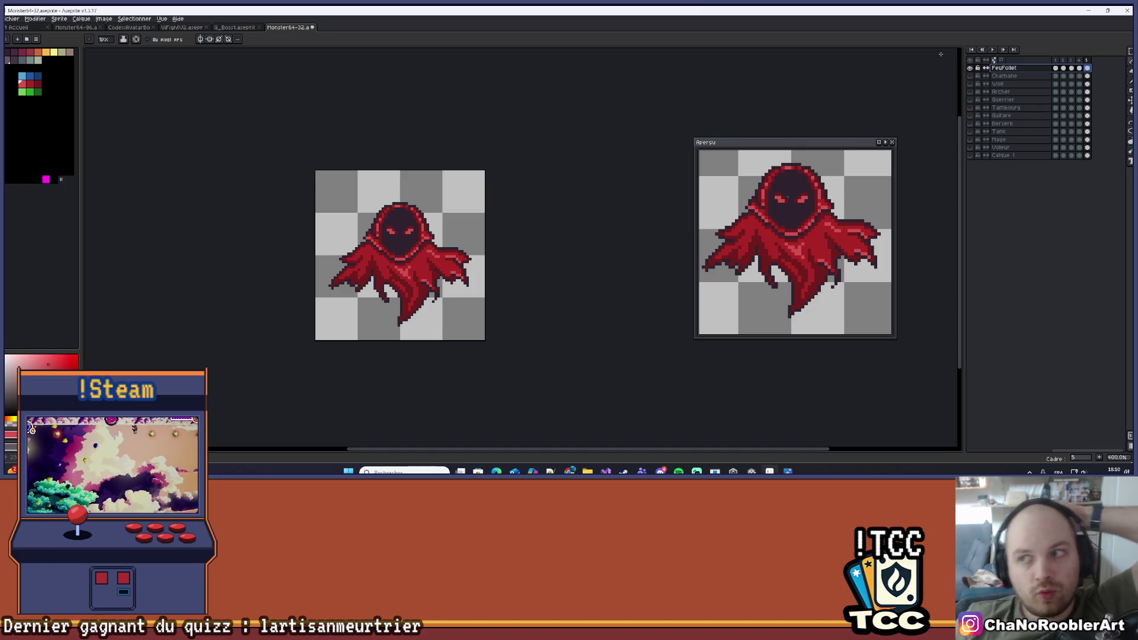
{"action": "left_click", "coordinate": [971, 68]}
{"action": "left_click", "coordinate": [972, 77]}
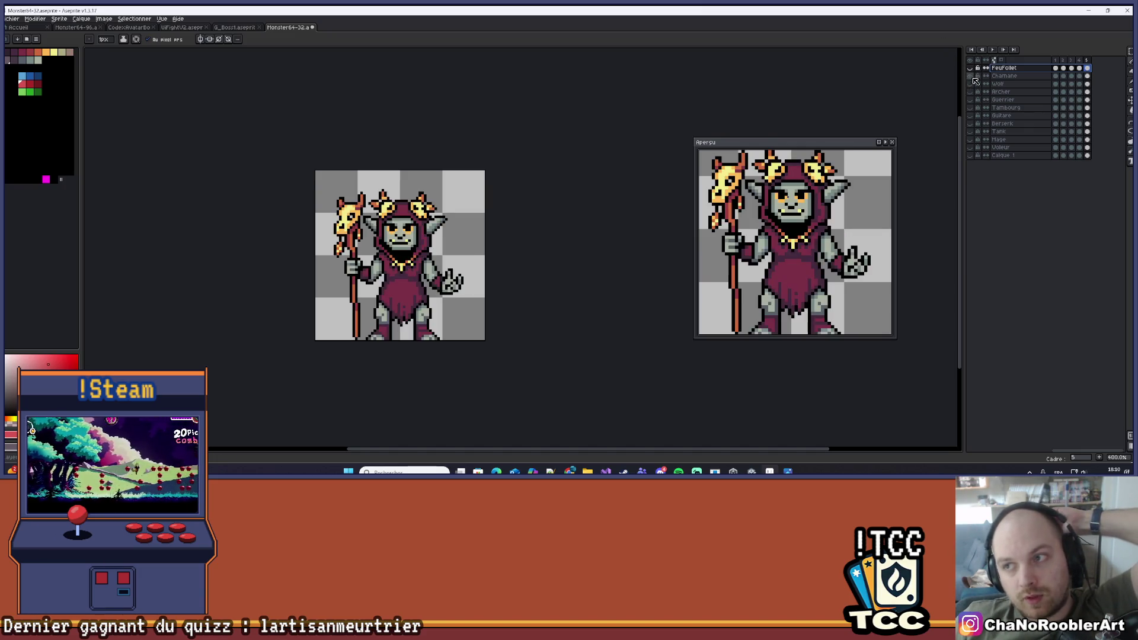
{"action": "scroll", "coordinate": [786, 232], "scroll_direction": "down", "scroll_amount": 1}
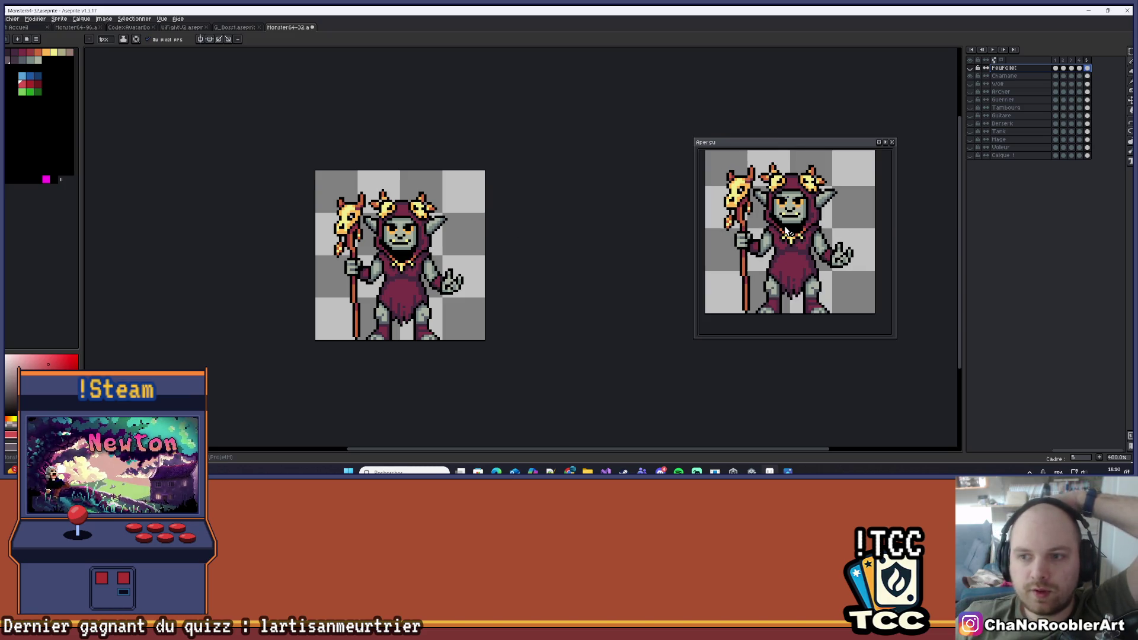
{"action": "left_click", "coordinate": [970, 76]}
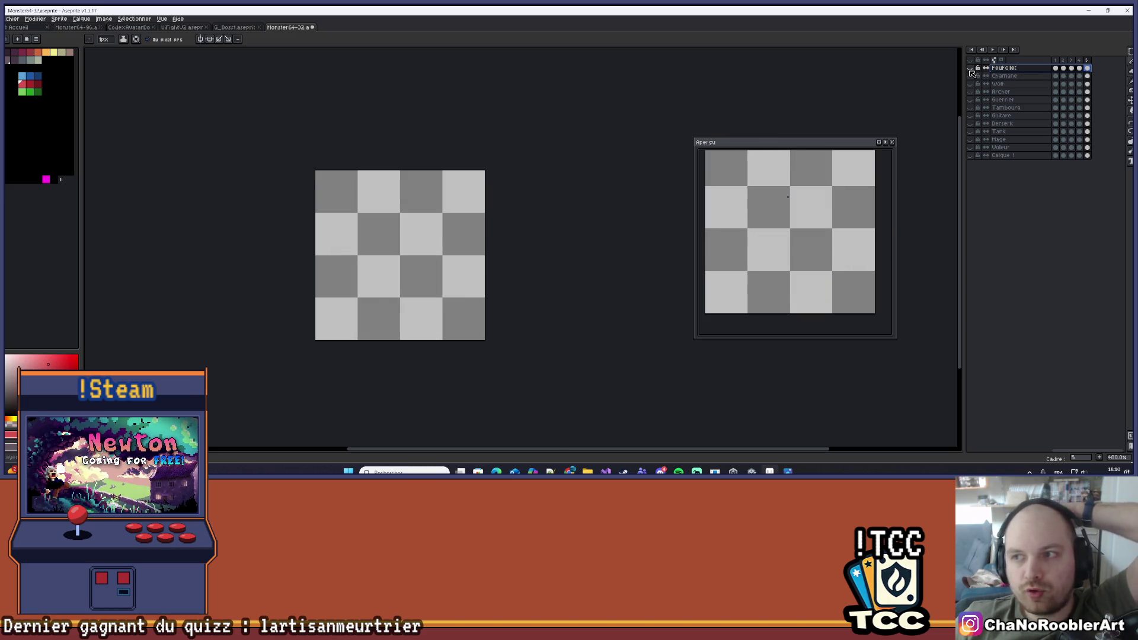
{"action": "left_click", "coordinate": [970, 68]}
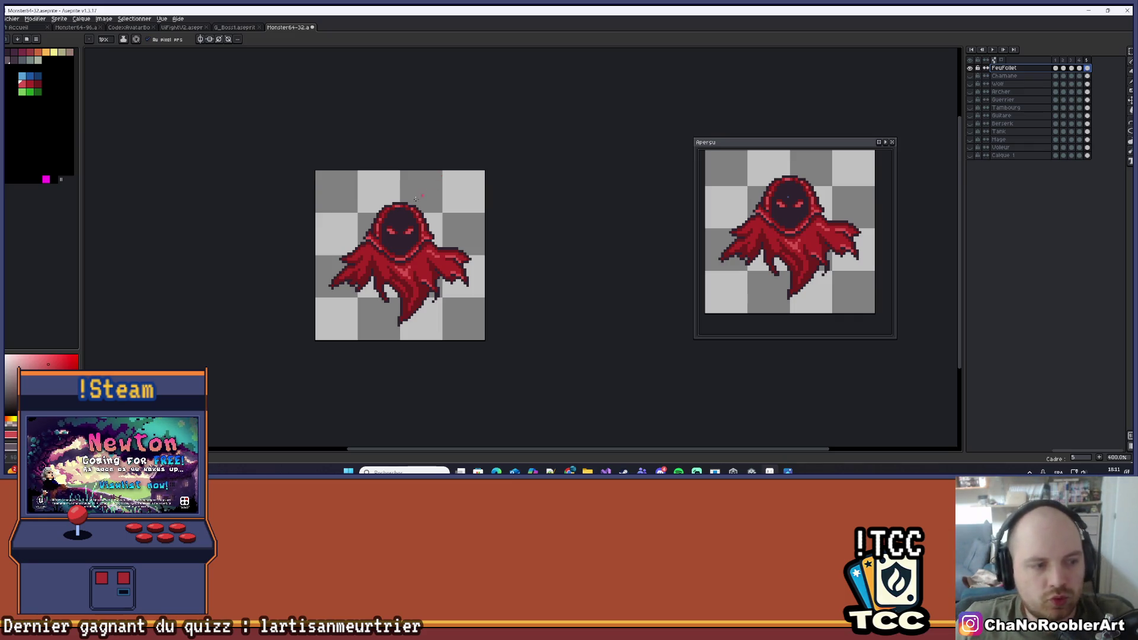
Select frame 1 of the FeuFolet layer and zoom in on the wraith
{"action": "scroll", "coordinate": [417, 197], "scroll_direction": "up", "scroll_amount": 4}
{"action": "scroll", "coordinate": [443, 301], "scroll_direction": "down", "scroll_amount": 3}
{"action": "scroll", "coordinate": [443, 301], "scroll_direction": "up", "scroll_amount": 3}
{"action": "left_click", "coordinate": [1056, 68]}
{"action": "scroll", "coordinate": [431, 240], "scroll_direction": "up", "scroll_amount": 1}
{"action": "scroll", "coordinate": [431, 240], "scroll_direction": "down", "scroll_amount": 1}
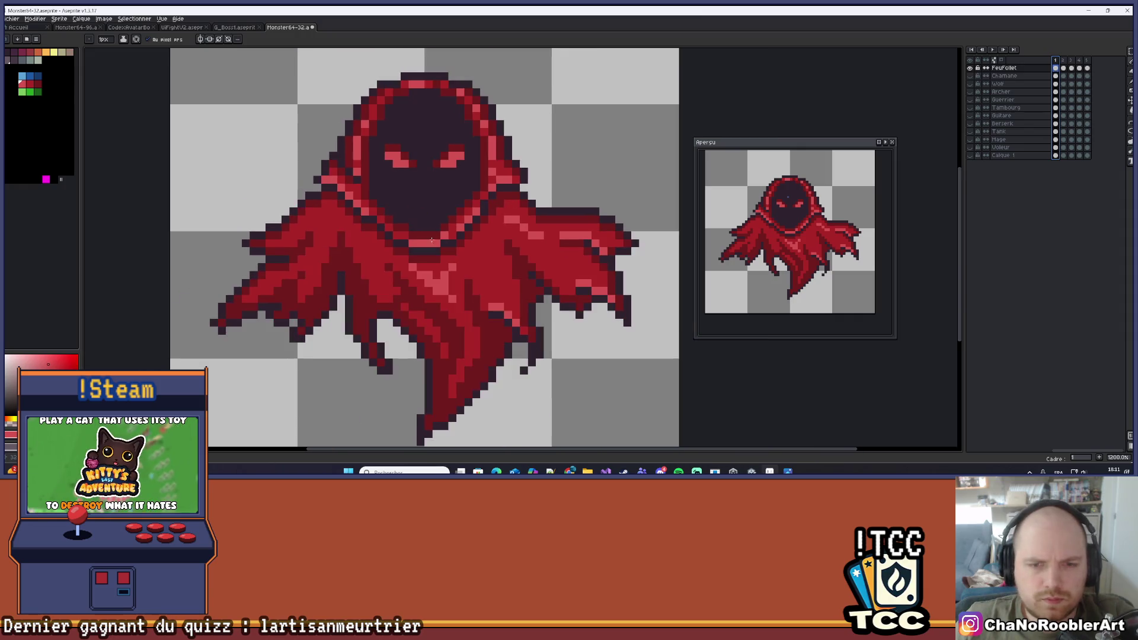
{"action": "scroll", "coordinate": [431, 240], "scroll_direction": "down", "scroll_amount": 3}
{"action": "scroll", "coordinate": [457, 255], "scroll_direction": "up", "scroll_amount": 3}
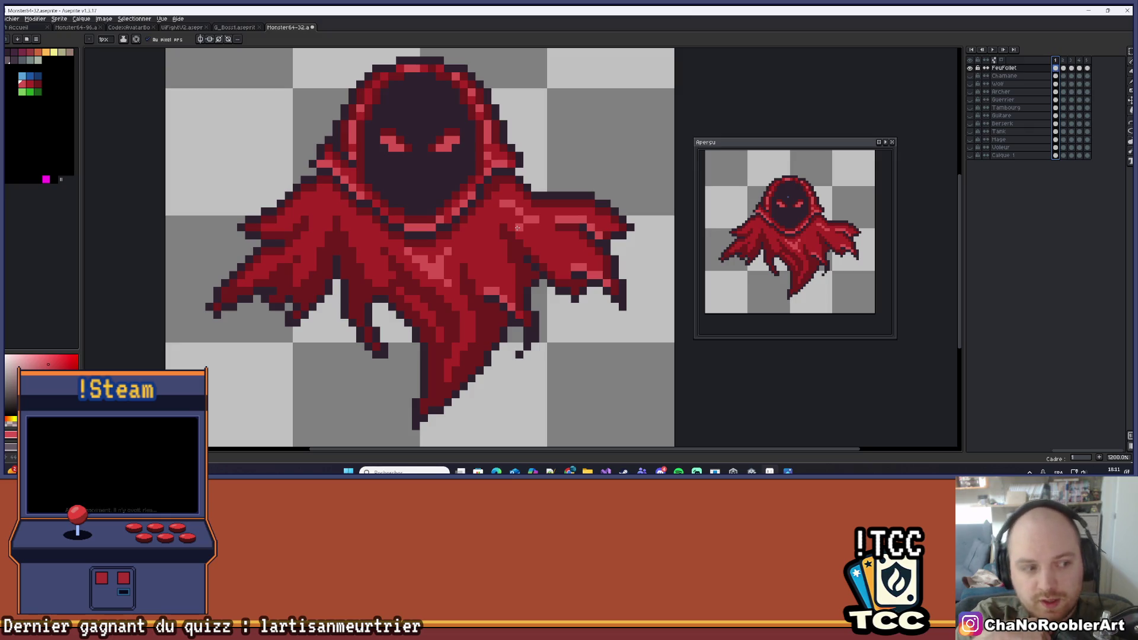
{"action": "scroll", "coordinate": [498, 237], "scroll_direction": "up", "scroll_amount": 3}
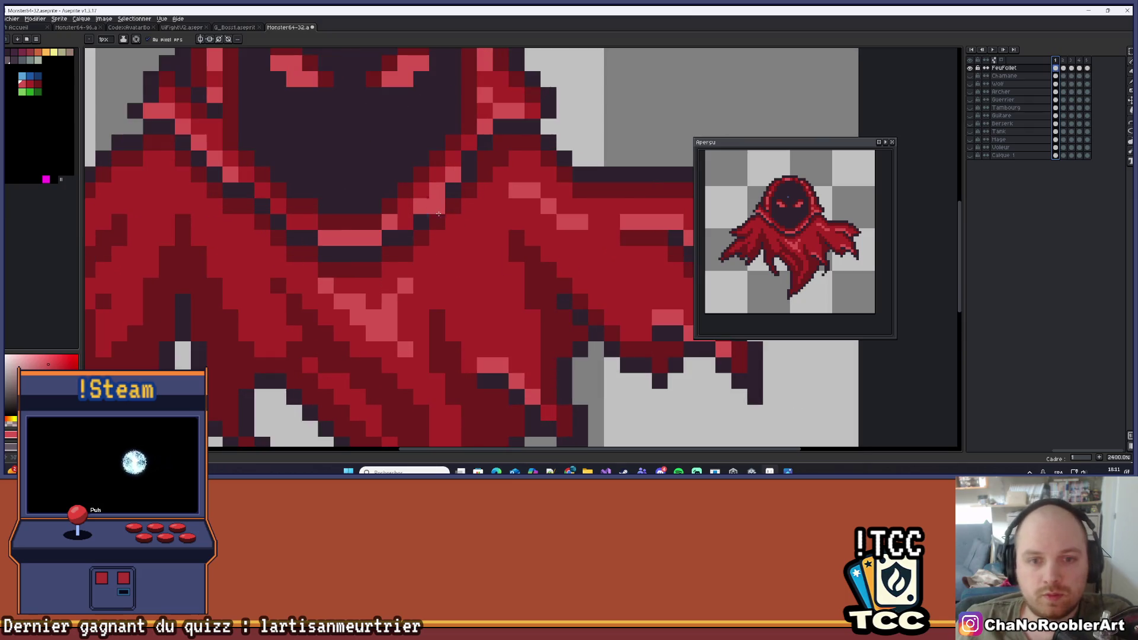
Draw a dark red line along the hood's left outline
{"action": "scroll", "coordinate": [485, 245], "scroll_direction": "down", "scroll_amount": 2}
{"action": "scroll", "coordinate": [486, 245], "scroll_direction": "down", "scroll_amount": 1}
{"action": "scroll", "coordinate": [199, 278], "scroll_direction": "up", "scroll_amount": 1}
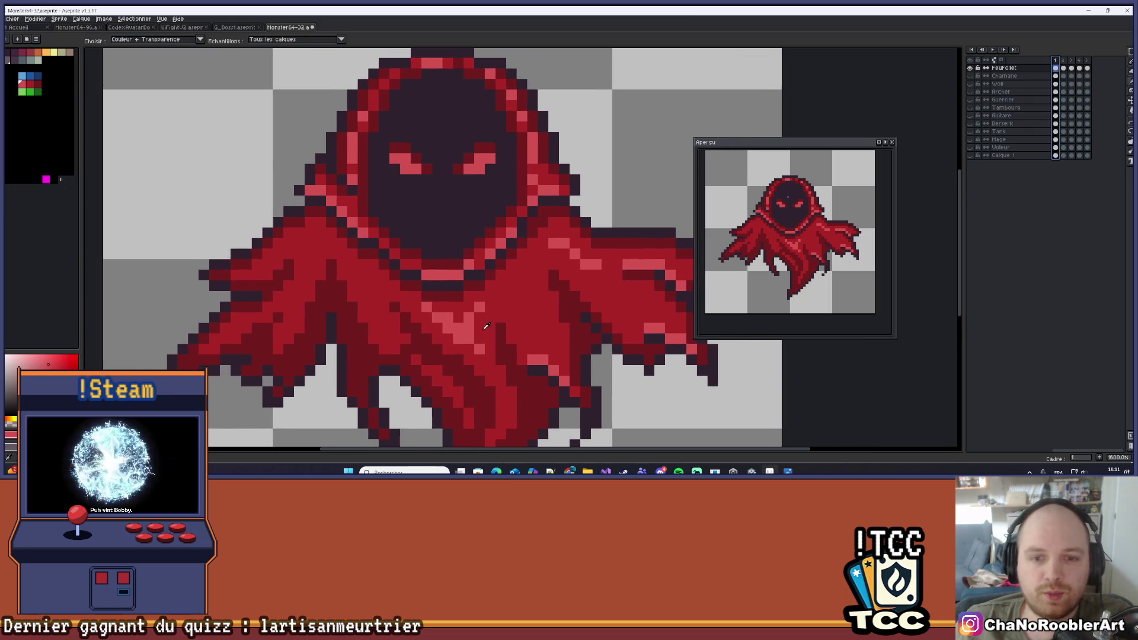
{"action": "scroll", "coordinate": [199, 278], "scroll_direction": "up", "scroll_amount": 1}
{"action": "scroll", "coordinate": [347, 284], "scroll_direction": "down", "scroll_amount": 3}
{"action": "scroll", "coordinate": [347, 284], "scroll_direction": "up", "scroll_amount": 4}
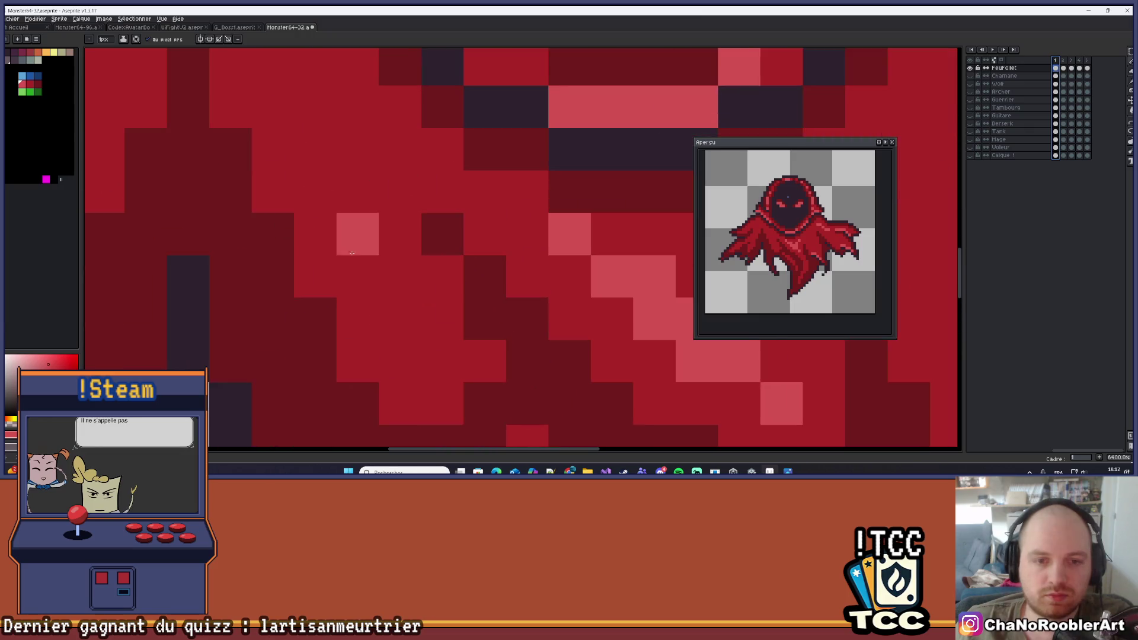
{"action": "scroll", "coordinate": [346, 284], "scroll_direction": "down", "scroll_amount": 2}
{"action": "scroll", "coordinate": [347, 285], "scroll_direction": "up", "scroll_amount": 3}
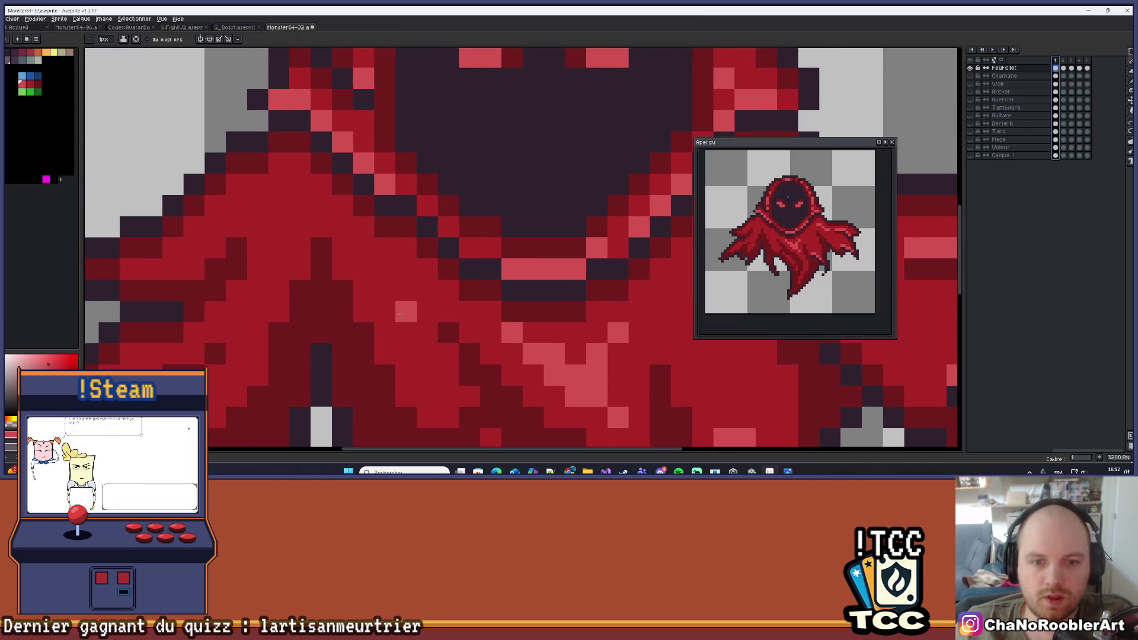
{"action": "scroll", "coordinate": [411, 323], "scroll_direction": "down", "scroll_amount": 4}
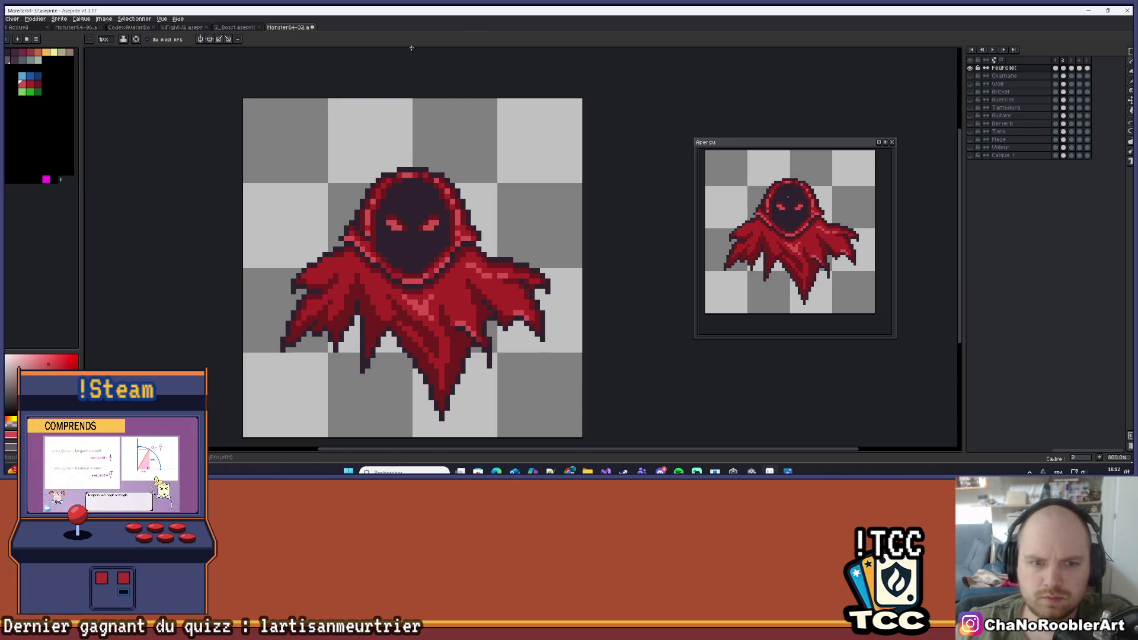
{"action": "scroll", "coordinate": [368, 304], "scroll_direction": "up", "scroll_amount": 2}
{"action": "scroll", "coordinate": [369, 303], "scroll_direction": "up", "scroll_amount": 3}
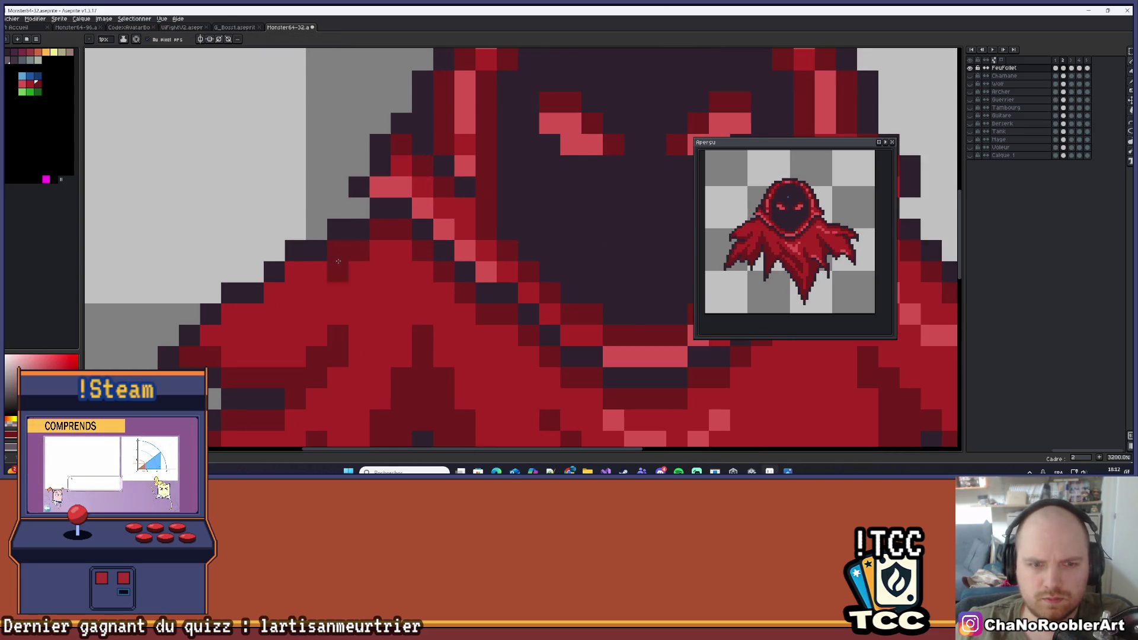
{"action": "mouse_move", "coordinate": [378, 176]}
{"action": "left_mouse_down"}
{"action": "mouse_move", "coordinate": [296, 228]}
{"action": "mouse_move", "coordinate": [317, 246]}
{"action": "left_mouse_up"}
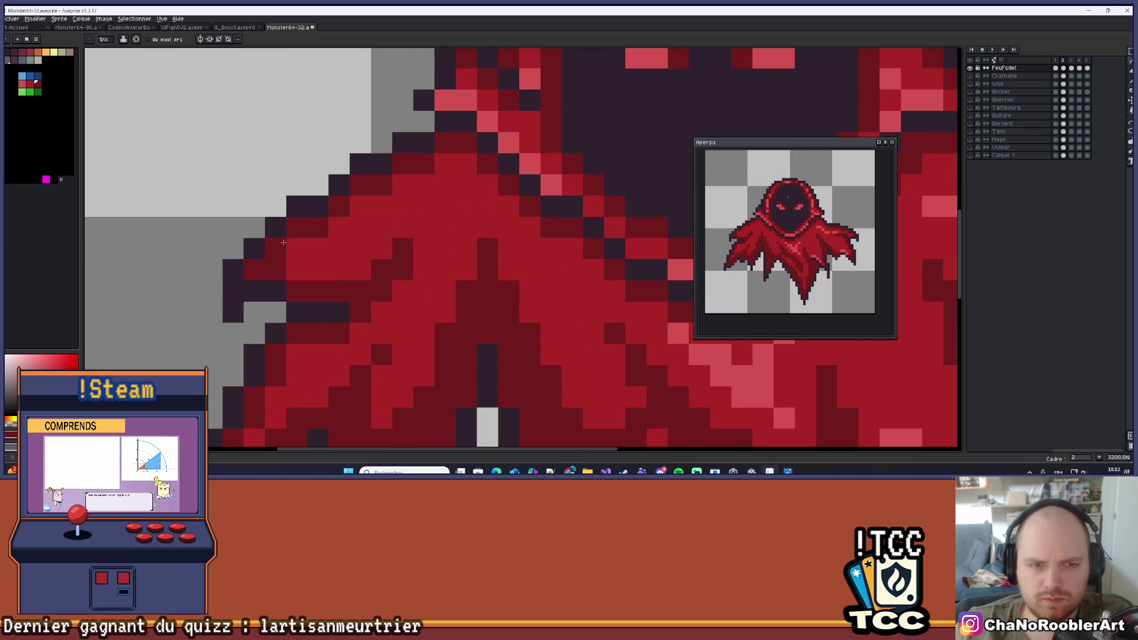
Compare frame 1's red-eyed hood with the following eyeless frame
{"action": "scroll", "coordinate": [362, 238], "scroll_direction": "down", "scroll_amount": 4}
{"action": "scroll", "coordinate": [402, 320], "scroll_direction": "down", "scroll_amount": 1}
{"action": "key", "text": "comma"}
{"action": "key", "text": "period"}
{"action": "key", "text": "period"}
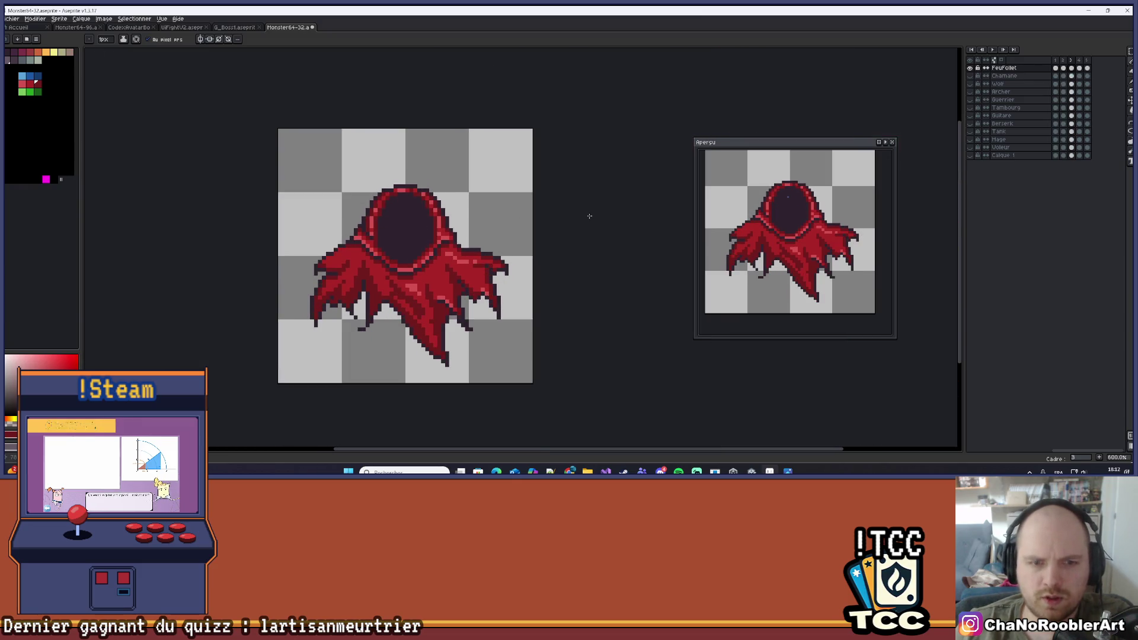
{"action": "scroll", "coordinate": [354, 251], "scroll_direction": "up", "scroll_amount": 4}
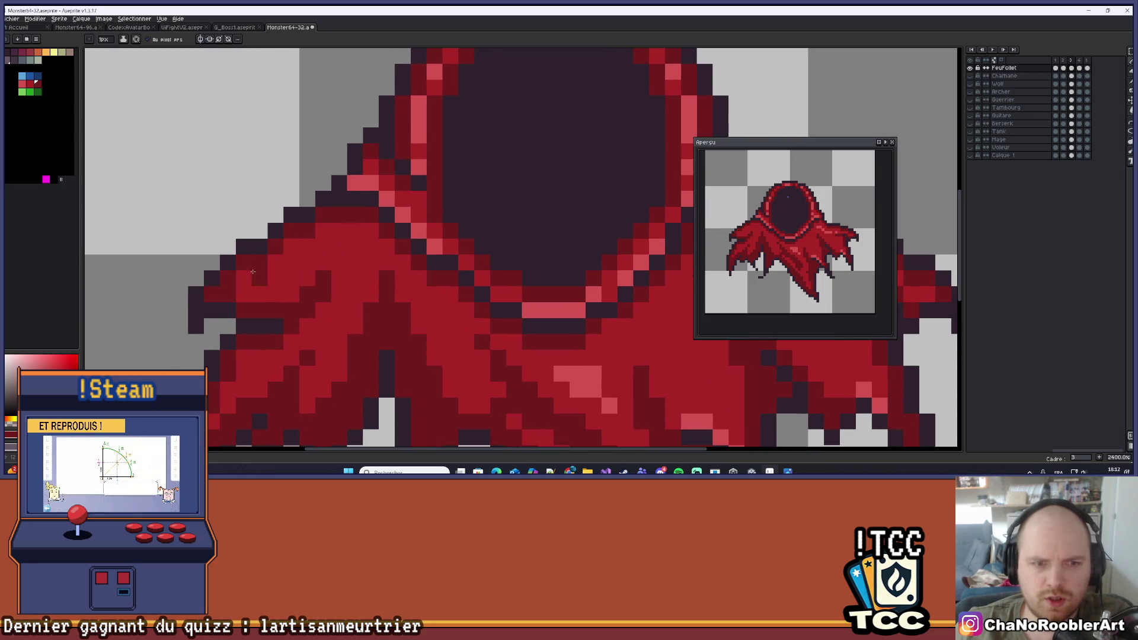
{"action": "scroll", "coordinate": [394, 287], "scroll_direction": "down", "scroll_amount": 6}
{"action": "key", "text": "comma"}
{"action": "key", "text": "comma"}
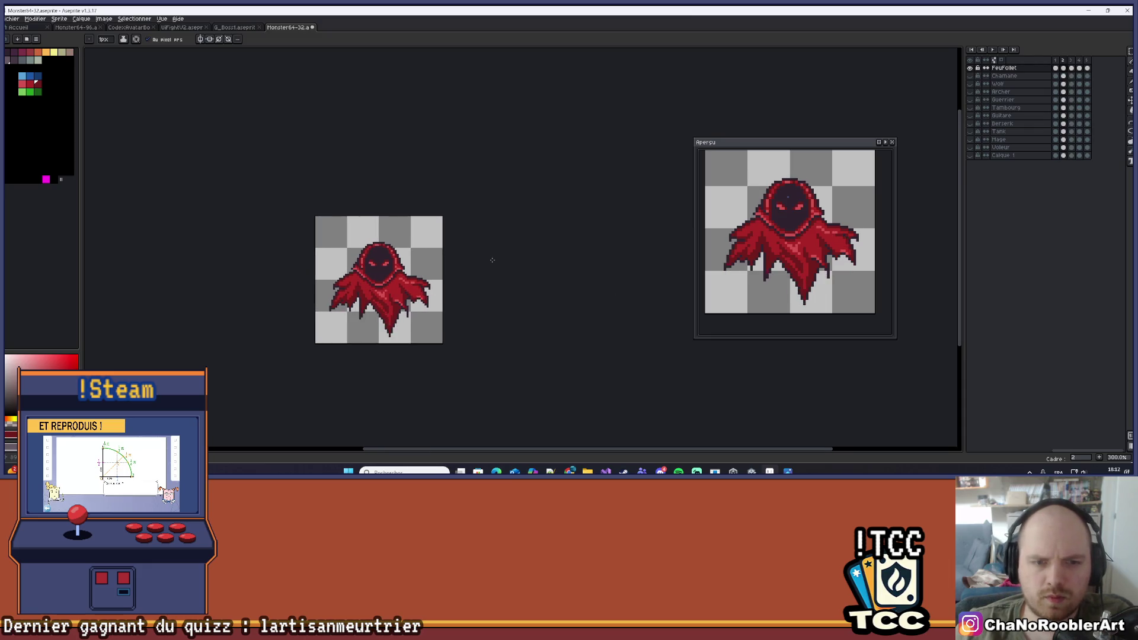
{"action": "key", "text": "Return"}
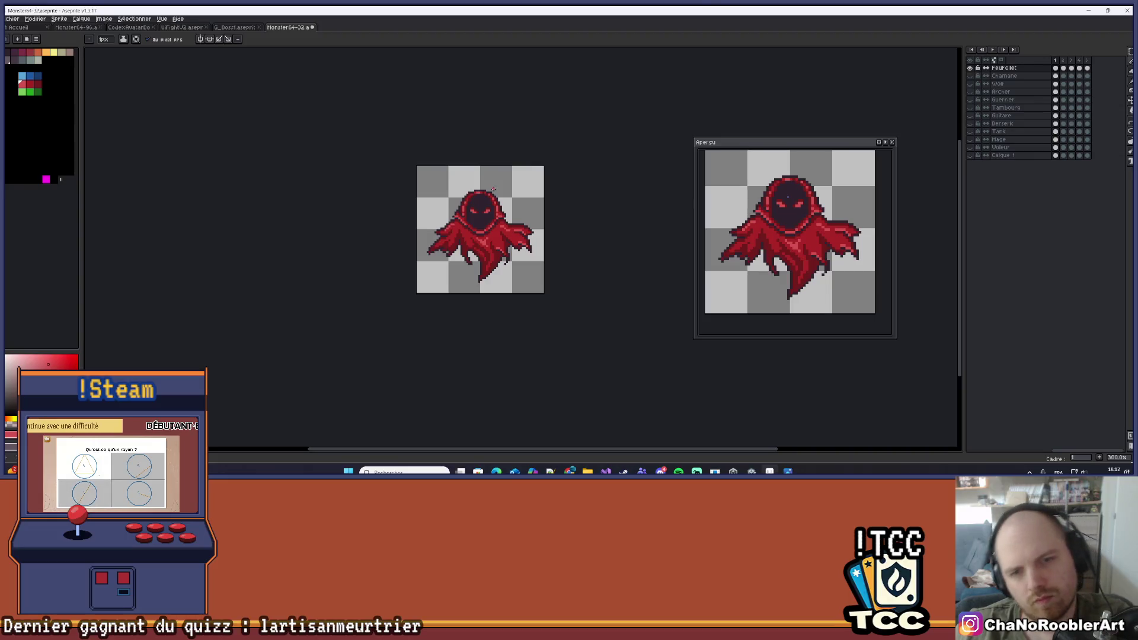
Add two light pink highlight pixels on the cape's left side
{"action": "scroll", "coordinate": [407, 256], "scroll_direction": "up", "scroll_amount": 7}
{"action": "left_click", "coordinate": [334, 277]}
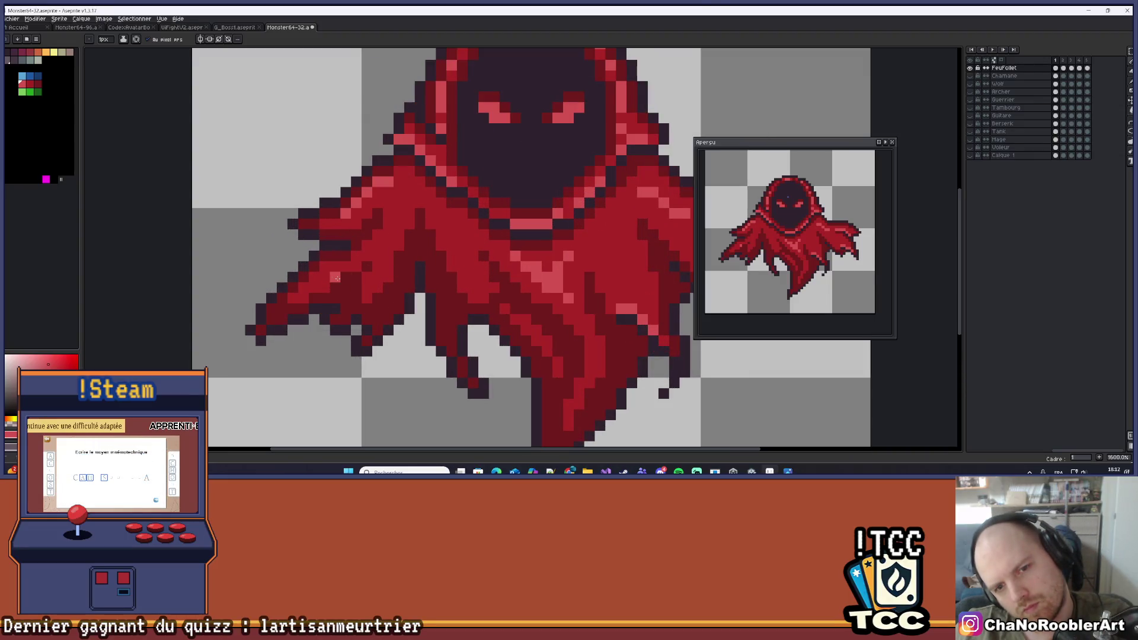
{"action": "left_click", "coordinate": [367, 255]}
{"action": "scroll", "coordinate": [387, 242], "scroll_direction": "down", "scroll_amount": 7}
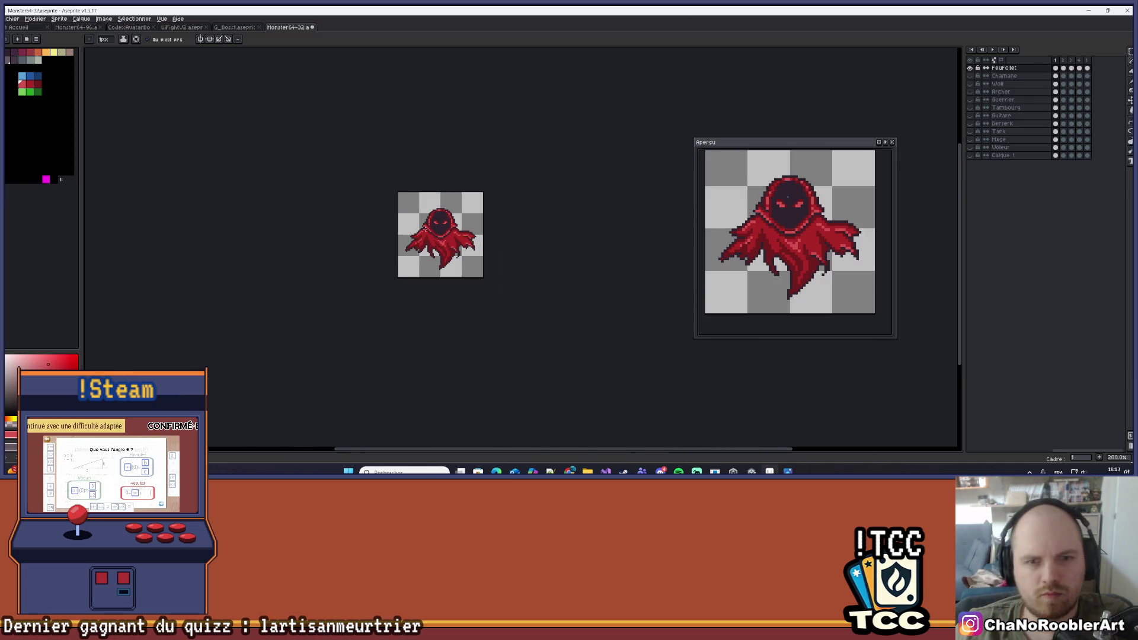
{"action": "scroll", "coordinate": [378, 287], "scroll_direction": "up", "scroll_amount": 6}
{"action": "scroll", "coordinate": [378, 286], "scroll_direction": "down", "scroll_amount": 5}
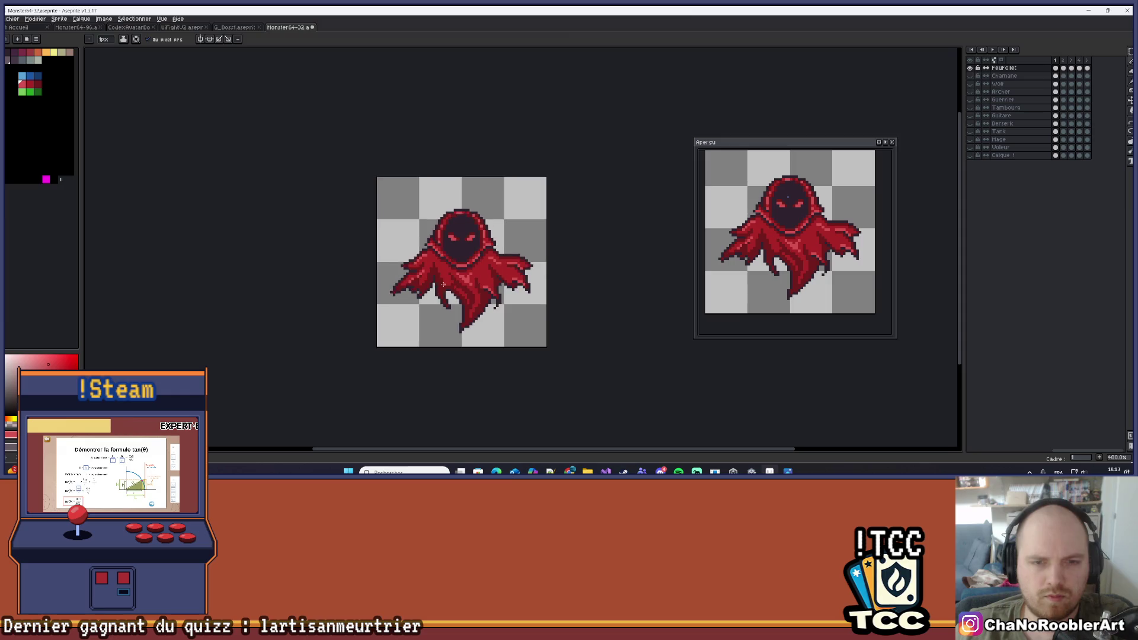
{"action": "scroll", "coordinate": [450, 278], "scroll_direction": "up", "scroll_amount": 3}
{"action": "scroll", "coordinate": [504, 284], "scroll_direction": "down", "scroll_amount": 3}
{"action": "scroll", "coordinate": [595, 297], "scroll_direction": "down", "scroll_amount": 2}
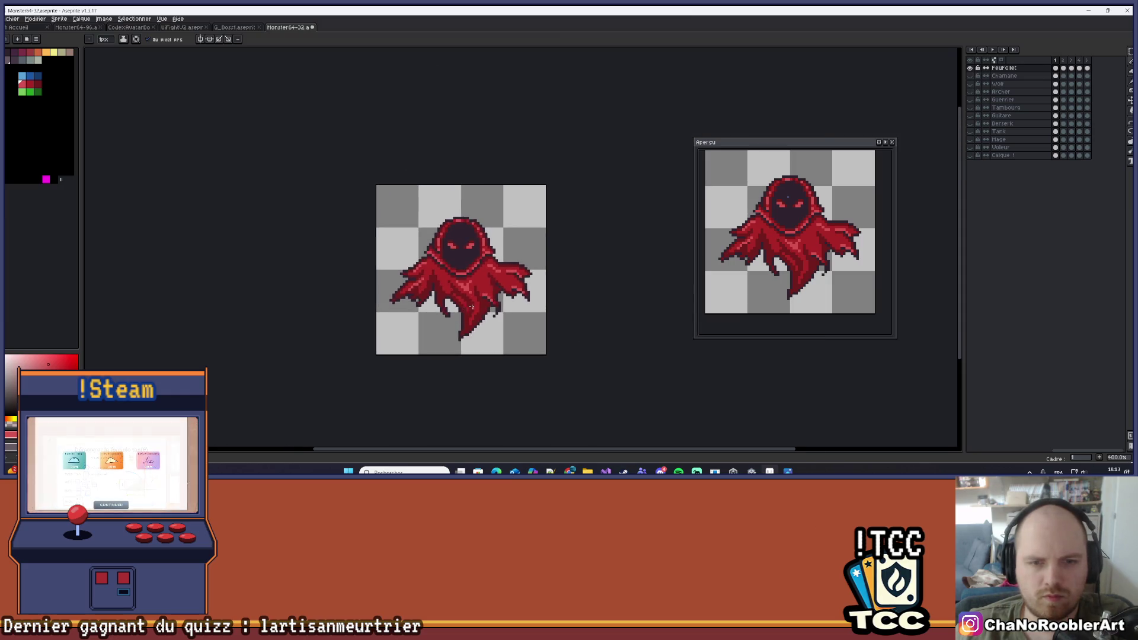
{"action": "key", "text": "Left"}
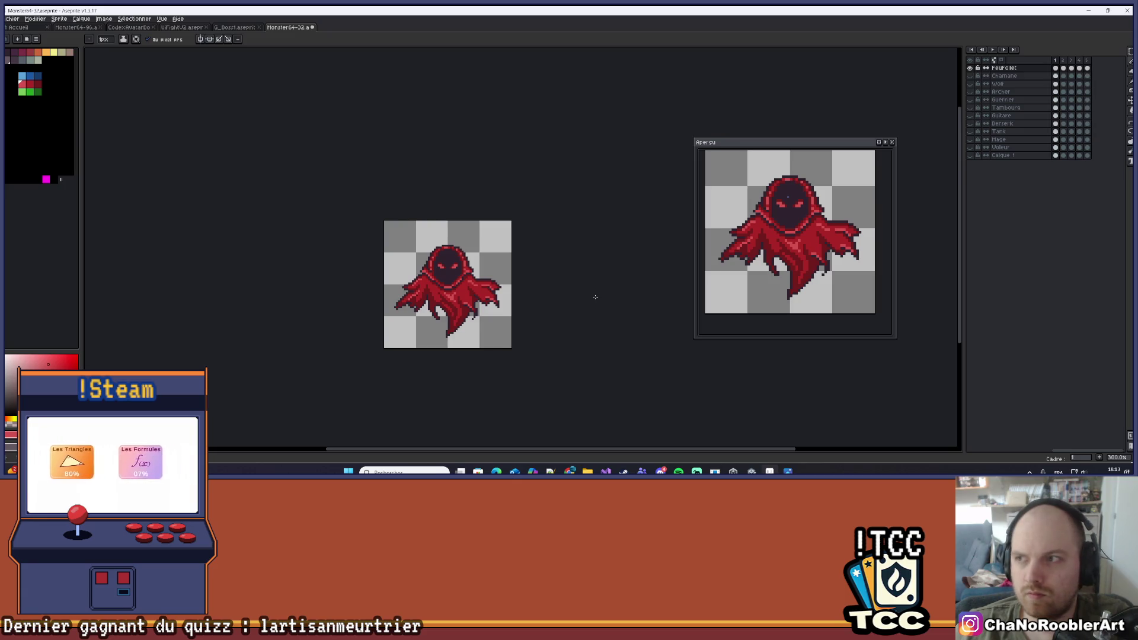
On frame 1, add a light red highlight pixel on the lower robe
{"action": "key", "text": "Right"}
{"action": "key", "text": "Right"}
{"action": "key", "text": "Left"}
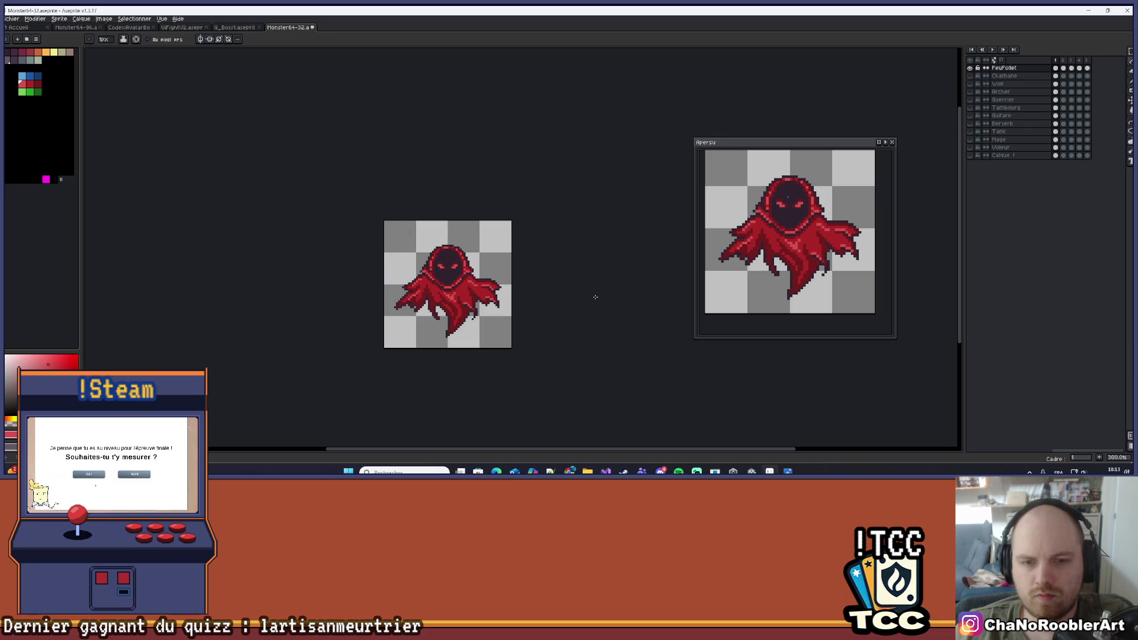
{"action": "scroll", "coordinate": [498, 297], "scroll_direction": "up", "scroll_amount": 6}
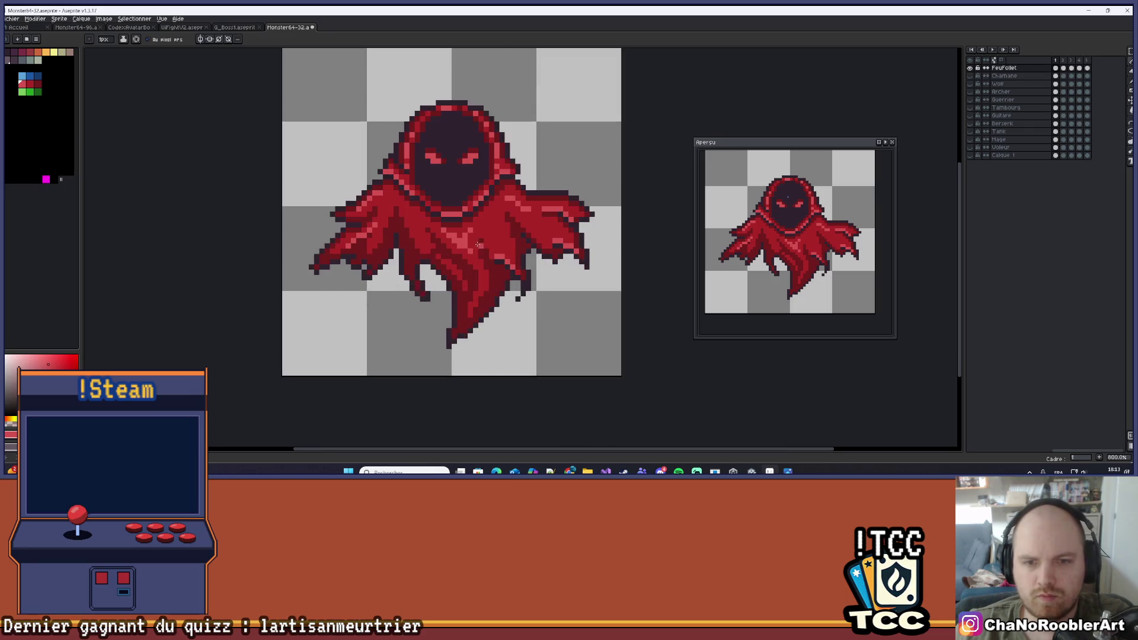
{"action": "scroll", "coordinate": [498, 297], "scroll_direction": "up", "scroll_amount": 3}
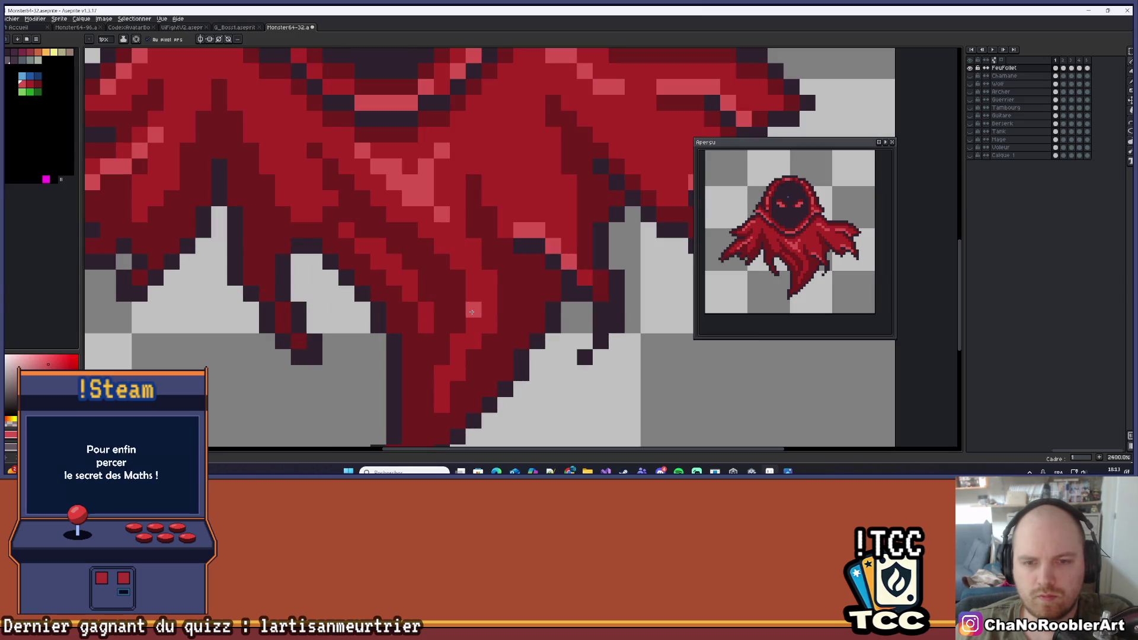
{"action": "left_click", "coordinate": [474, 278]}
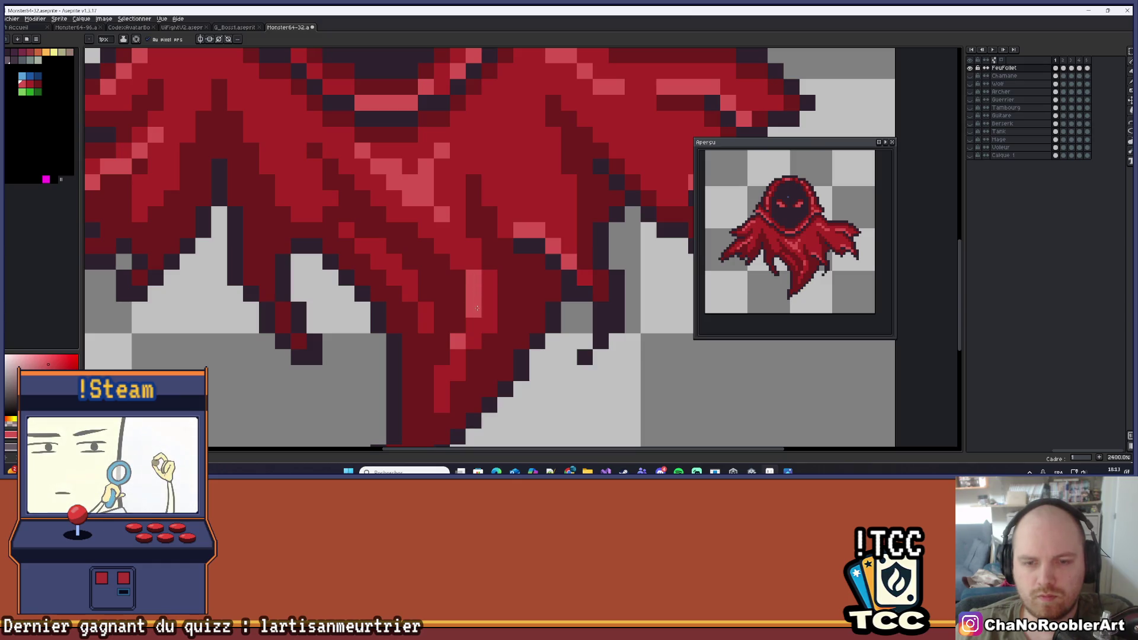
{"action": "scroll", "coordinate": [517, 306], "scroll_direction": "down", "scroll_amount": 5}
{"action": "scroll", "coordinate": [518, 306], "scroll_direction": "down", "scroll_amount": 2}
{"action": "scroll", "coordinate": [518, 306], "scroll_direction": "up", "scroll_amount": 1}
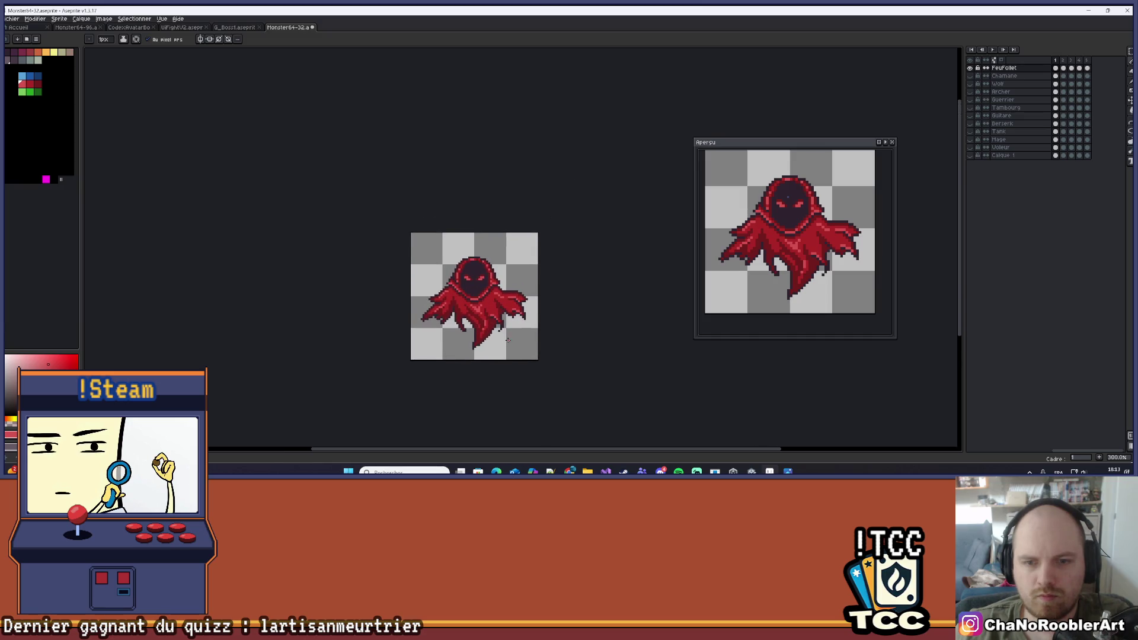
Step through the following frames to compare the wraith's poses
{"action": "key", "text": "Right"}
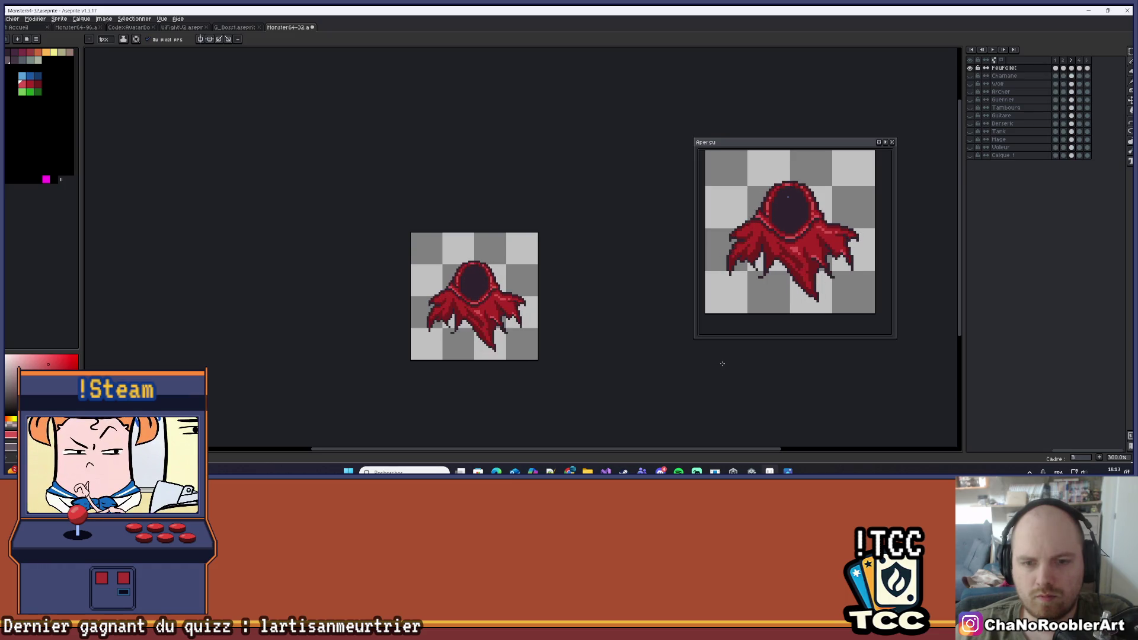
{"action": "scroll", "coordinate": [432, 294], "scroll_direction": "up", "scroll_amount": 9}
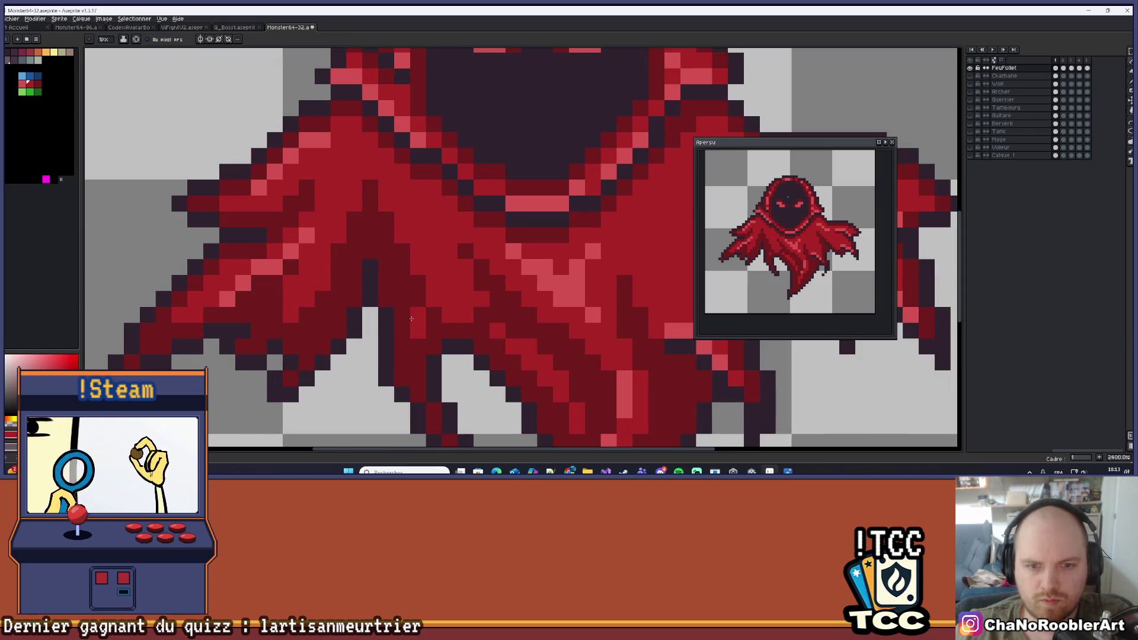
{"action": "scroll", "coordinate": [417, 304], "scroll_direction": "down", "scroll_amount": 5}
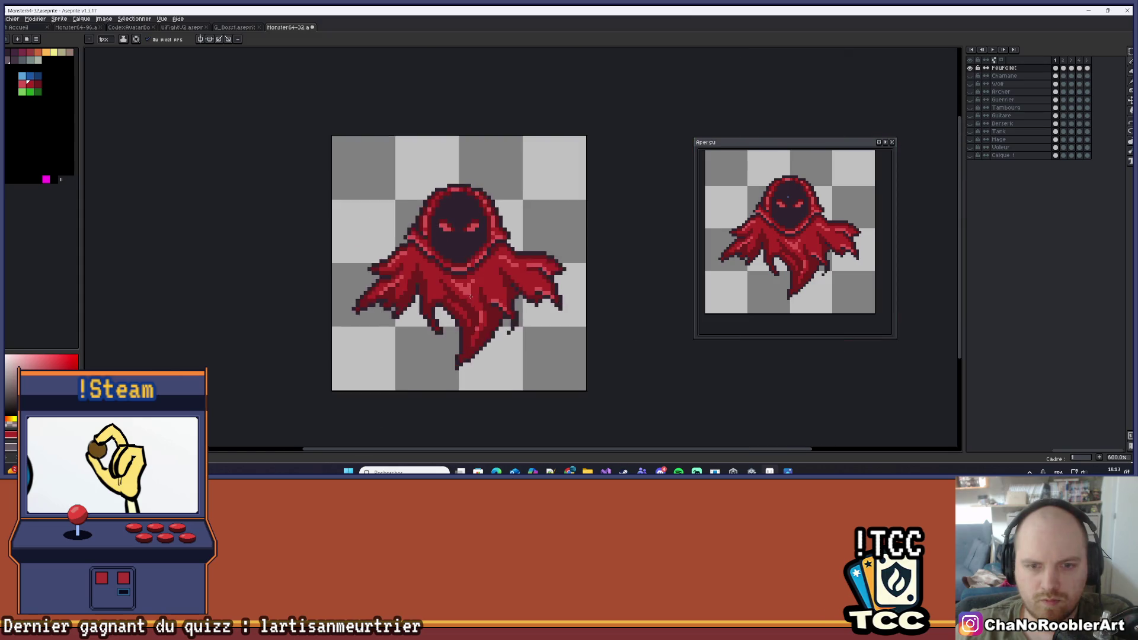
{"action": "scroll", "coordinate": [431, 300], "scroll_direction": "up", "scroll_amount": 3}
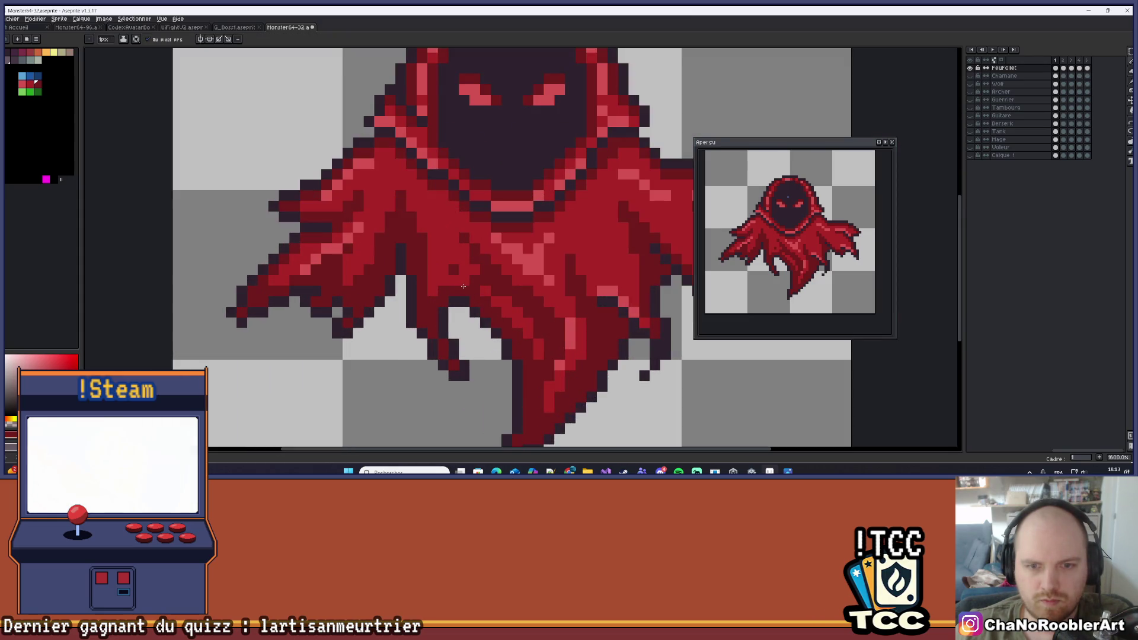
{"action": "scroll", "coordinate": [452, 281], "scroll_direction": "down", "scroll_amount": 6}
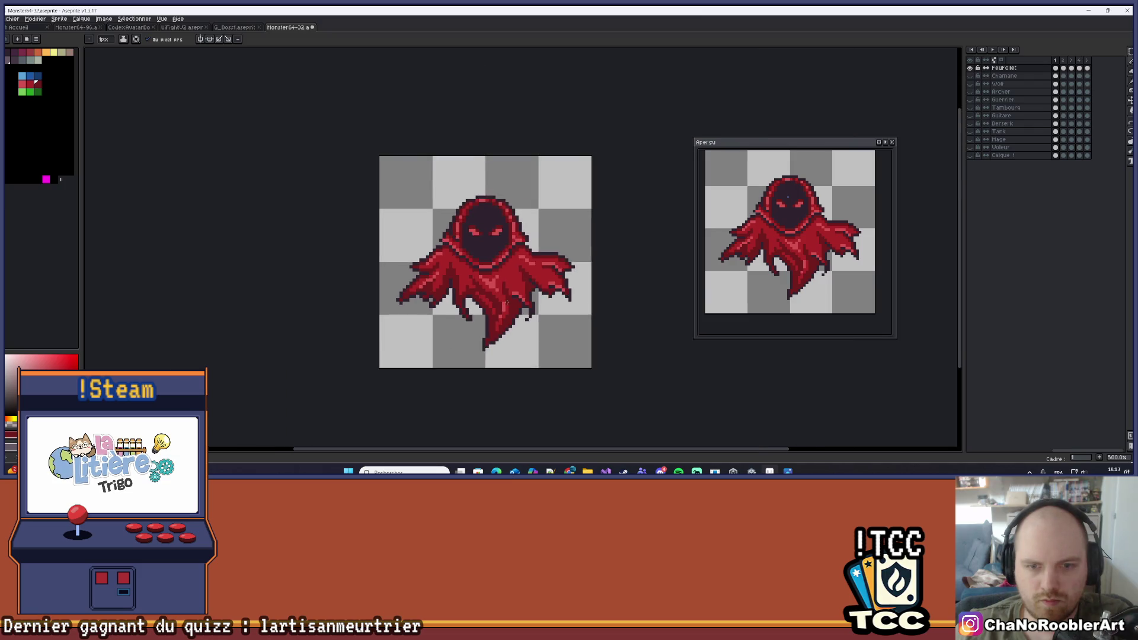
{"action": "scroll", "coordinate": [424, 318], "scroll_direction": "up", "scroll_amount": 3}
{"action": "scroll", "coordinate": [459, 327], "scroll_direction": "down", "scroll_amount": 2}
{"action": "scroll", "coordinate": [477, 340], "scroll_direction": "down", "scroll_amount": 2}
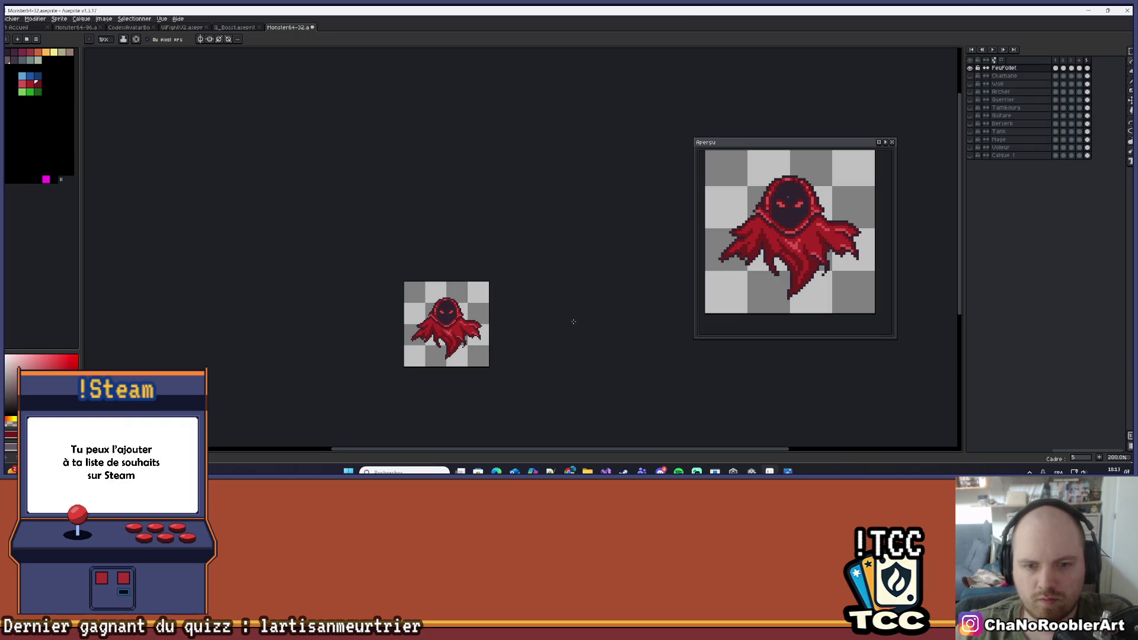
{"action": "key", "text": "Return"}
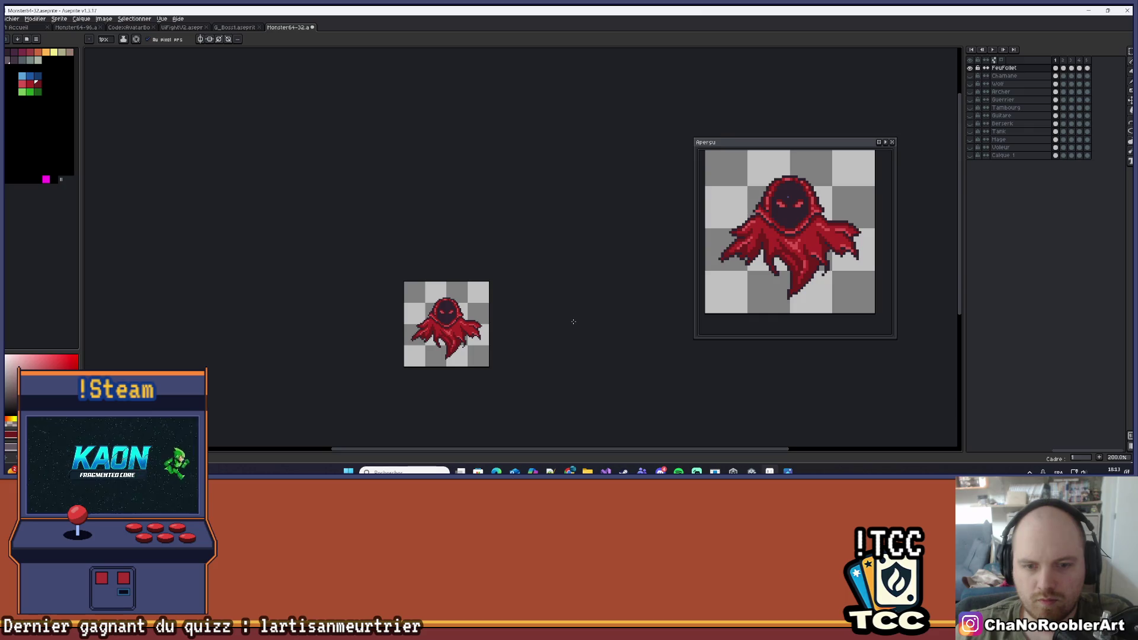
{"action": "key", "text": "Right"}
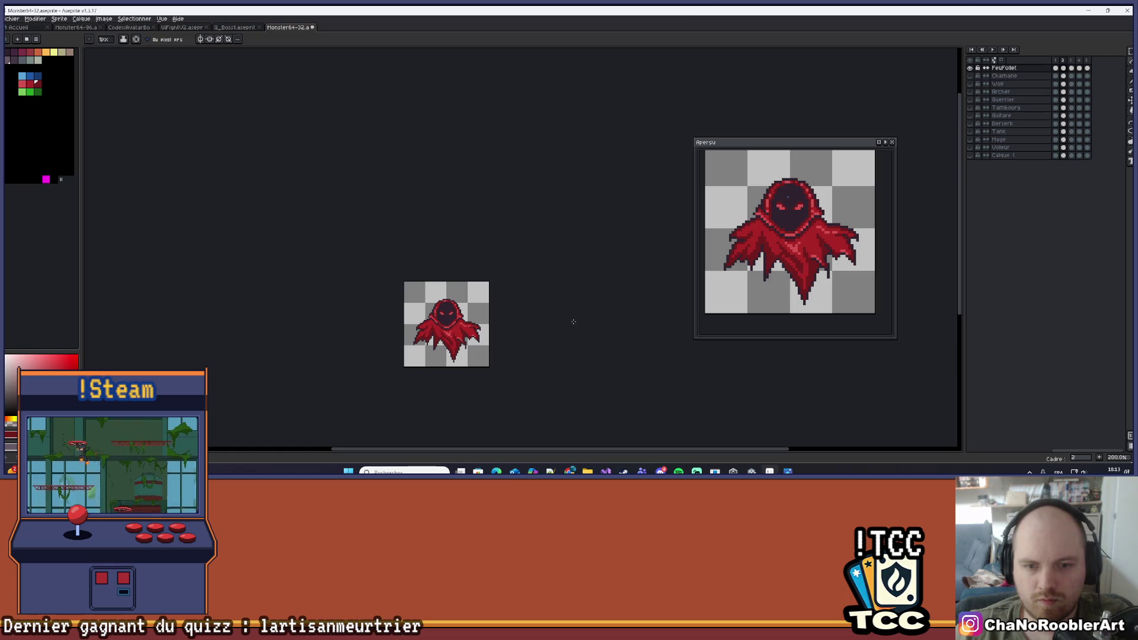
{"action": "scroll", "coordinate": [529, 285], "scroll_direction": "up", "scroll_amount": 10}
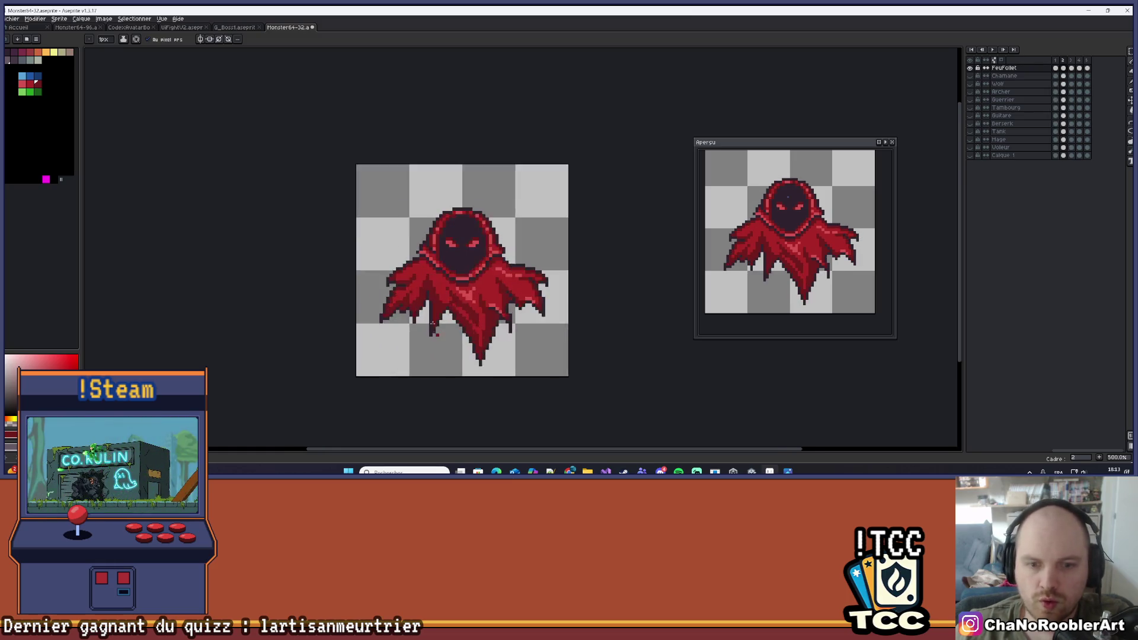
Sample a colour from the sprite and add a dark pixel on the cloak
{"action": "key", "text": "alt"}
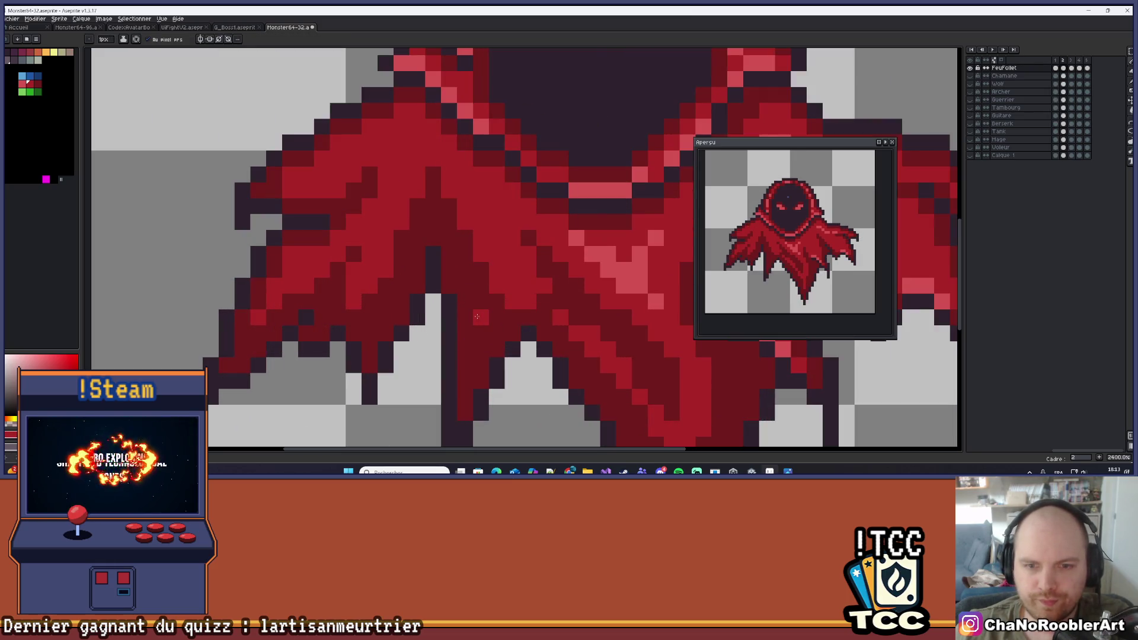
{"action": "left_click", "coordinate": [497, 301]}
{"action": "scroll", "coordinate": [492, 314], "scroll_direction": "down", "scroll_amount": 9}
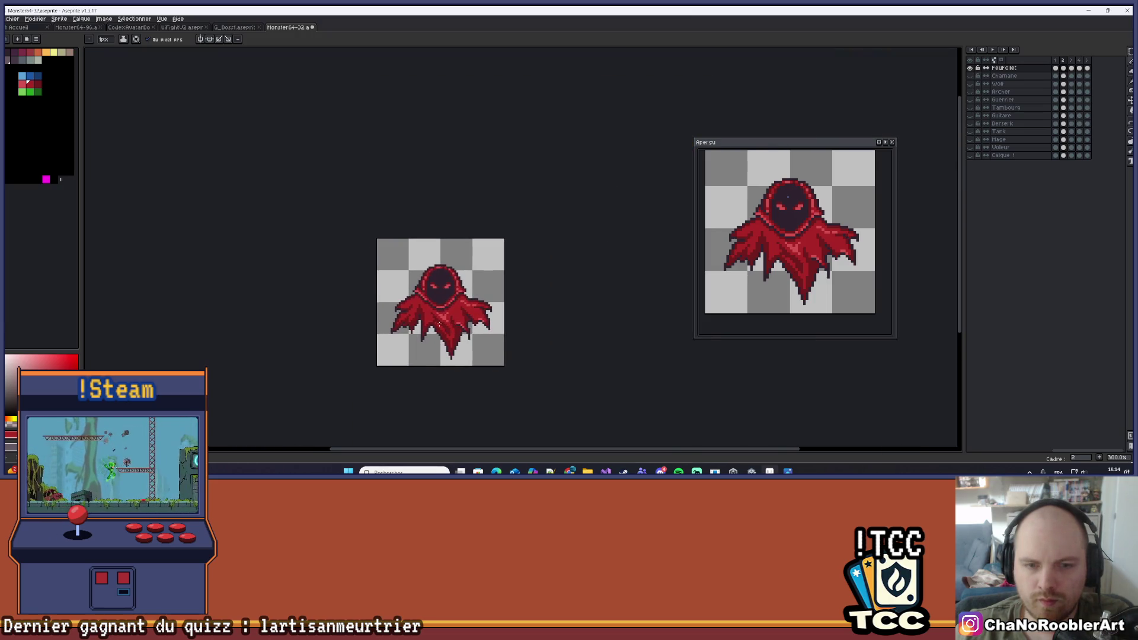
{"action": "scroll", "coordinate": [444, 326], "scroll_direction": "up", "scroll_amount": 6}
{"action": "scroll", "coordinate": [447, 328], "scroll_direction": "down", "scroll_amount": 4}
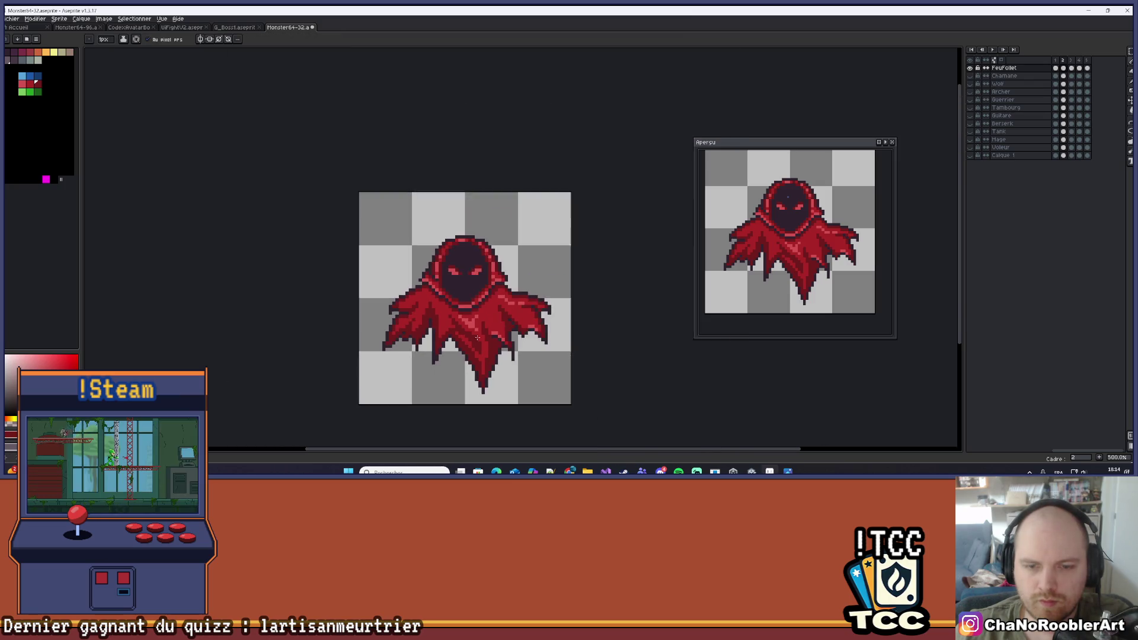
{"action": "scroll", "coordinate": [607, 326], "scroll_direction": "down", "scroll_amount": 1}
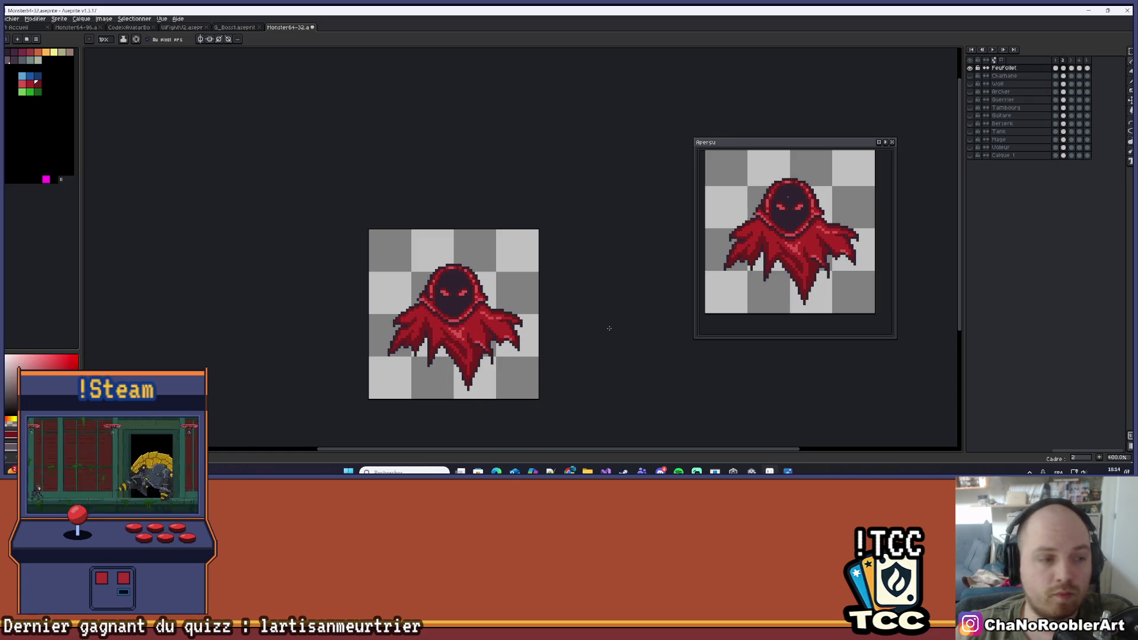
{"action": "scroll", "coordinate": [367, 374], "scroll_direction": "up", "scroll_amount": 5}
{"action": "scroll", "coordinate": [403, 237], "scroll_direction": "down", "scroll_amount": 3}
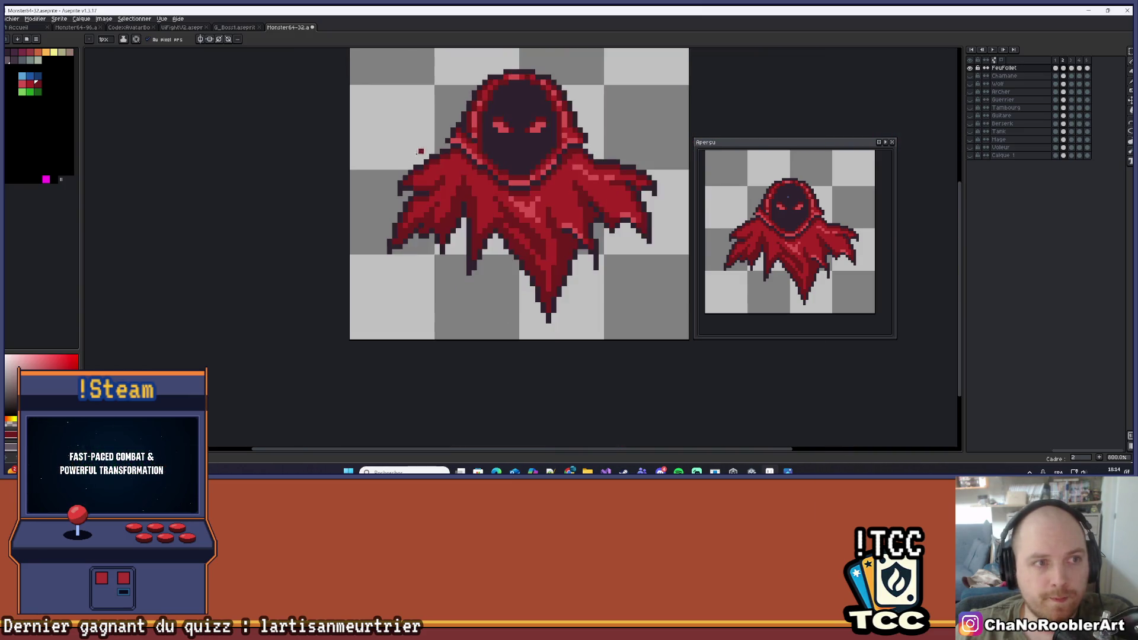
{"action": "scroll", "coordinate": [419, 150], "scroll_direction": "up", "scroll_amount": 2}
{"action": "scroll", "coordinate": [381, 194], "scroll_direction": "up", "scroll_amount": 1}
With the lighter red, fill five dark gaps around the left shoulder and hood
{"action": "left_click", "coordinate": [23, 84]}
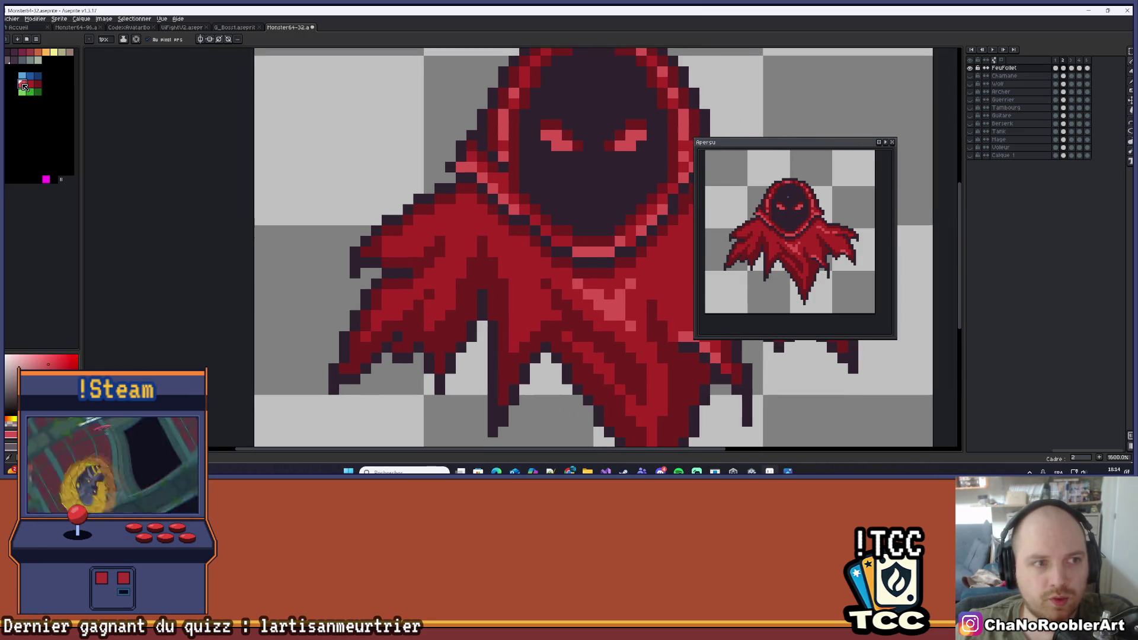
{"action": "scroll", "coordinate": [460, 222], "scroll_direction": "up", "scroll_amount": 2}
{"action": "left_click", "coordinate": [414, 219]}
{"action": "left_click", "coordinate": [430, 203]}
{"action": "left_click", "coordinate": [446, 204]}
{"action": "left_click", "coordinate": [382, 235]}
{"action": "left_click", "coordinate": [402, 233]}
{"action": "scroll", "coordinate": [404, 229], "scroll_direction": "down", "scroll_amount": 2}
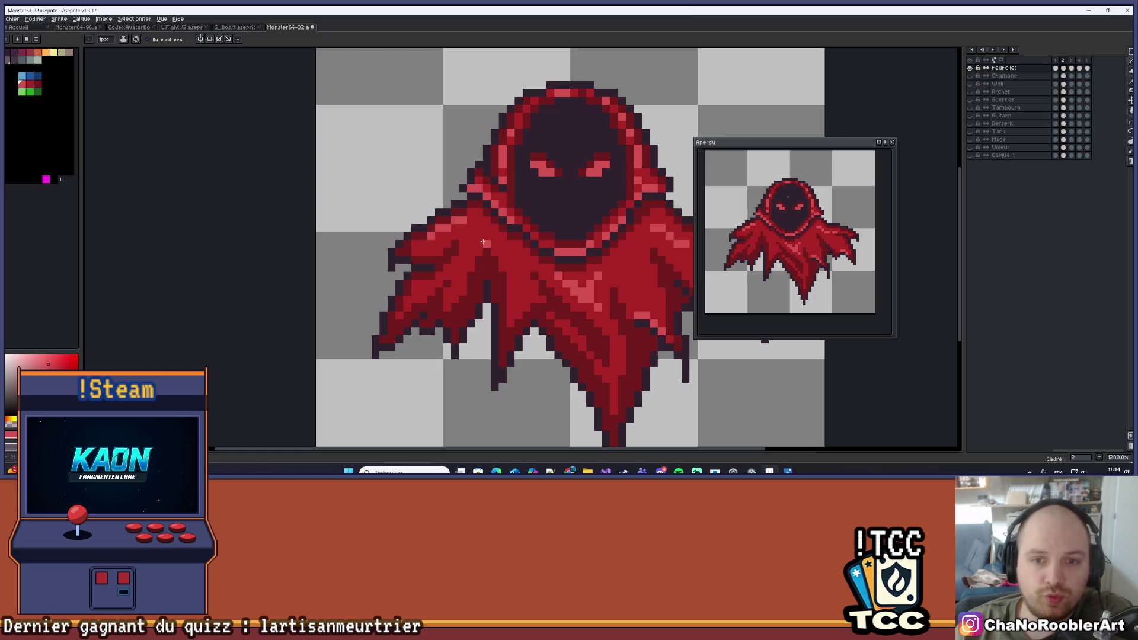
{"action": "scroll", "coordinate": [482, 225], "scroll_direction": "down", "scroll_amount": 2}
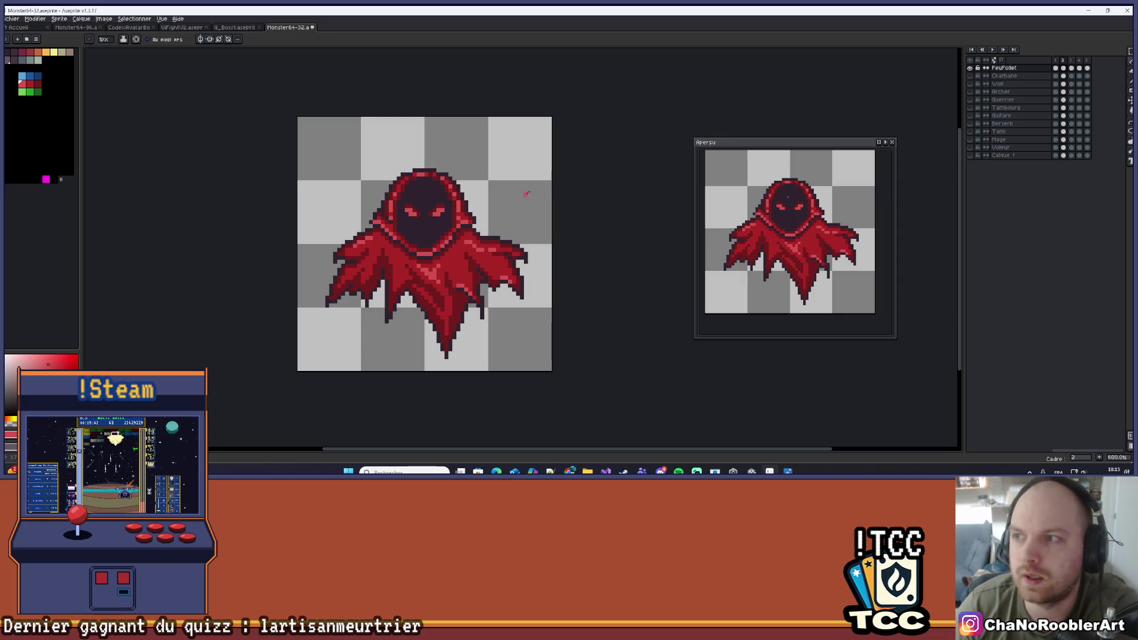
Add a lighter pink highlight pixel to the cloak
{"action": "scroll", "coordinate": [453, 234], "scroll_direction": "up", "scroll_amount": 3}
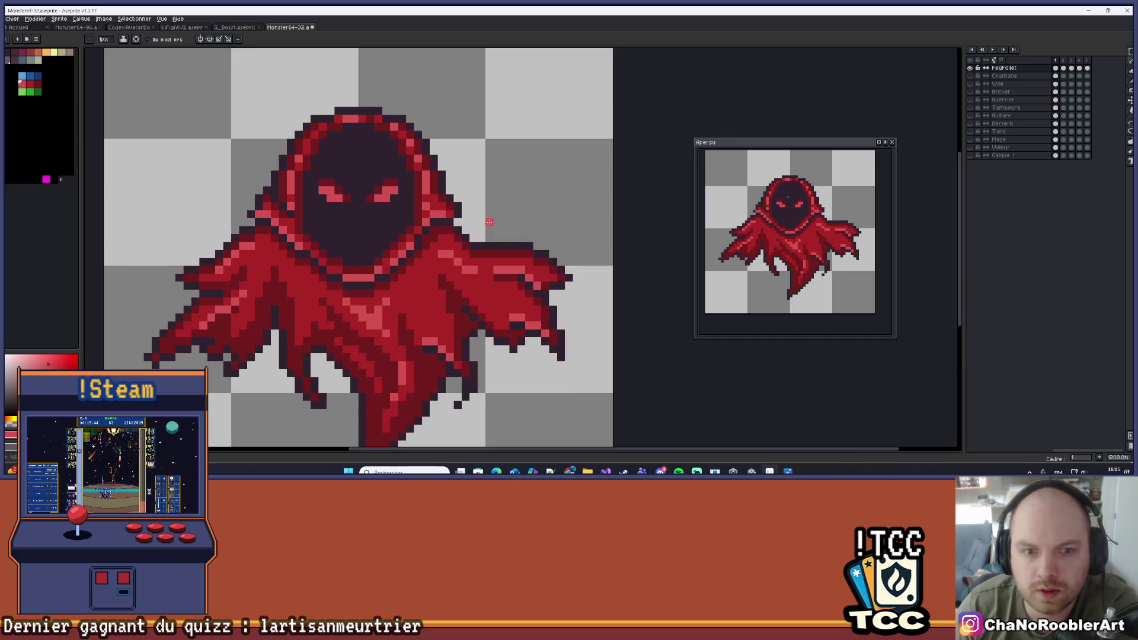
{"action": "scroll", "coordinate": [519, 195], "scroll_direction": "down", "scroll_amount": 1}
{"action": "scroll", "coordinate": [438, 255], "scroll_direction": "up", "scroll_amount": 2}
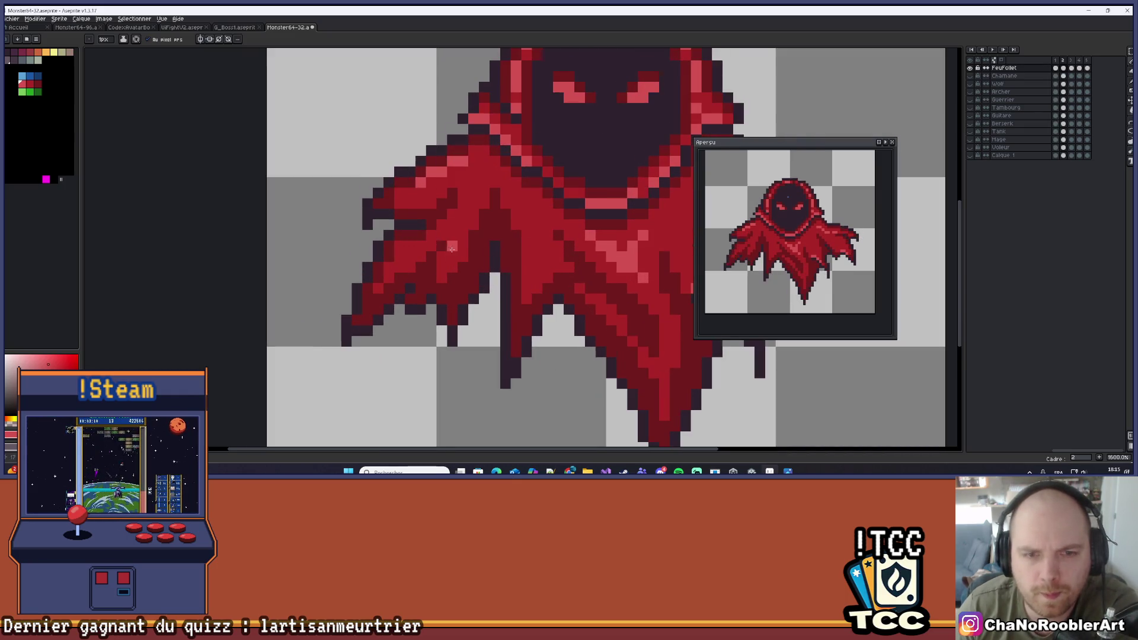
{"action": "scroll", "coordinate": [438, 254], "scroll_direction": "down", "scroll_amount": 1}
{"action": "scroll", "coordinate": [472, 215], "scroll_direction": "down", "scroll_amount": 3}
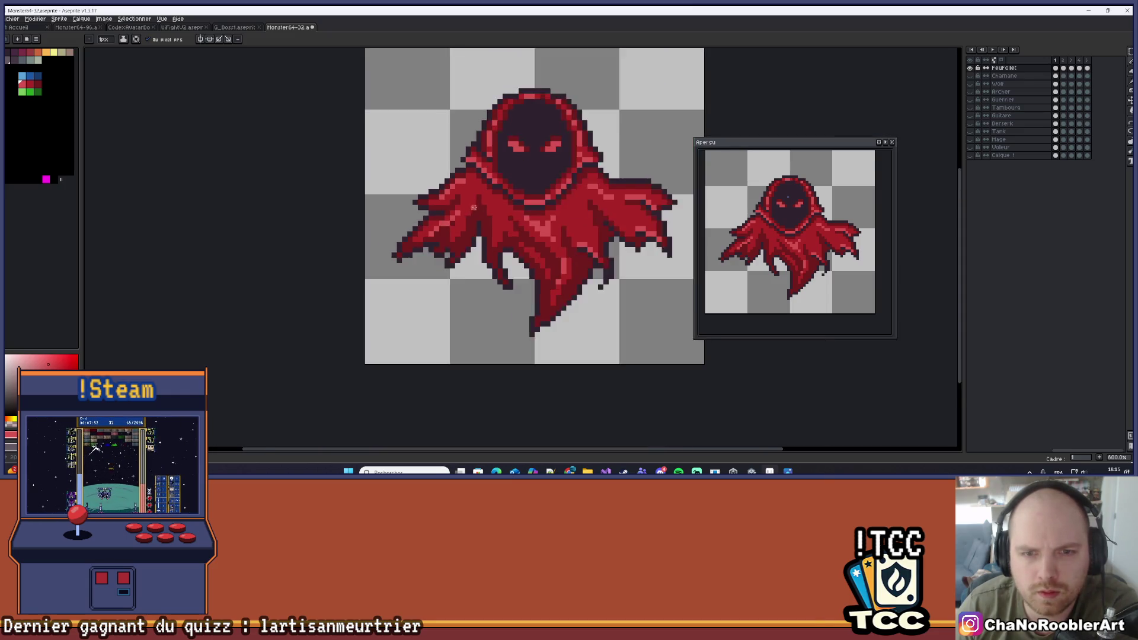
{"action": "scroll", "coordinate": [473, 215], "scroll_direction": "up", "scroll_amount": 4}
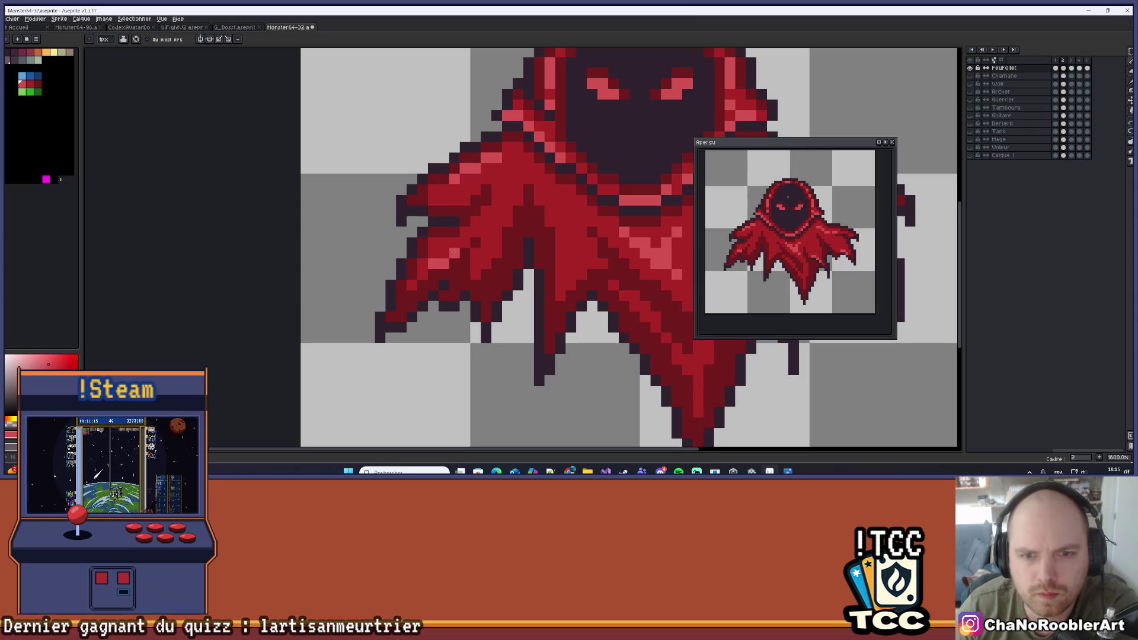
{"action": "left_click", "coordinate": [485, 221]}
Review the cloak zoomed in, then advance to the eyeless hood frame
{"action": "scroll", "coordinate": [507, 221], "scroll_direction": "down", "scroll_amount": 3}
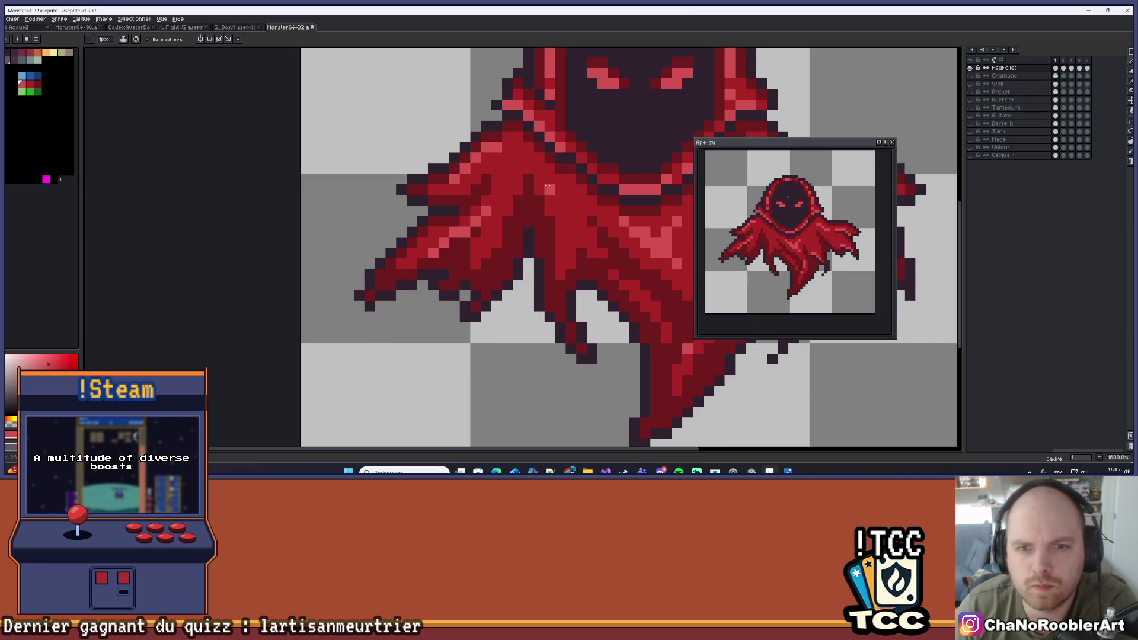
{"action": "scroll", "coordinate": [512, 250], "scroll_direction": "down", "scroll_amount": 2}
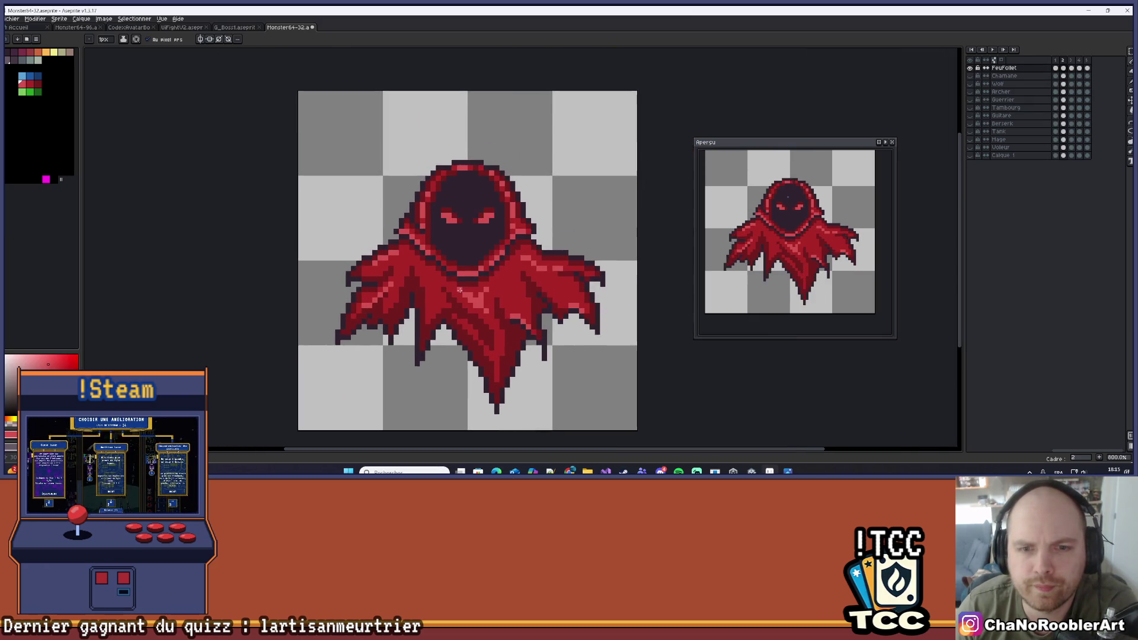
{"action": "scroll", "coordinate": [490, 286], "scroll_direction": "up", "scroll_amount": 7}
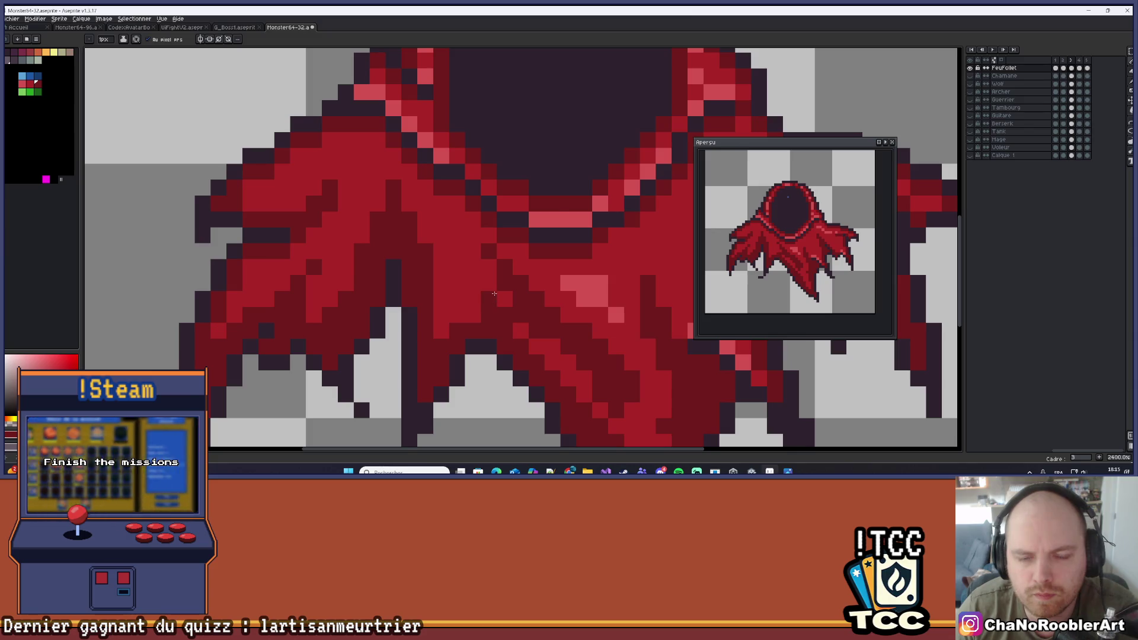
{"action": "scroll", "coordinate": [466, 282], "scroll_direction": "down", "scroll_amount": 6}
{"action": "scroll", "coordinate": [466, 282], "scroll_direction": "up", "scroll_amount": 4}
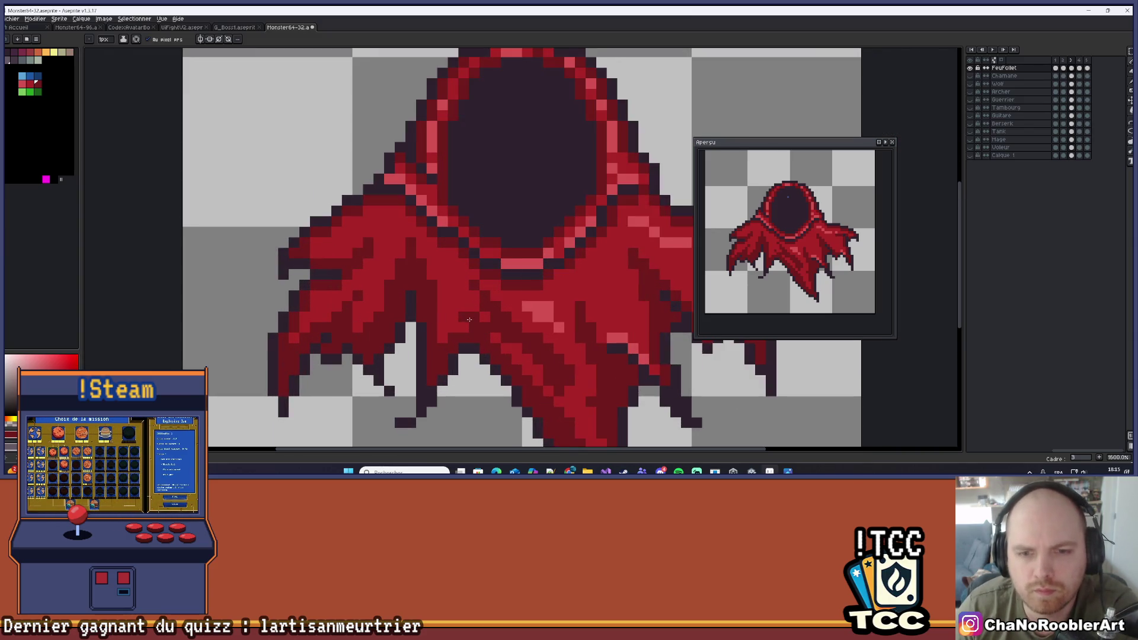
{"action": "scroll", "coordinate": [486, 339], "scroll_direction": "down", "scroll_amount": 3}
{"action": "scroll", "coordinate": [486, 339], "scroll_direction": "down", "scroll_amount": 4}
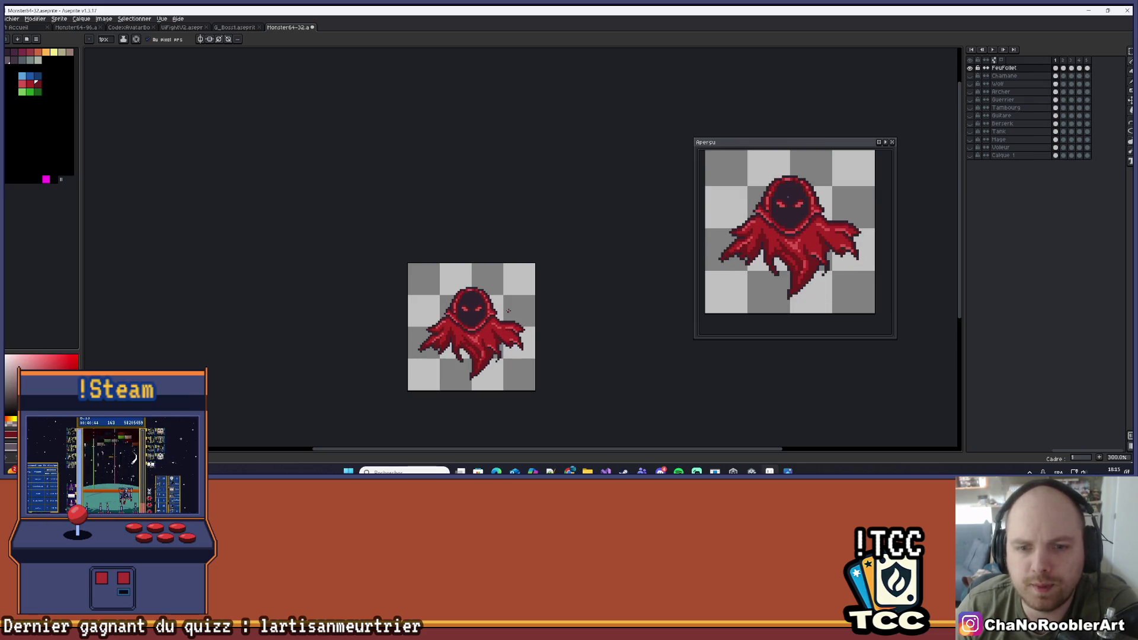
{"action": "scroll", "coordinate": [463, 301], "scroll_direction": "up", "scroll_amount": 2}
{"action": "scroll", "coordinate": [463, 301], "scroll_direction": "up", "scroll_amount": 4}
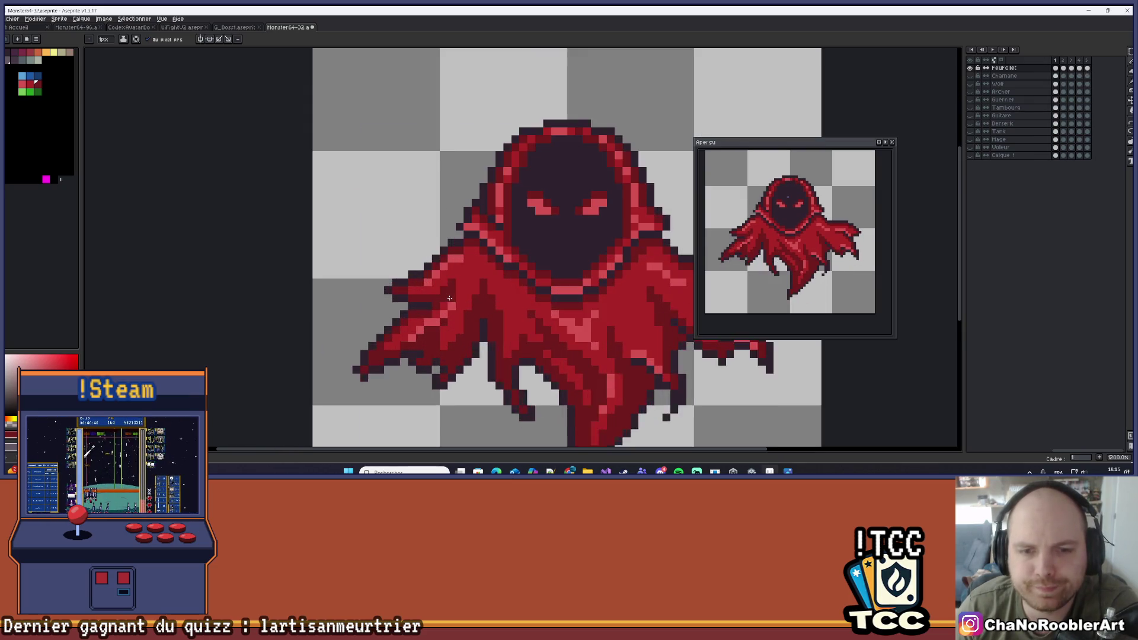
{"action": "scroll", "coordinate": [460, 294], "scroll_direction": "up", "scroll_amount": 1}
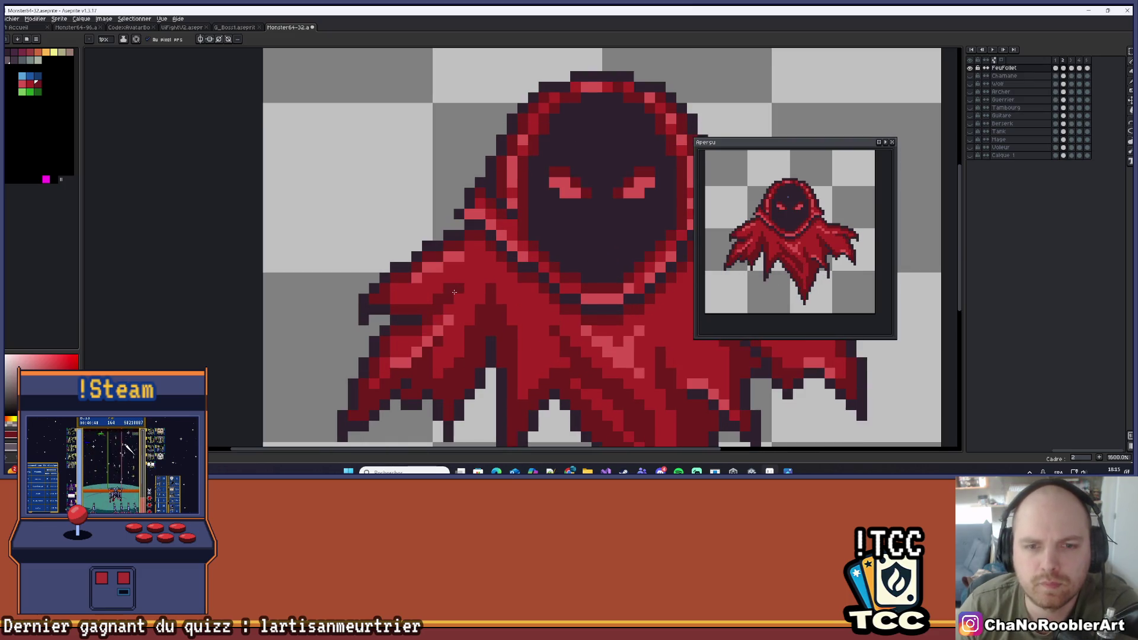
{"action": "key", "text": "alt"}
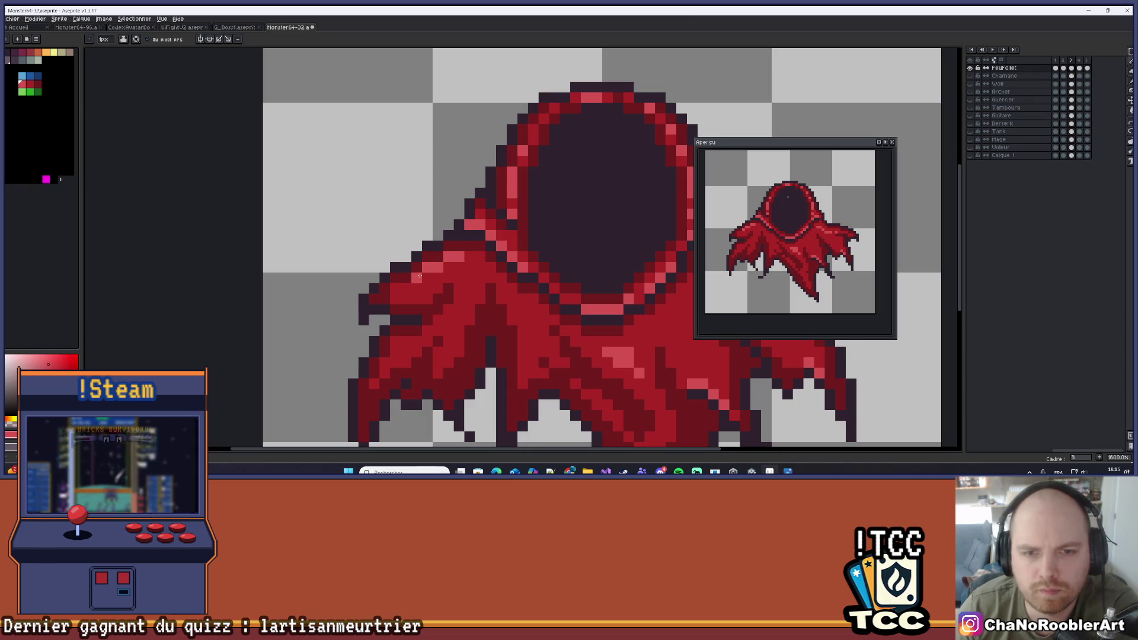
Paint lighter pink highlight pixels down the cloak's lower diagonal edge
{"action": "left_click_drag", "start_coordinate": [441, 328], "coordinate": [414, 354]}
{"action": "scroll", "coordinate": [403, 360], "scroll_direction": "down", "scroll_amount": 4}
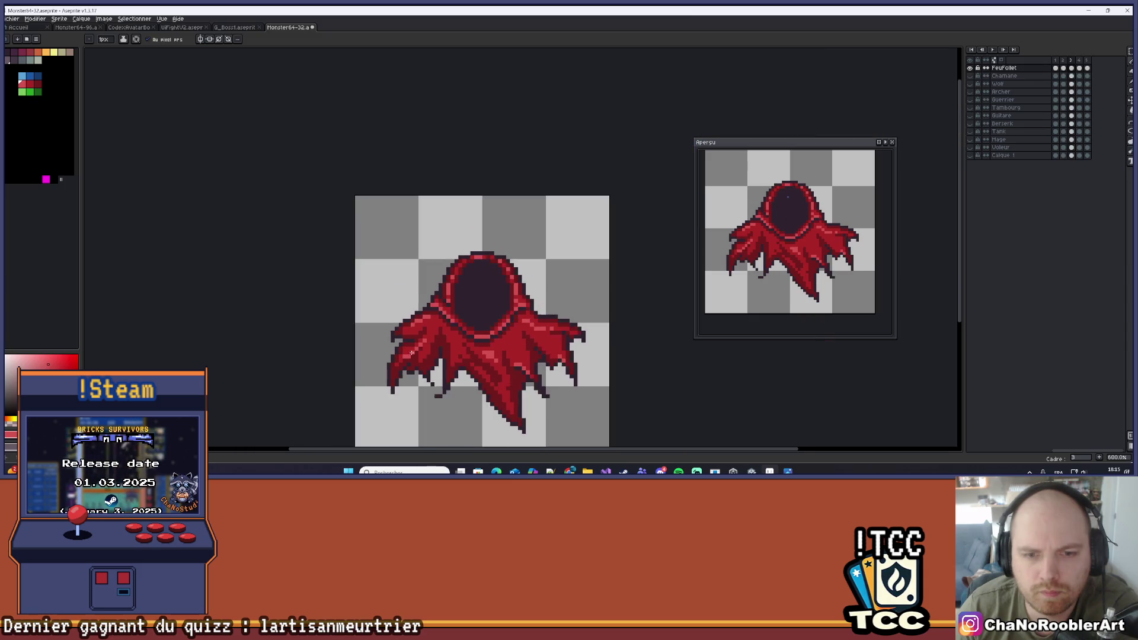
{"action": "scroll", "coordinate": [523, 360], "scroll_direction": "down", "scroll_amount": 2}
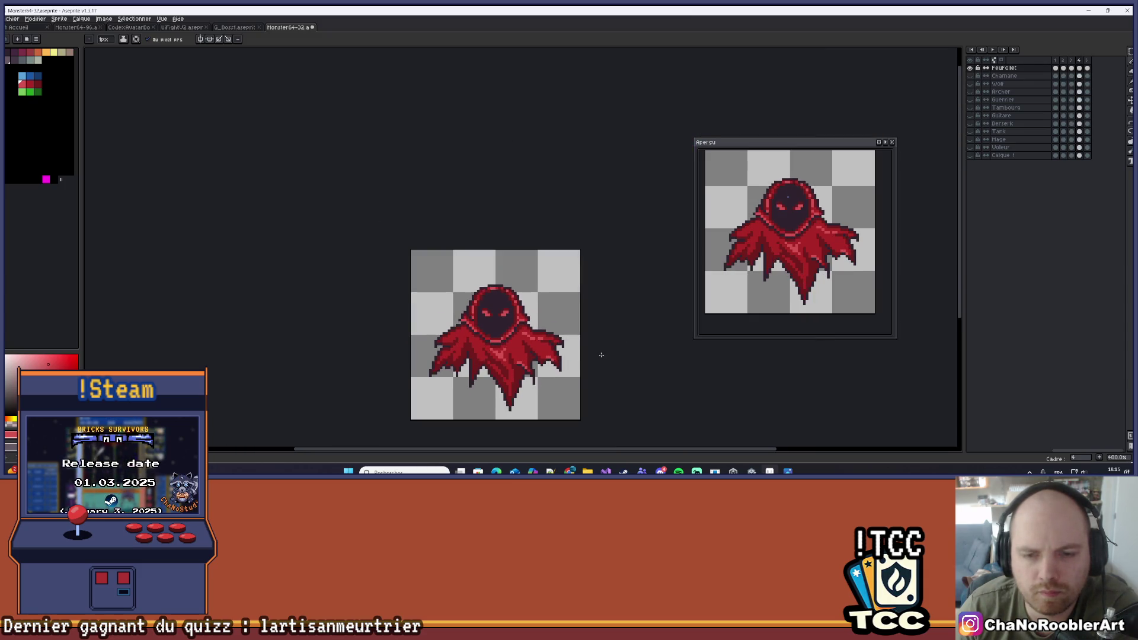
{"action": "scroll", "coordinate": [563, 358], "scroll_direction": "right", "scroll_amount": 1}
{"action": "scroll", "coordinate": [515, 397], "scroll_direction": "down", "scroll_amount": 1}
{"action": "scroll", "coordinate": [516, 396], "scroll_direction": "up", "scroll_amount": 3}
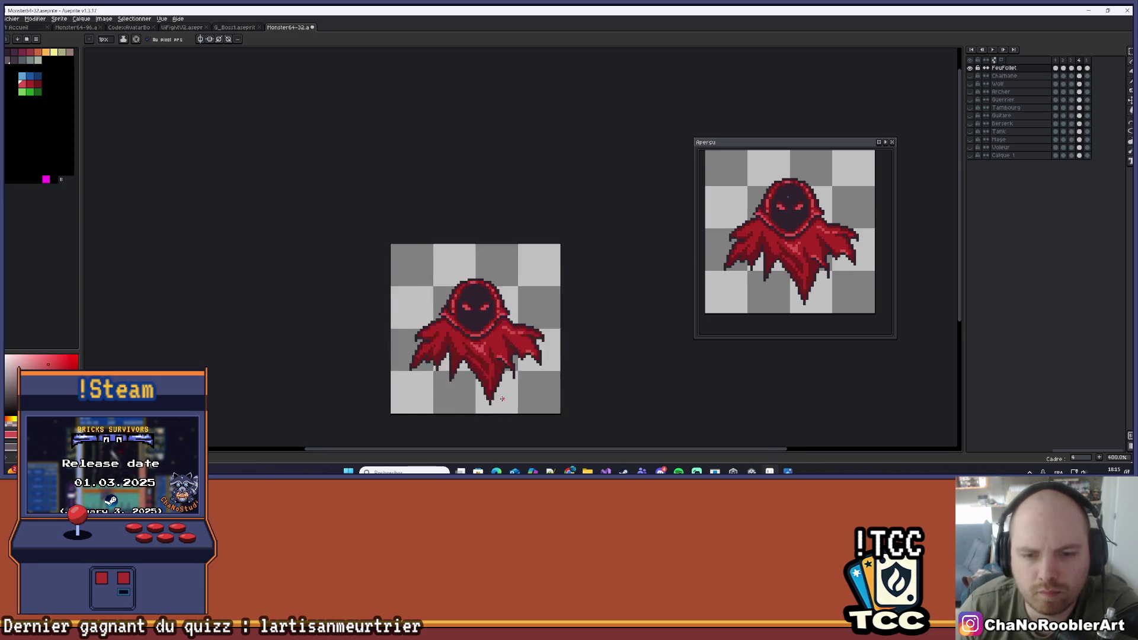
{"action": "scroll", "coordinate": [500, 298], "scroll_direction": "up", "scroll_amount": 3}
{"action": "scroll", "coordinate": [500, 298], "scroll_direction": "up", "scroll_amount": 2}
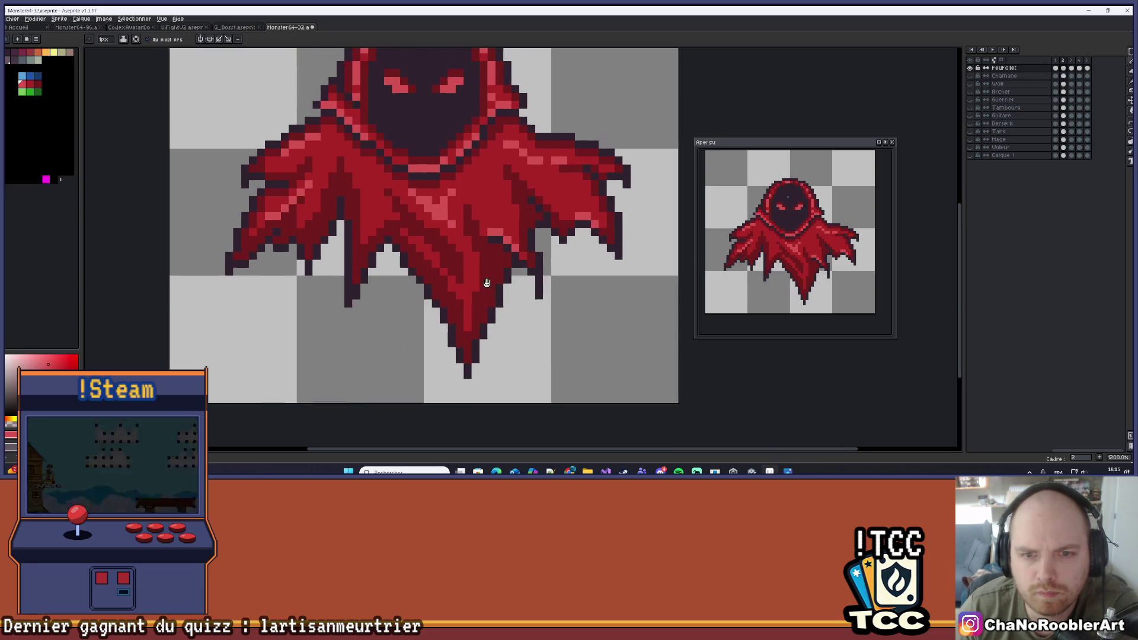
{"action": "scroll", "coordinate": [461, 287], "scroll_direction": "up", "scroll_amount": 3}
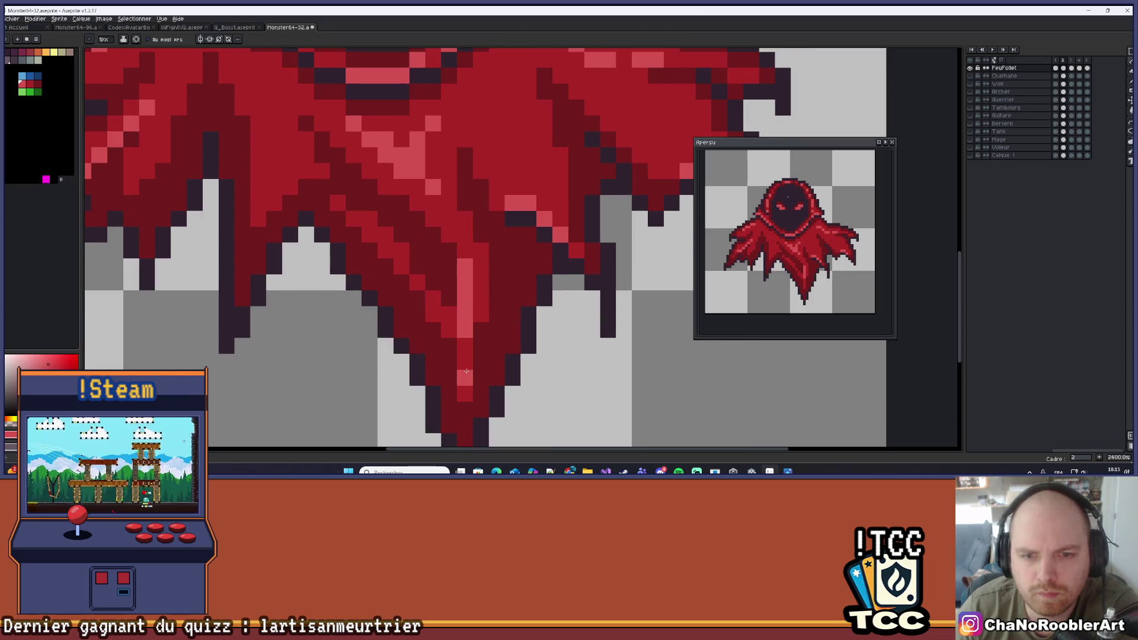
{"action": "scroll", "coordinate": [477, 294], "scroll_direction": "down", "scroll_amount": 6}
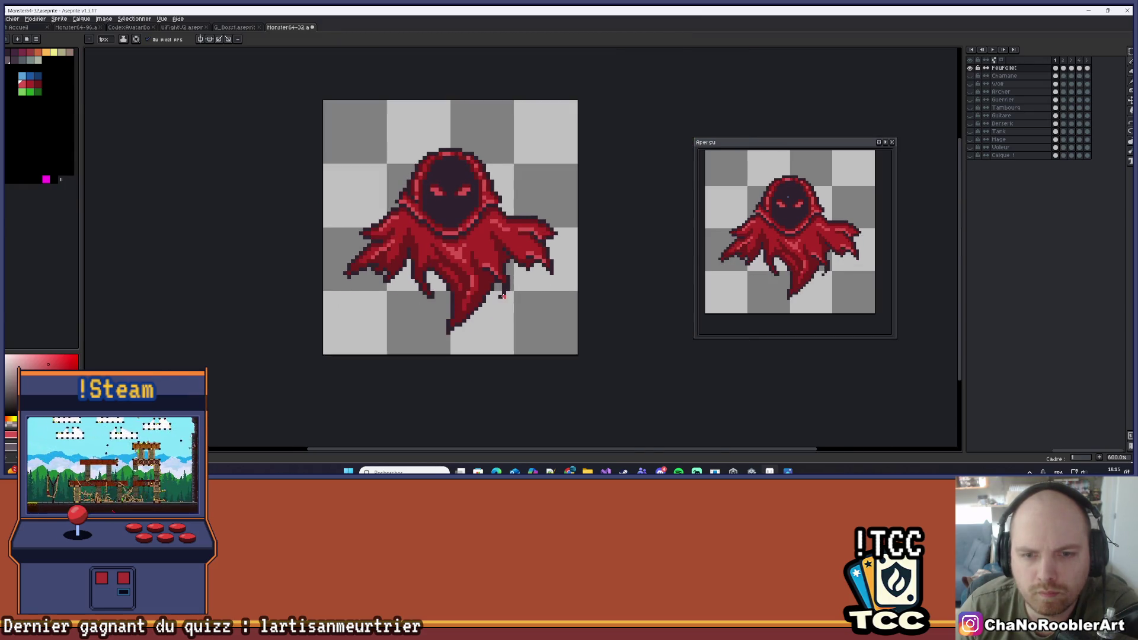
{"action": "scroll", "coordinate": [503, 295], "scroll_direction": "down", "scroll_amount": 3}
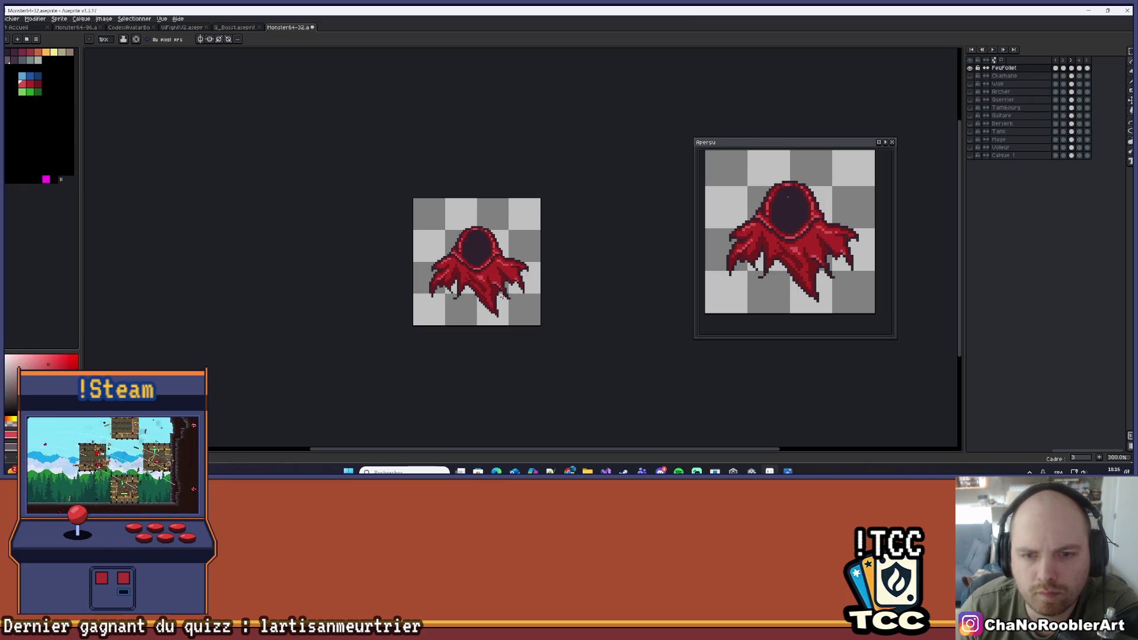
{"action": "scroll", "coordinate": [503, 296], "scroll_direction": "up", "scroll_amount": 6}
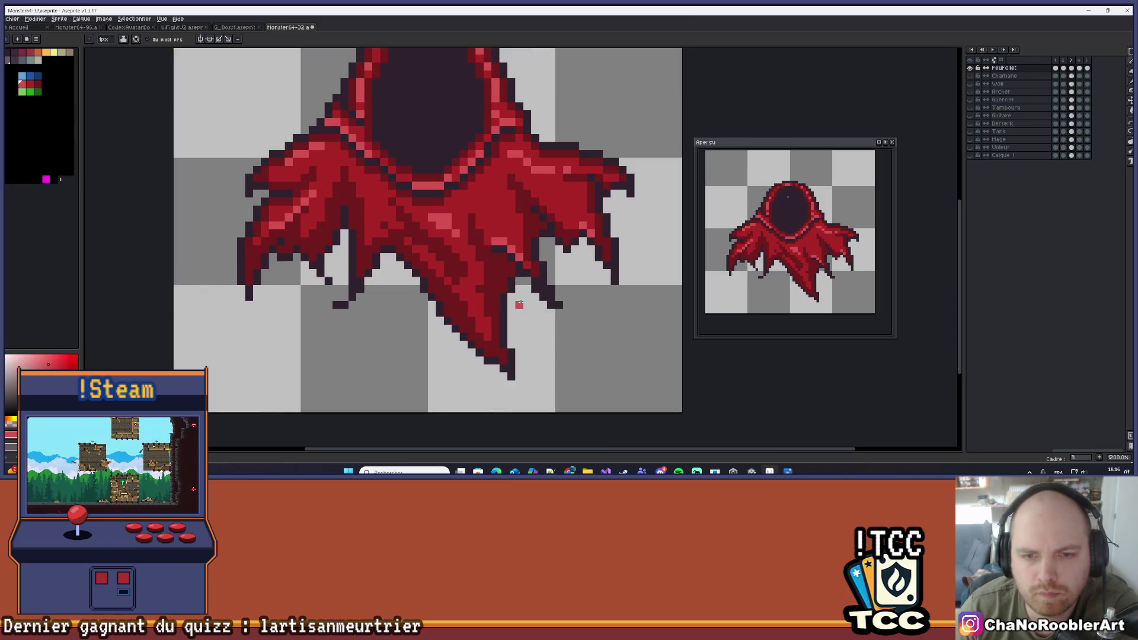
{"action": "scroll", "coordinate": [514, 302], "scroll_direction": "down", "scroll_amount": 4}
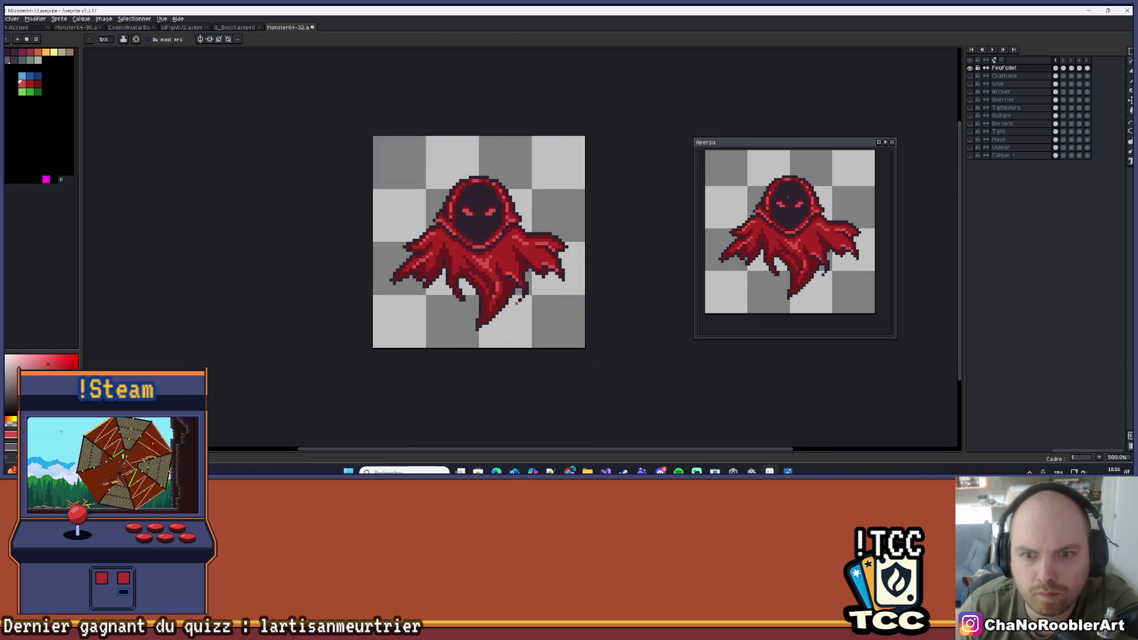
{"action": "scroll", "coordinate": [490, 295], "scroll_direction": "up", "scroll_amount": 5}
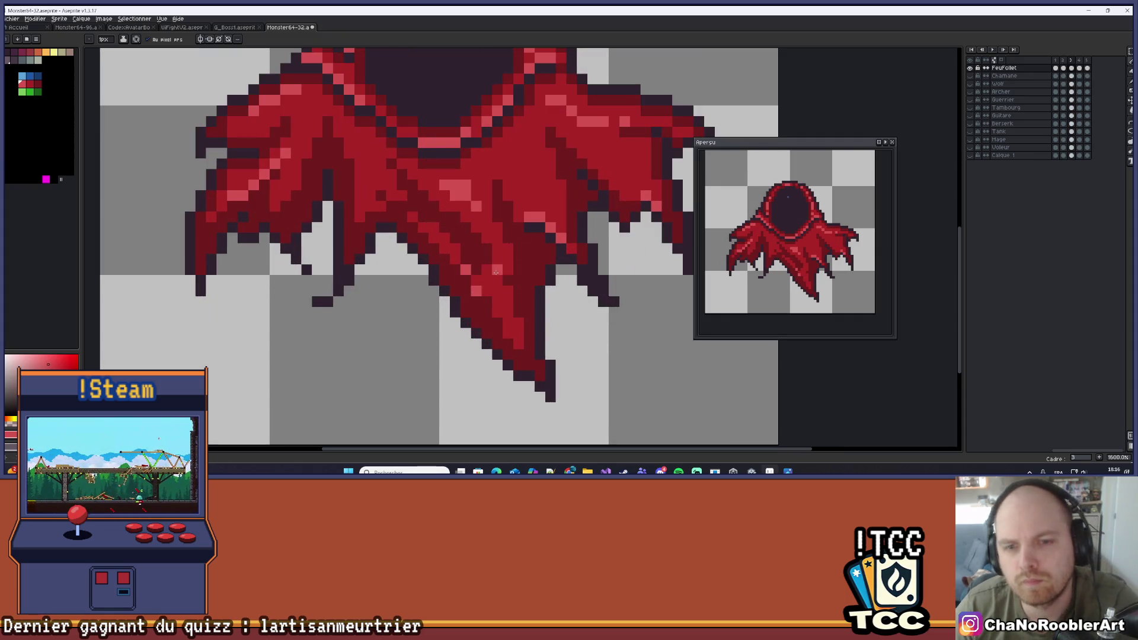
{"action": "left_click_drag", "start_coordinate": [486, 291], "coordinate": [507, 325]}
{"action": "scroll", "coordinate": [507, 327], "scroll_direction": "down", "scroll_amount": 7}
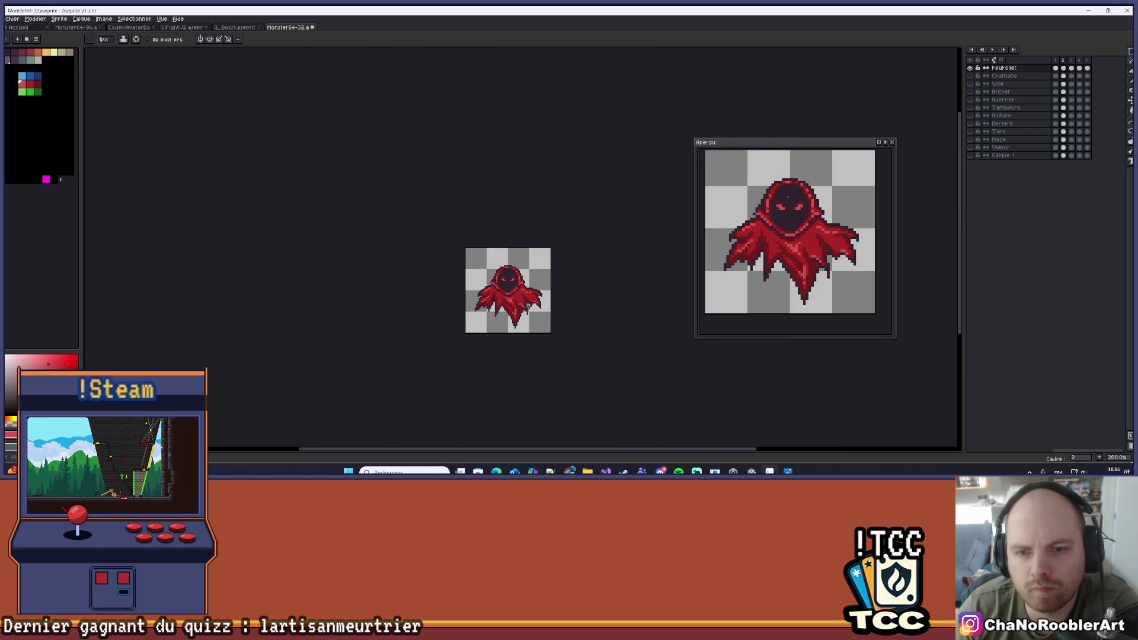
Flip between the glowing-eyes frame and the eyeless-hood frame, then jump to frame 1
{"action": "key", "text": "comma"}
{"action": "scroll", "coordinate": [513, 314], "scroll_direction": "up", "scroll_amount": 5}
{"action": "scroll", "coordinate": [515, 309], "scroll_direction": "up", "scroll_amount": 1}
{"action": "key", "text": "period"}
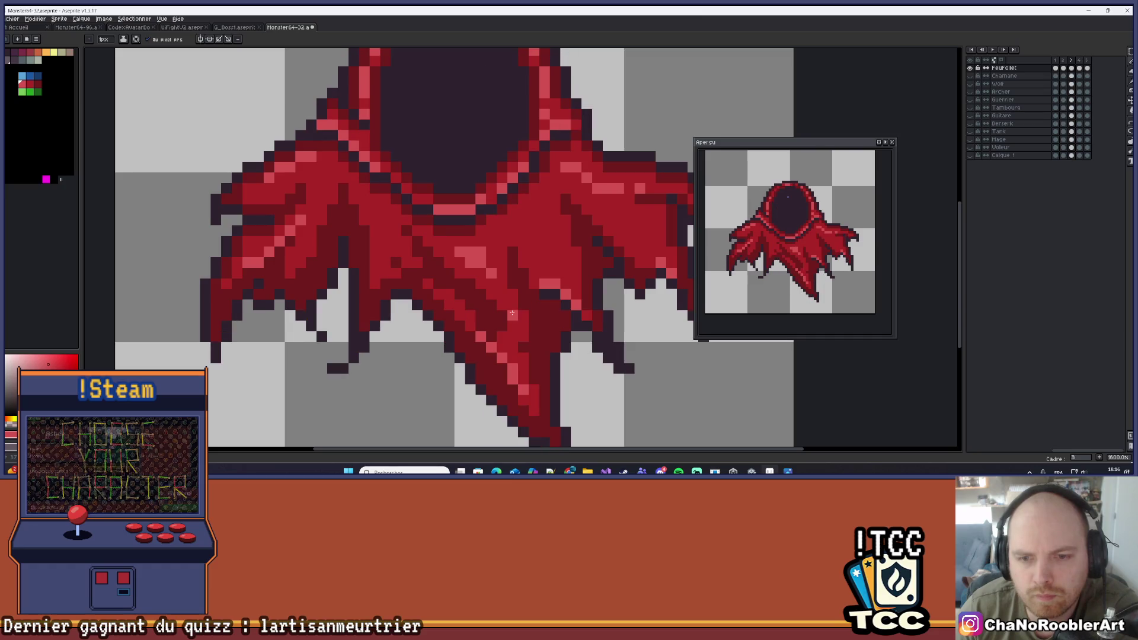
{"action": "scroll", "coordinate": [511, 320], "scroll_direction": "down", "scroll_amount": 7}
{"action": "key", "text": "comma"}
{"action": "key", "text": "period"}
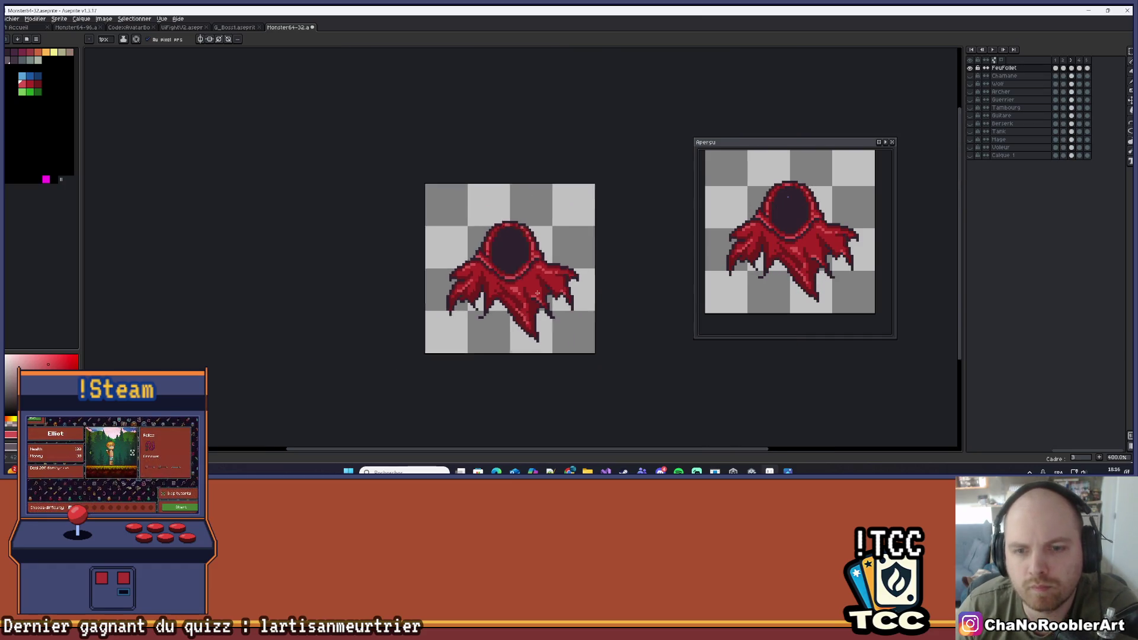
{"action": "key", "text": "comma"}
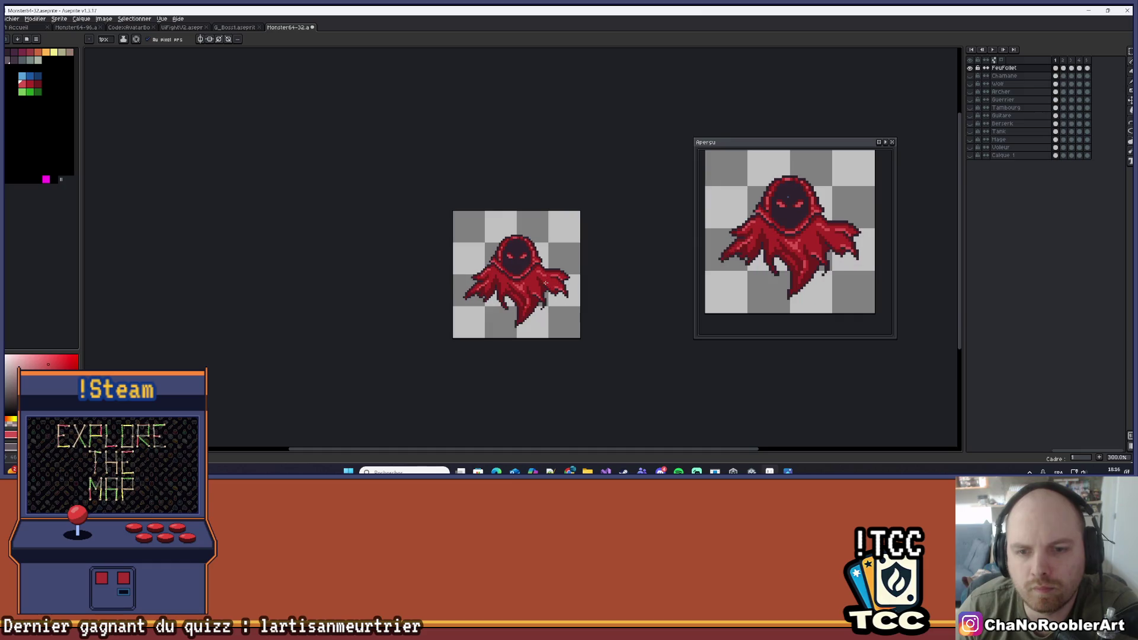
{"action": "left_click", "coordinate": [1056, 60]}
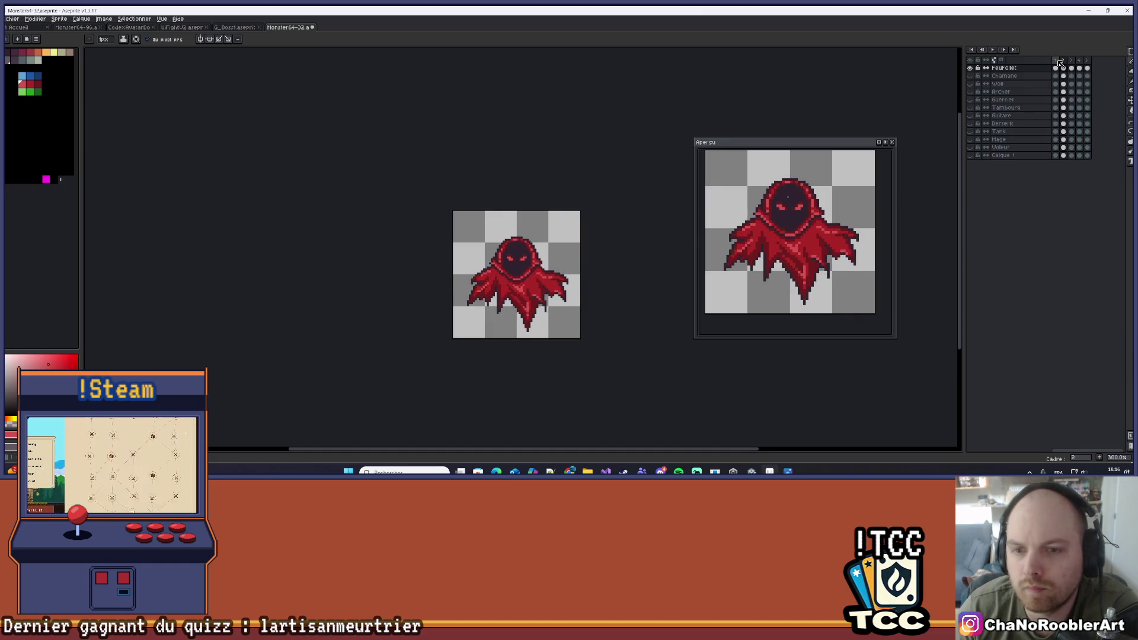
Check the eyeless-hood frame, return to frame 1, and start playback with Enter
{"action": "key", "text": "period"}
{"action": "key", "text": "period"}
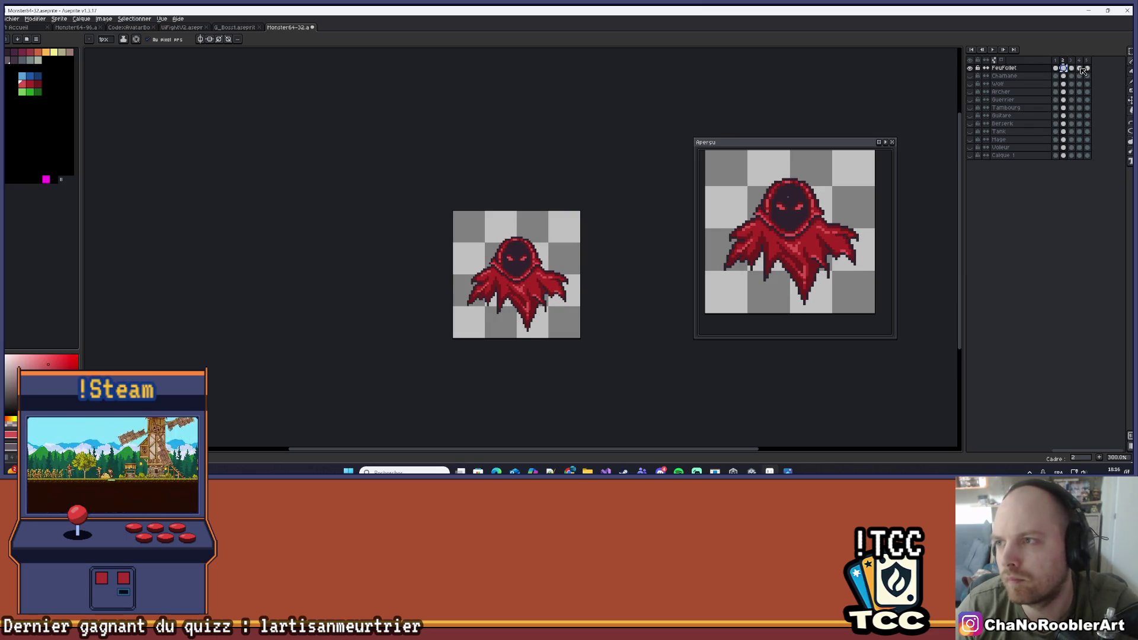
{"action": "left_click", "coordinate": [1057, 69]}
{"action": "key", "text": "Return"}
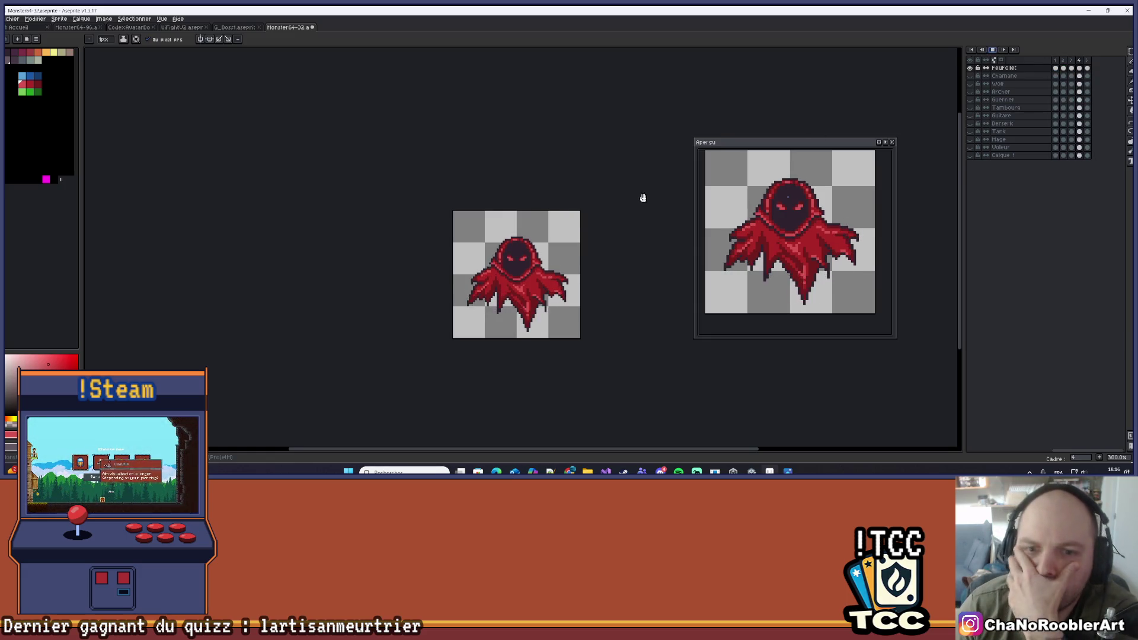
{"action": "scroll", "coordinate": [615, 218], "scroll_direction": "down", "scroll_amount": 1}
{"action": "scroll", "coordinate": [609, 221], "scroll_direction": "up", "scroll_amount": 1}
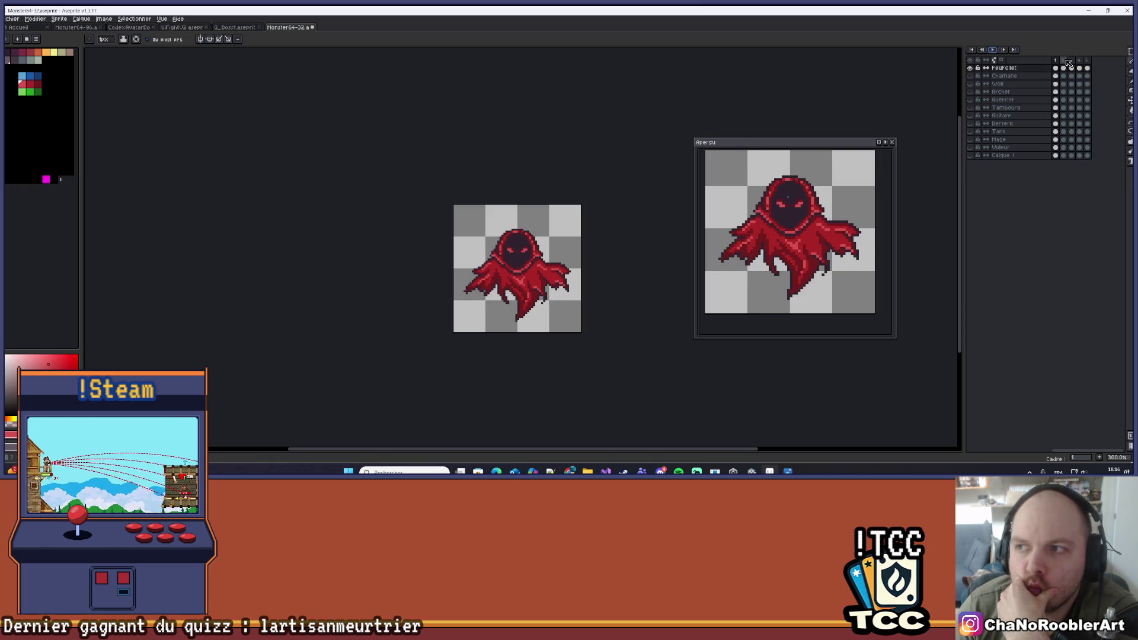
{"action": "scroll", "coordinate": [545, 280], "scroll_direction": "up", "scroll_amount": 6}
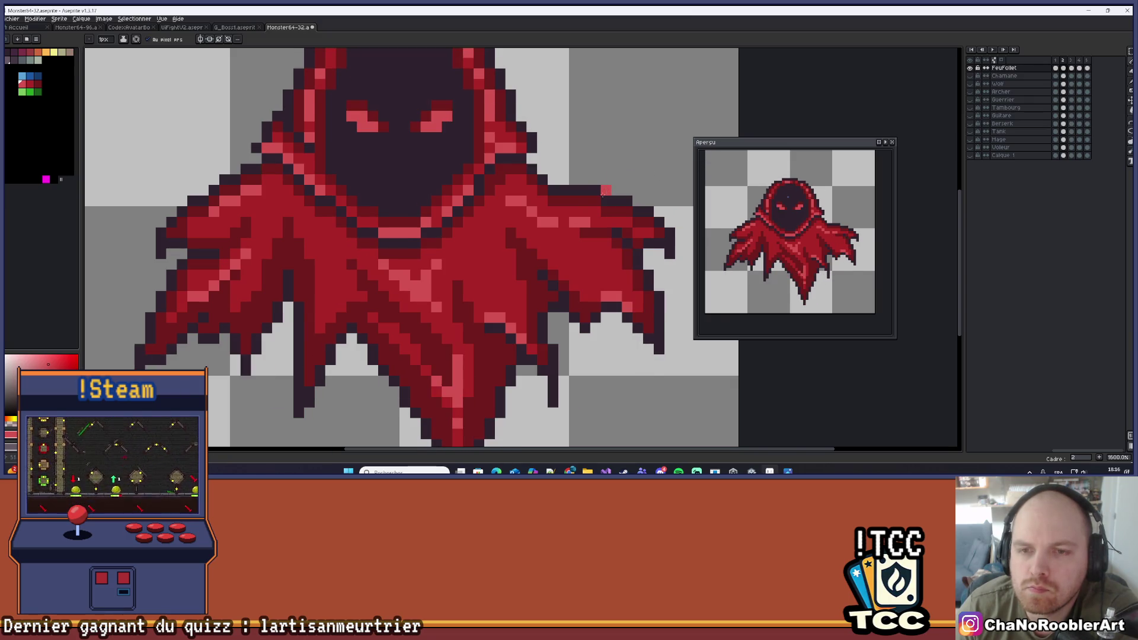
{"action": "scroll", "coordinate": [667, 136], "scroll_direction": "down", "scroll_amount": 4}
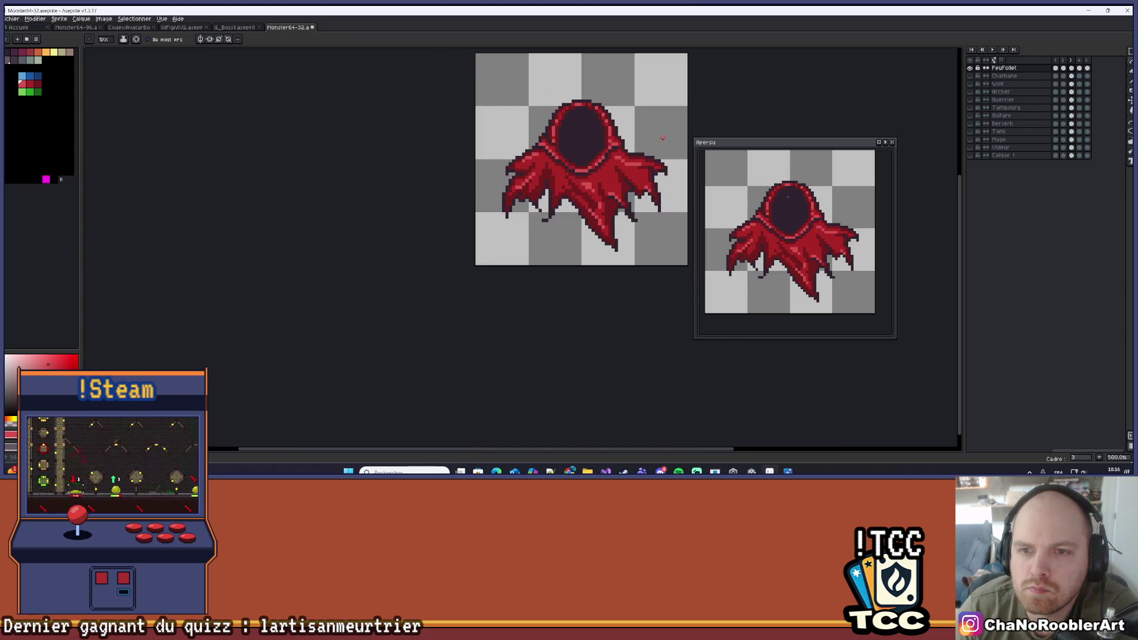
{"action": "left_click_drag", "start_coordinate": [663, 137], "coordinate": [560, 234]}
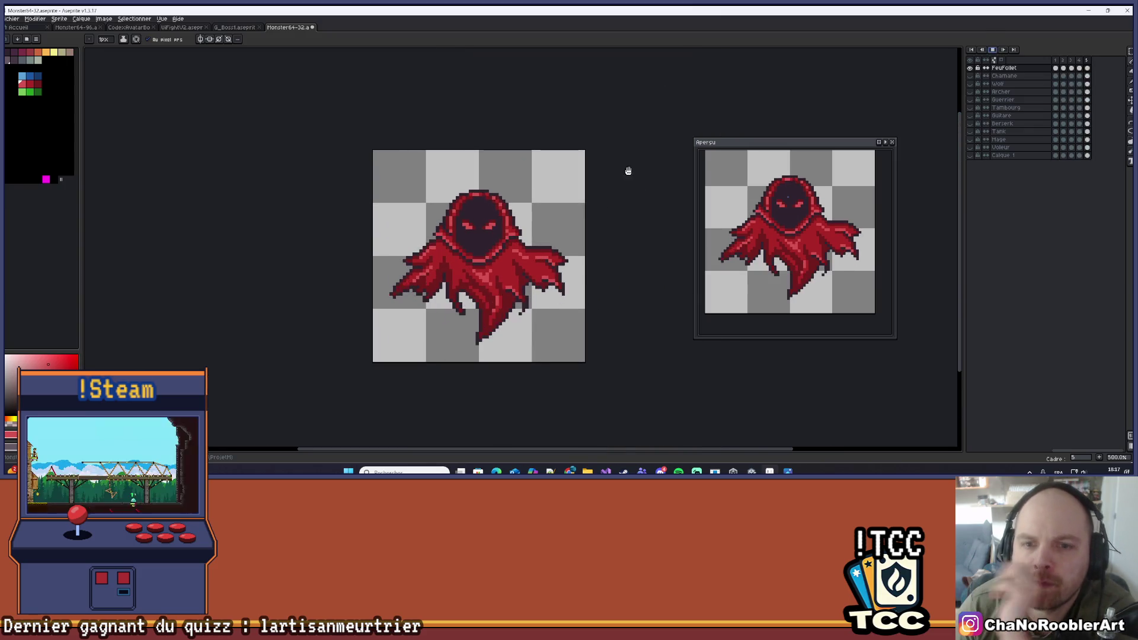
{"action": "scroll", "coordinate": [628, 170], "scroll_direction": "down", "scroll_amount": 2}
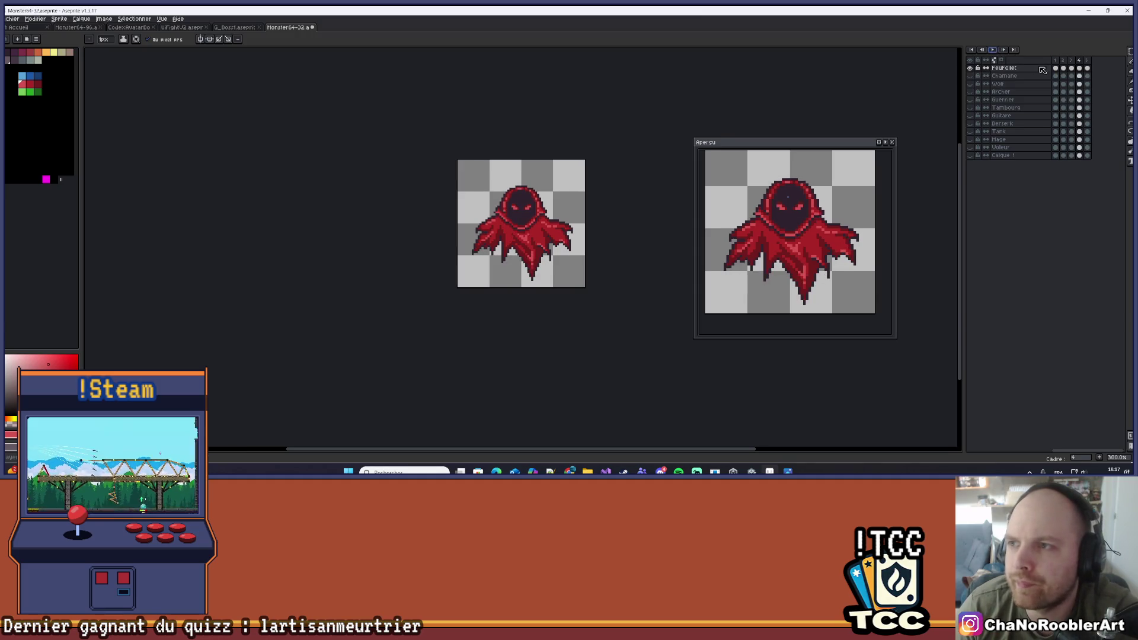
View frames 3 and 2, restart playback, and pan the sprite lower
{"action": "left_click", "coordinate": [1071, 69]}
{"action": "left_click", "coordinate": [1064, 69]}
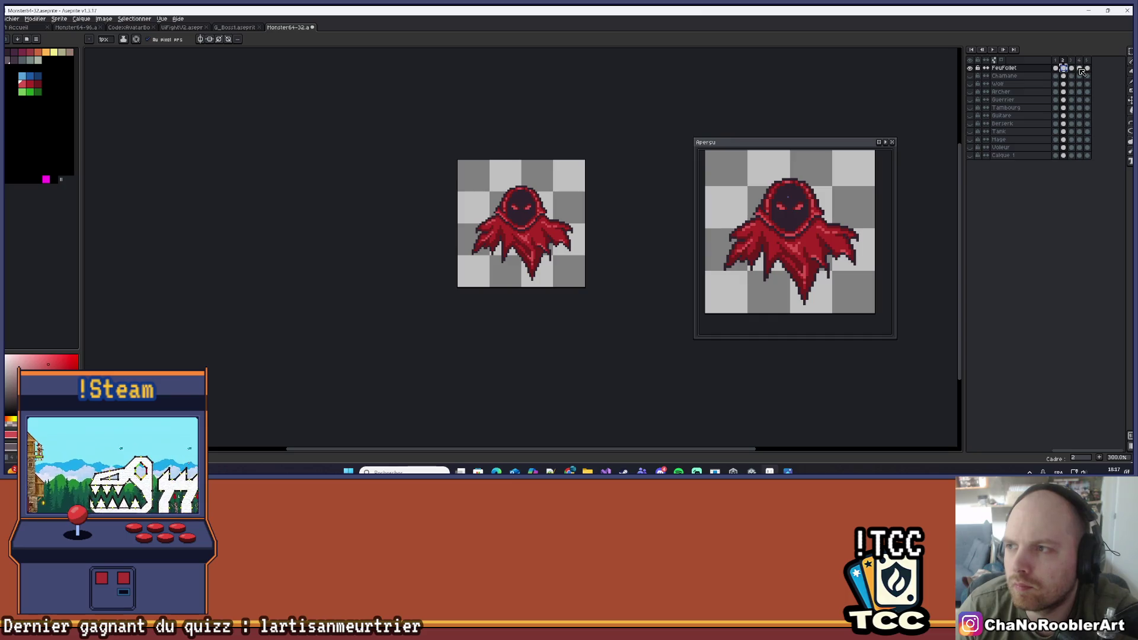
{"action": "left_click", "coordinate": [992, 49]}
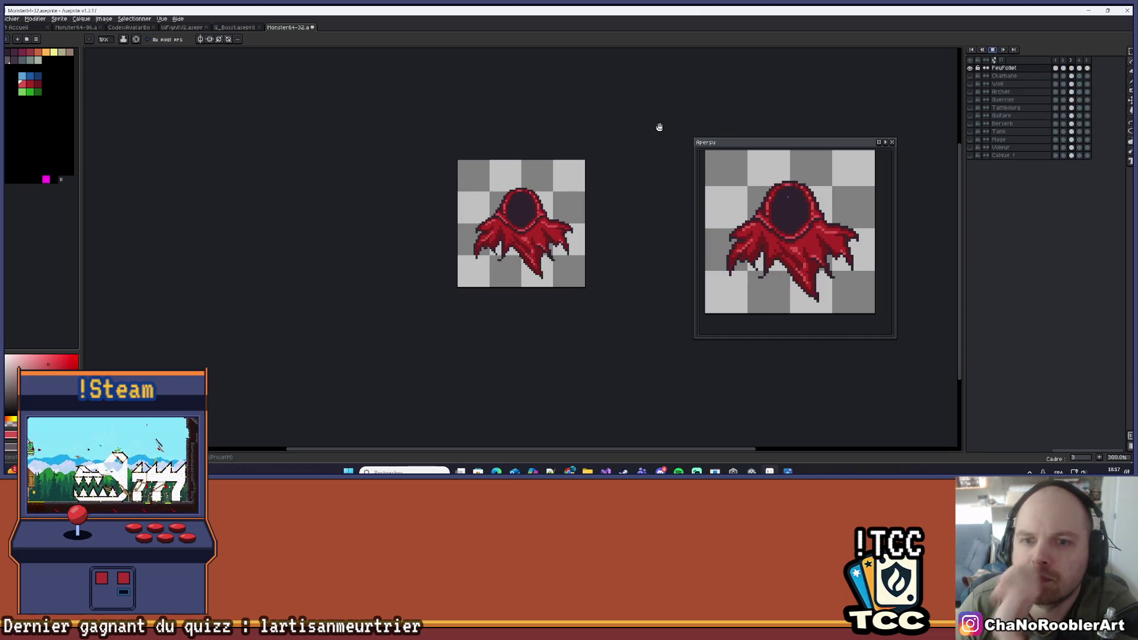
{"action": "mouse_move", "coordinate": [622, 142]}
{"action": "left_mouse_down"}
{"action": "mouse_move", "coordinate": [564, 217]}
{"action": "mouse_move", "coordinate": [630, 227]}
{"action": "left_mouse_up"}
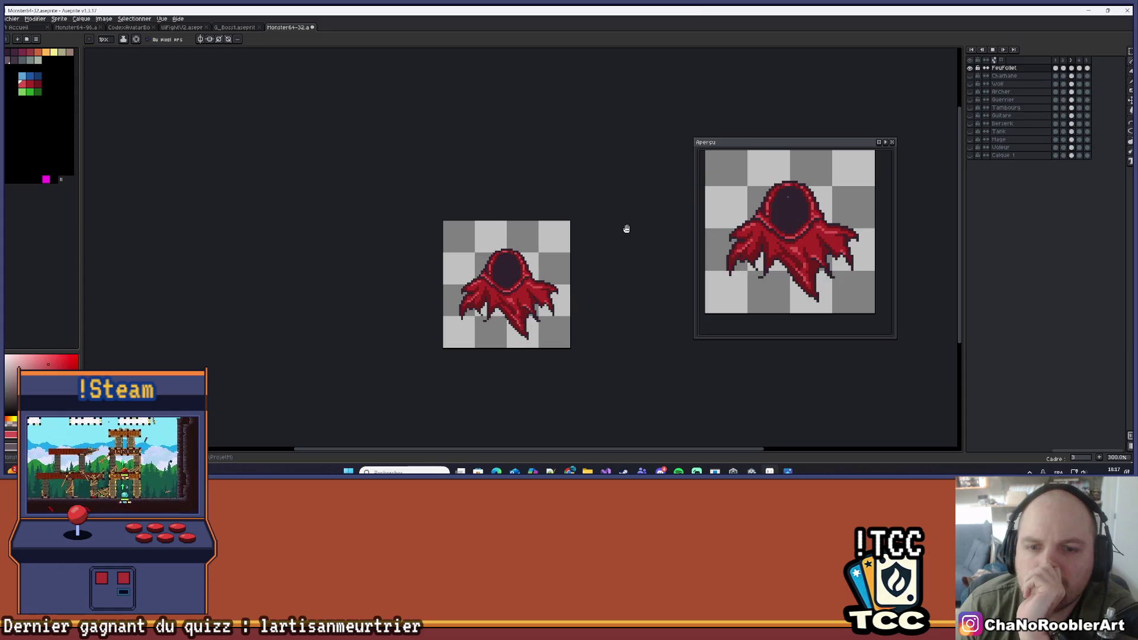
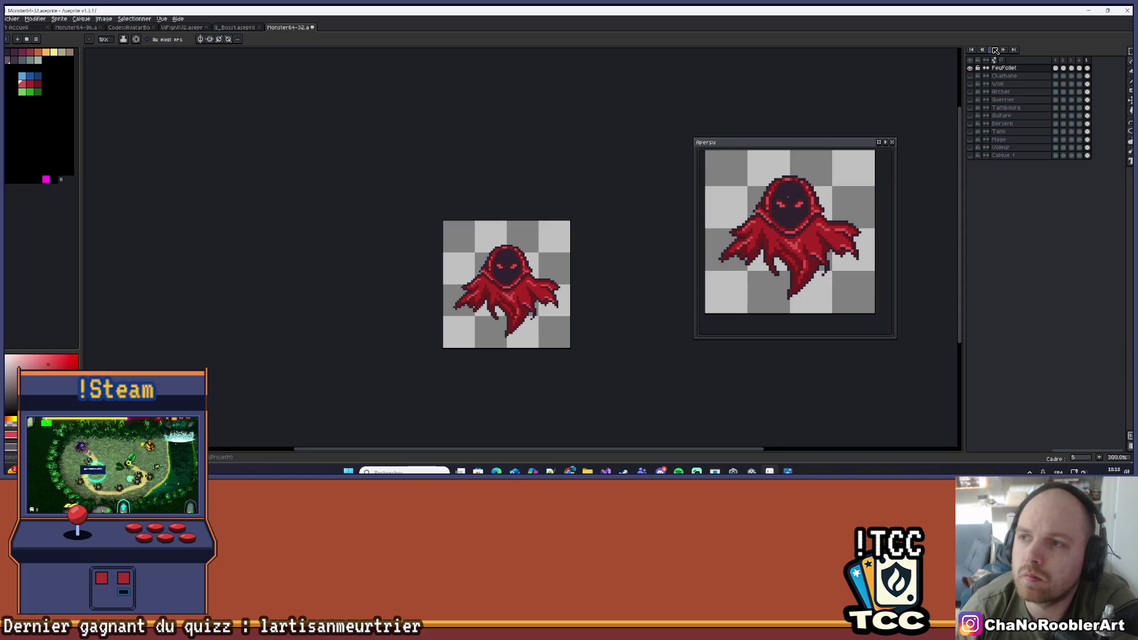
Stop playback on frame 1, then zoom in on the ghost at frame 2
{"action": "left_click", "coordinate": [1058, 61]}
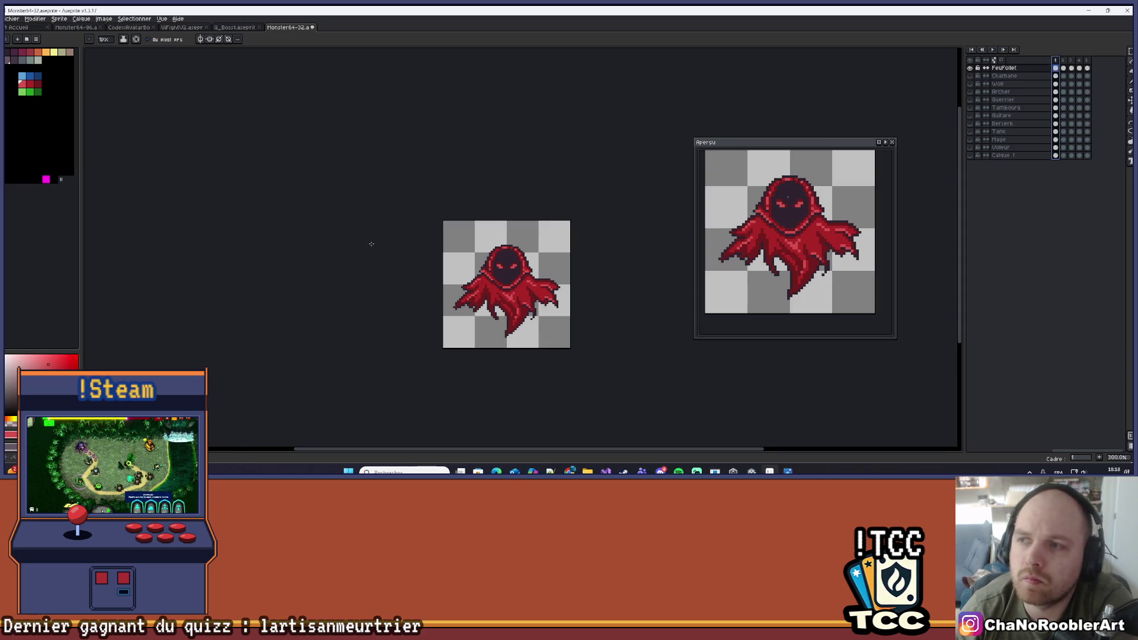
{"action": "scroll", "coordinate": [504, 266], "scroll_direction": "up", "scroll_amount": 6}
{"action": "key", "text": "Right"}
{"action": "left_click_drag", "start_coordinate": [536, 302], "coordinate": [514, 237]}
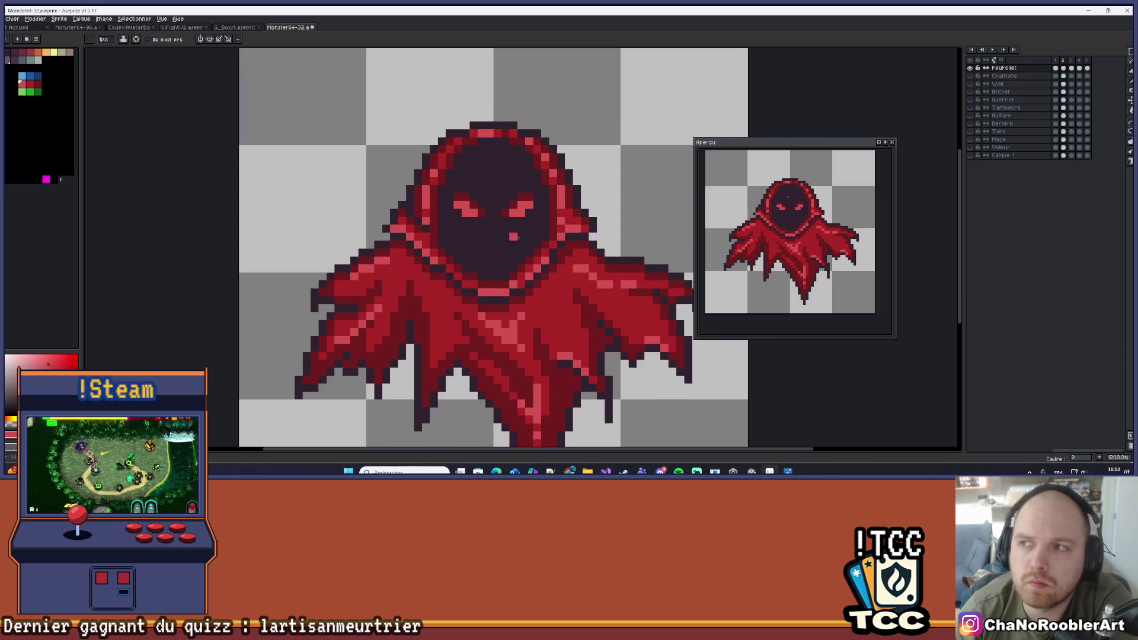
Sample a colour from the ghost on the canvas and return to the pencil
{"action": "key", "text": "i"}
{"action": "left_click", "coordinate": [401, 214]}
{"action": "key", "text": "b"}
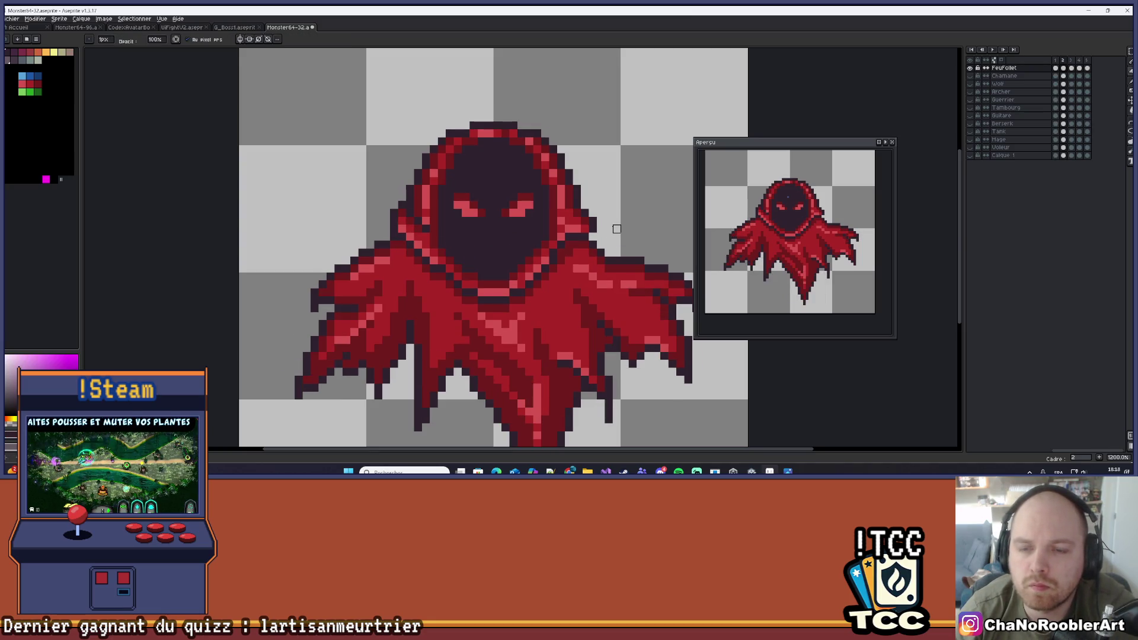
{"action": "scroll", "coordinate": [616, 212], "scroll_direction": "down", "scroll_amount": 2}
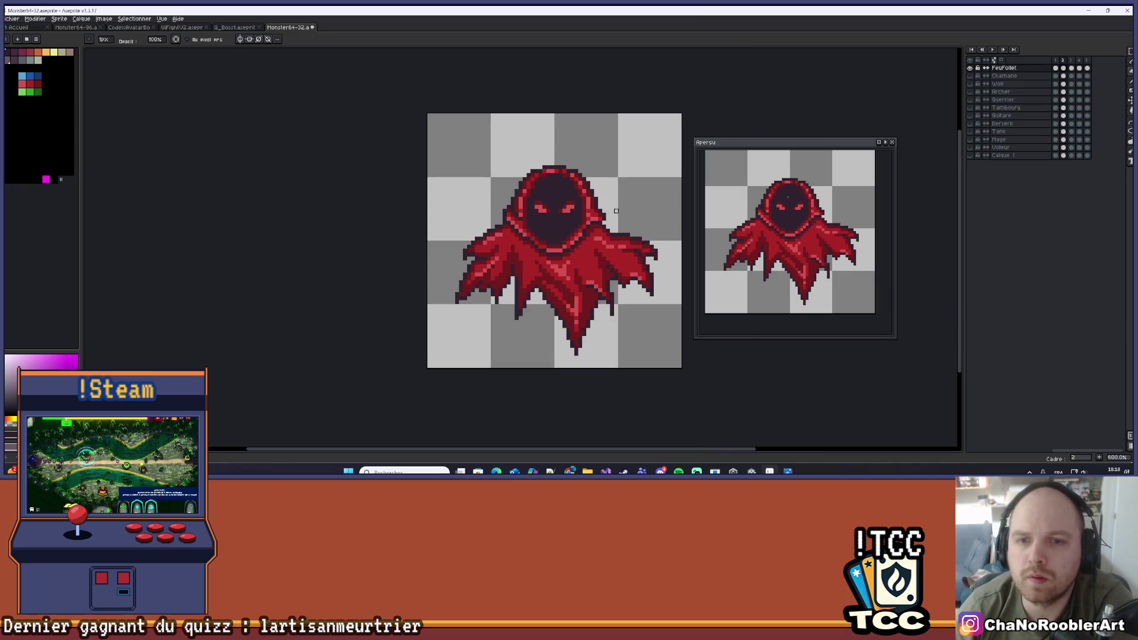
Compare eyed frame 2 with eyeless frame 3 and undo the accidentally erased pixel
{"action": "key", "text": "Right"}
{"action": "scroll", "coordinate": [616, 207], "scroll_direction": "up", "scroll_amount": 3}
{"action": "key", "text": "Left"}
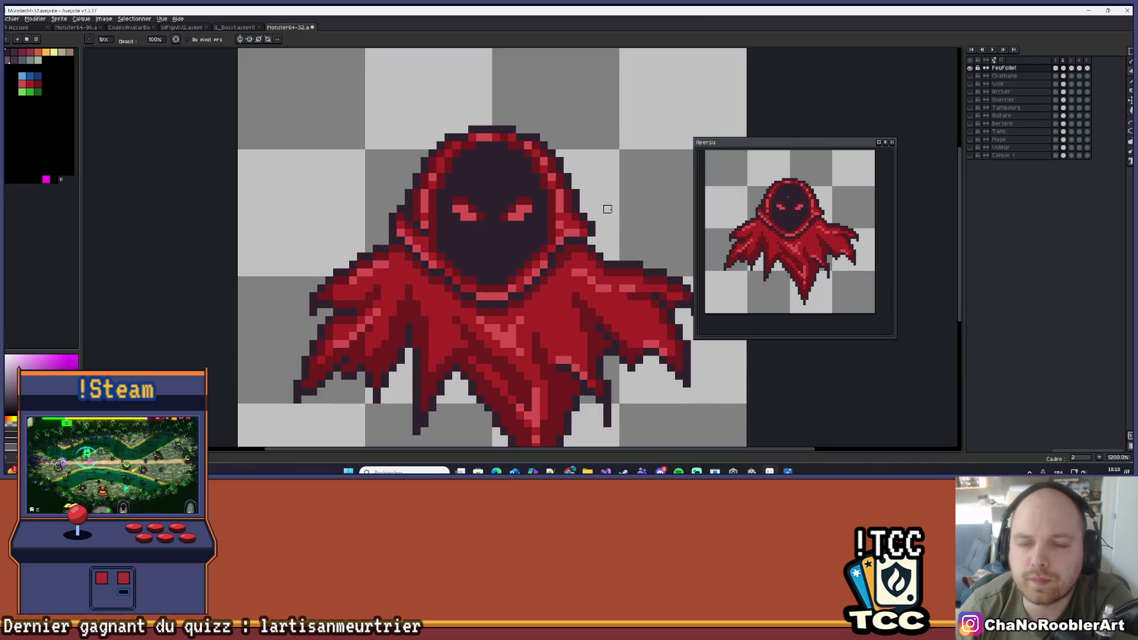
{"action": "key", "text": "Right"}
{"action": "key", "text": "Left"}
{"action": "key", "text": "Right"}
{"action": "key", "text": "Left"}
{"action": "key", "text": "ctrl+z"}
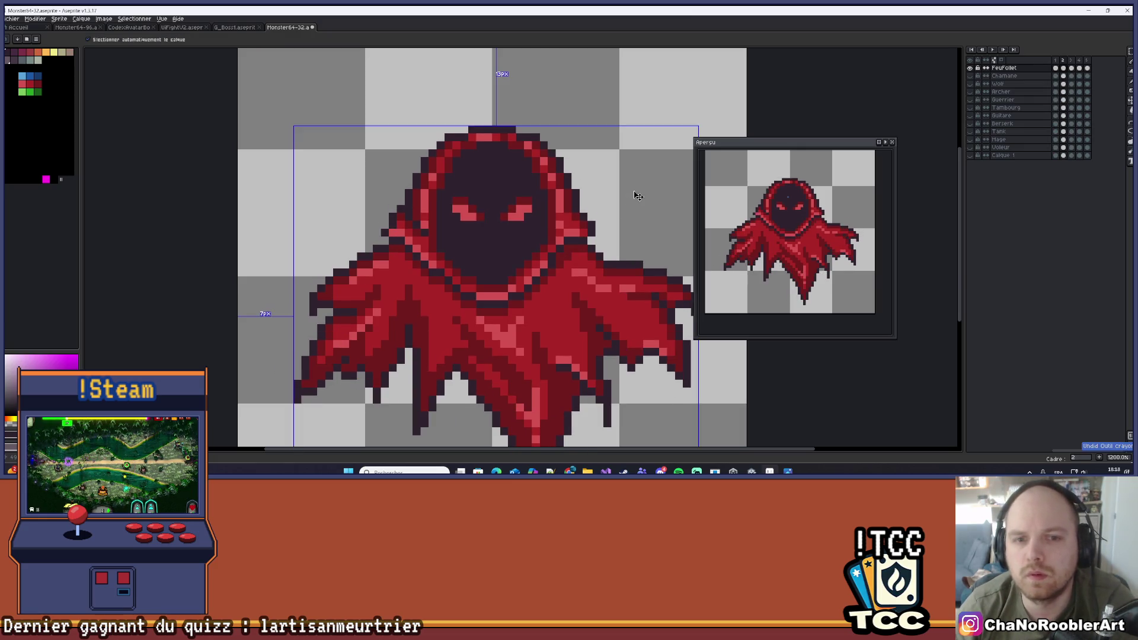
Flip between frames 2 and 3 comparing the eyes, settling on eyeless frame 3
{"action": "key", "text": "Right"}
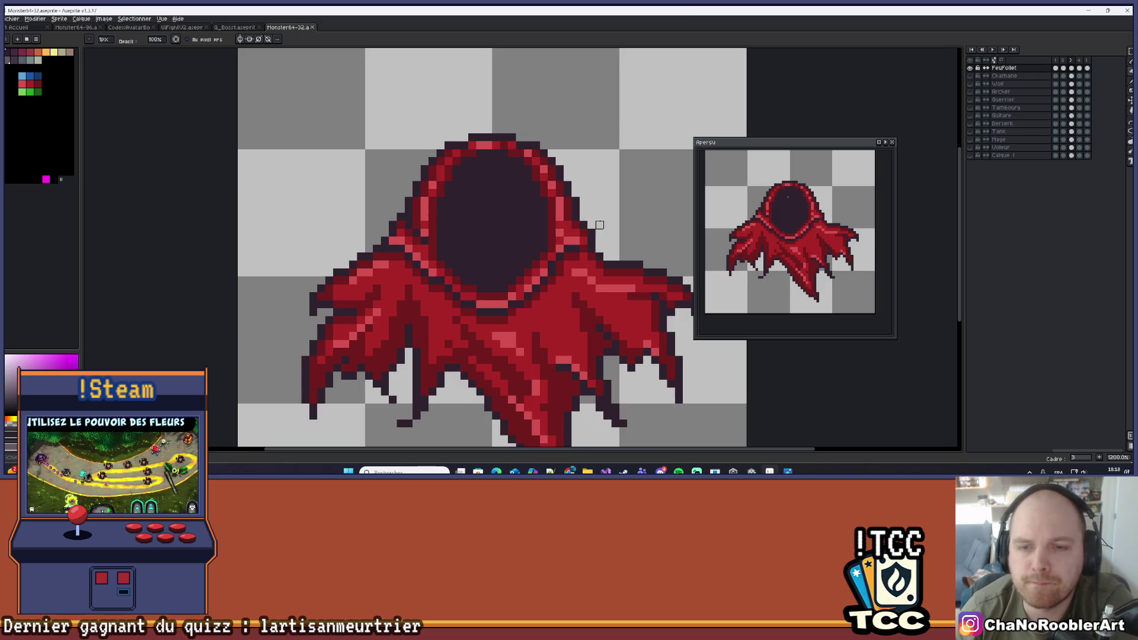
{"action": "scroll", "coordinate": [599, 224], "scroll_direction": "down", "scroll_amount": 4}
{"action": "key", "text": "Left"}
{"action": "key", "text": "Right"}
{"action": "scroll", "coordinate": [588, 220], "scroll_direction": "up", "scroll_amount": 4}
{"action": "key", "text": "Left"}
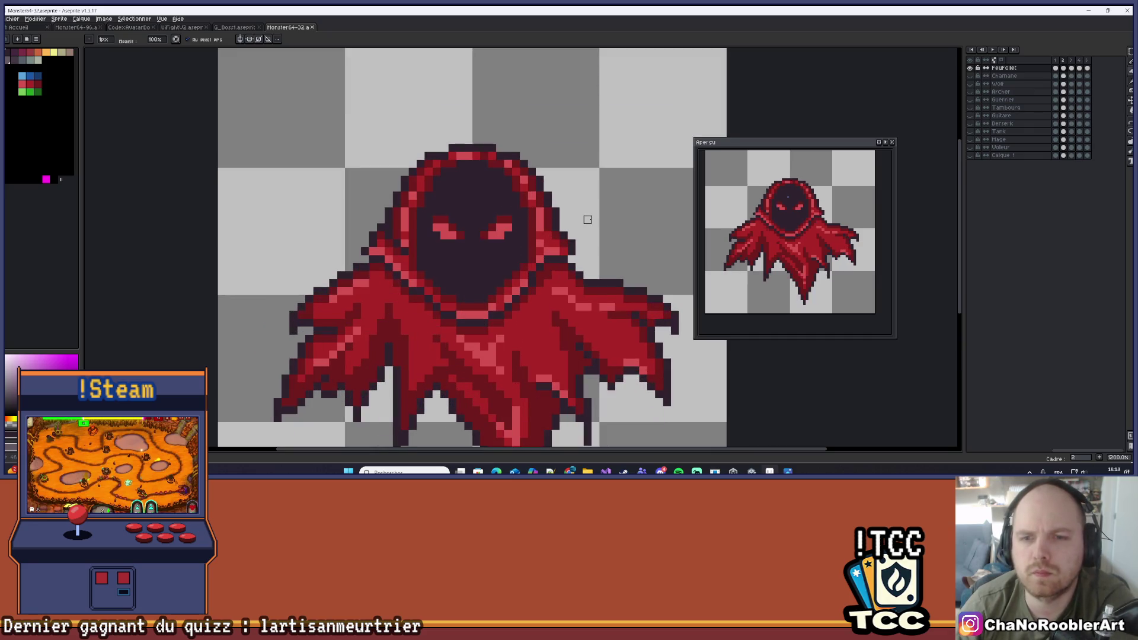
{"action": "scroll", "coordinate": [581, 235], "scroll_direction": "up", "scroll_amount": 1}
{"action": "key", "text": "Right"}
{"action": "key", "text": "Left"}
{"action": "key", "text": "Right"}
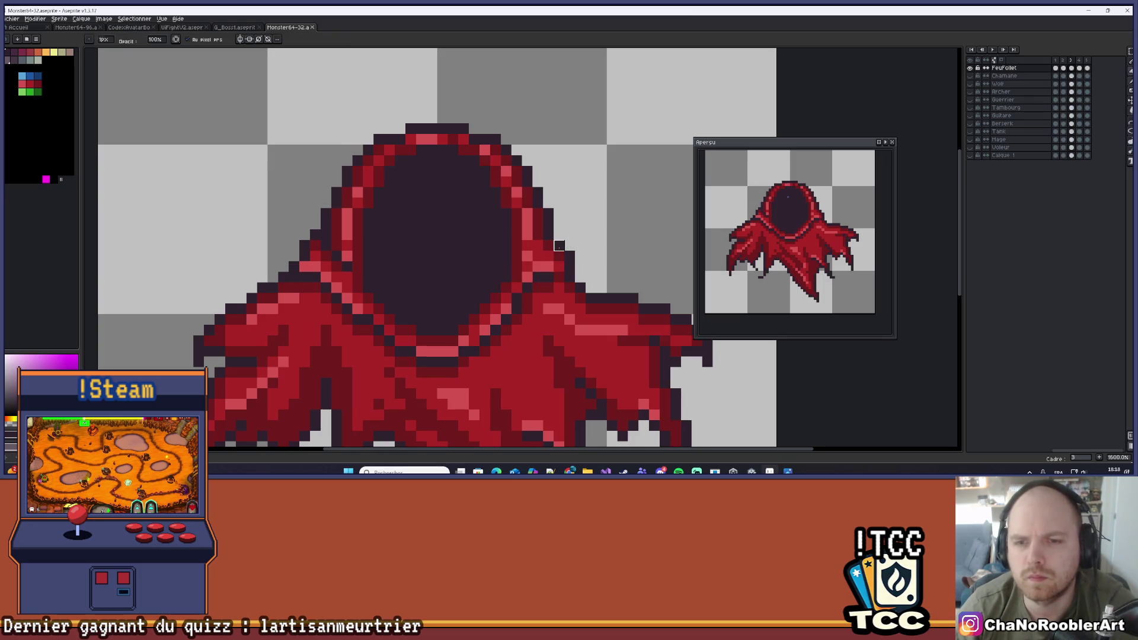
Toggle between eraser and pencil while inspecting the hood on frame 3
{"action": "key", "text": "e"}
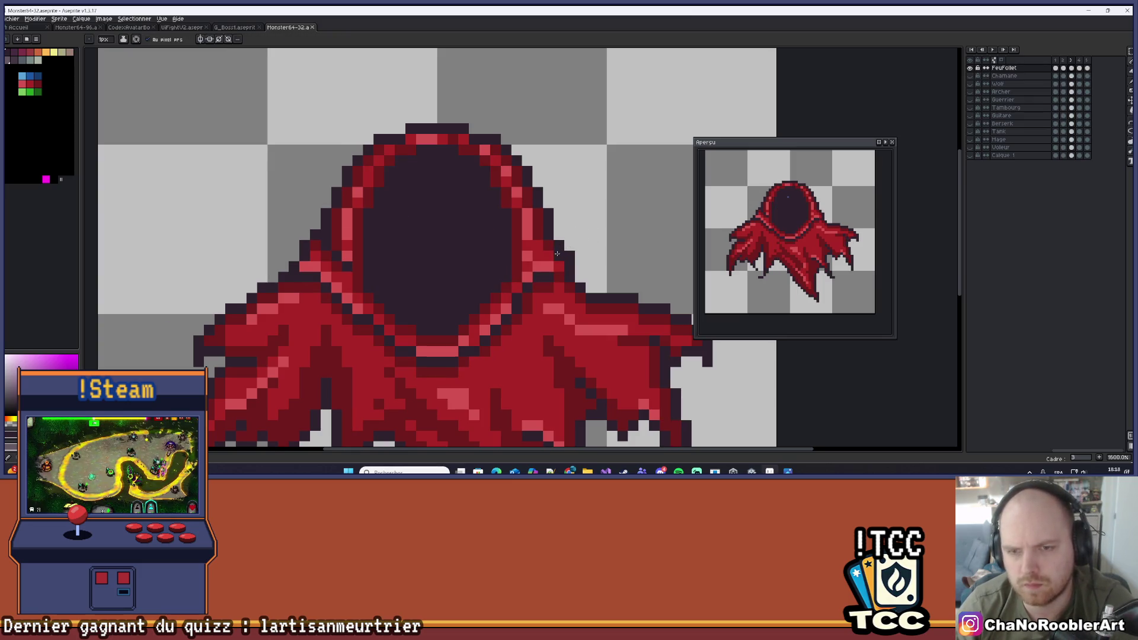
{"action": "key", "text": "b"}
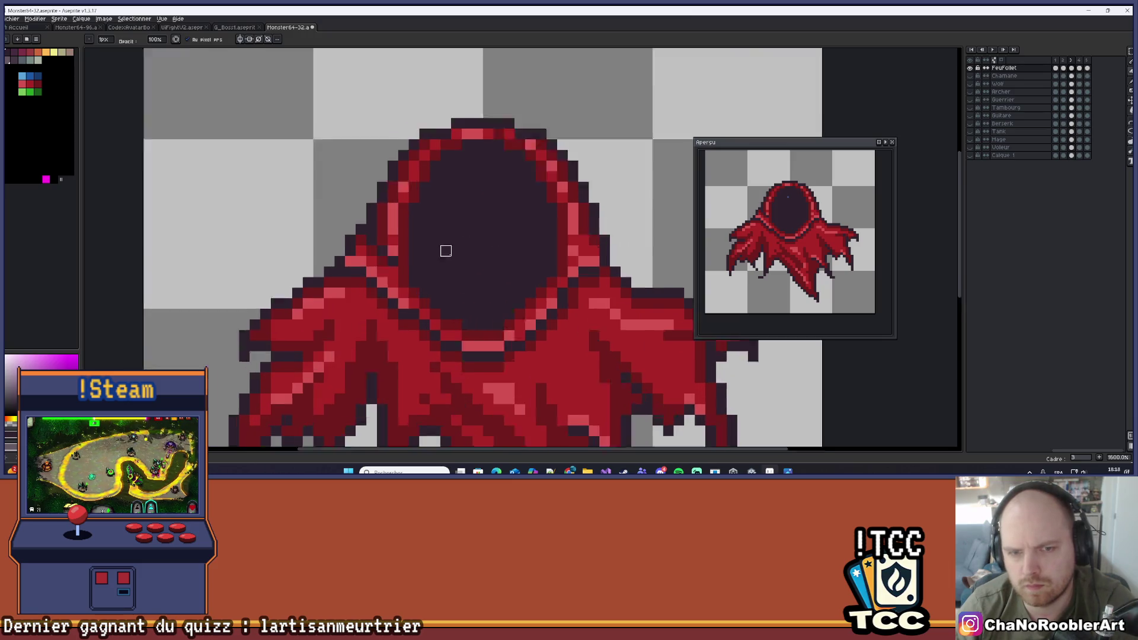
{"action": "scroll", "coordinate": [445, 249], "scroll_direction": "up", "scroll_amount": 2}
{"action": "key", "text": "e"}
{"action": "key", "text": "b"}
{"action": "scroll", "coordinate": [296, 267], "scroll_direction": "down", "scroll_amount": 5}
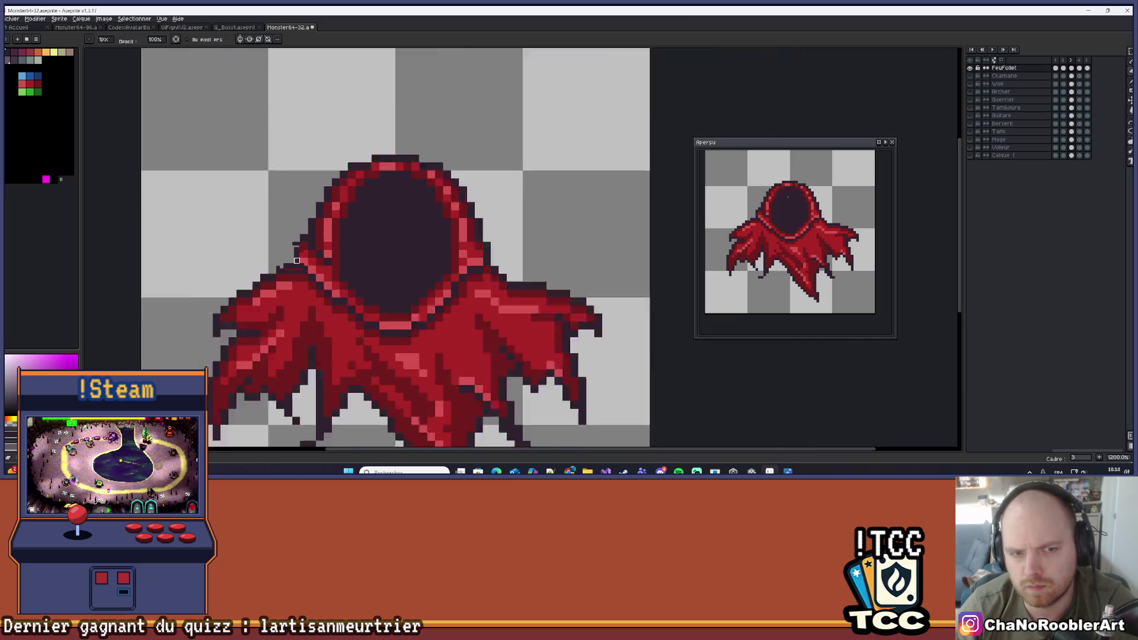
Recentre the ghost and step through frames 2 and 3 on to frames 4 and 5
{"action": "key", "text": "Left"}
{"action": "key", "text": "Right"}
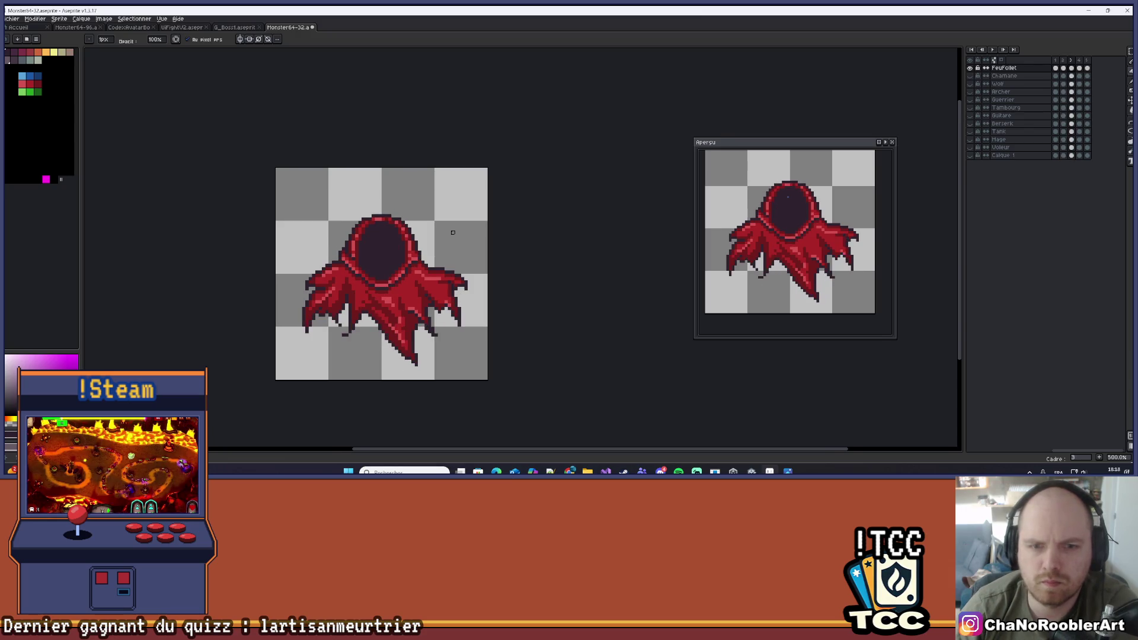
{"action": "left_click_drag", "start_coordinate": [450, 234], "coordinate": [481, 276]}
{"action": "key", "text": "Right"}
{"action": "key", "text": "Right"}
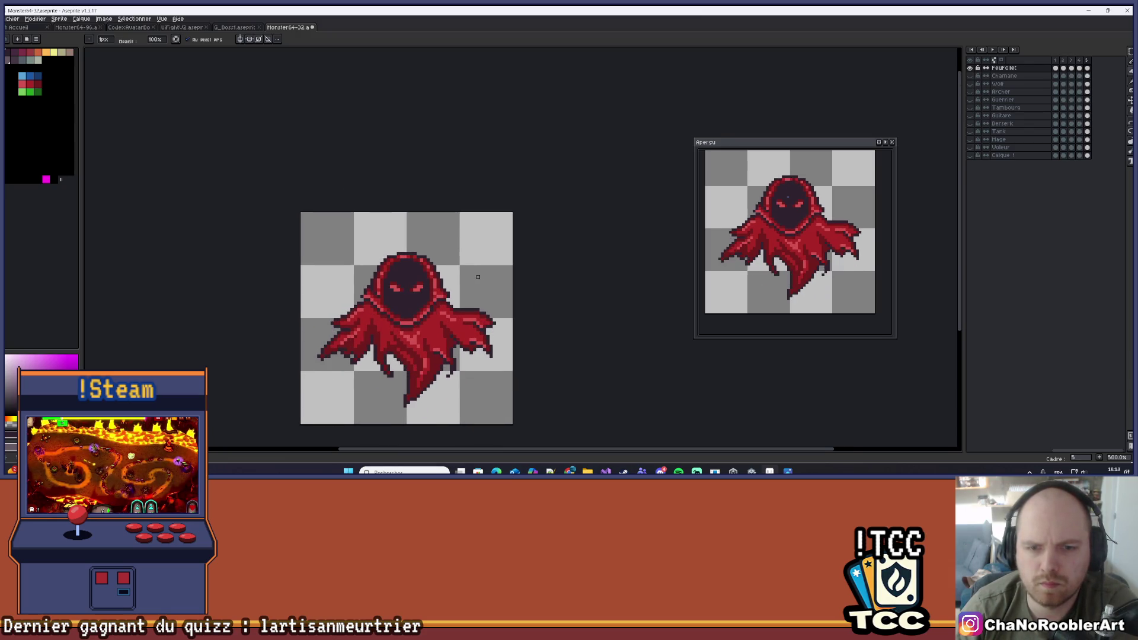
{"action": "key", "text": "Right"}
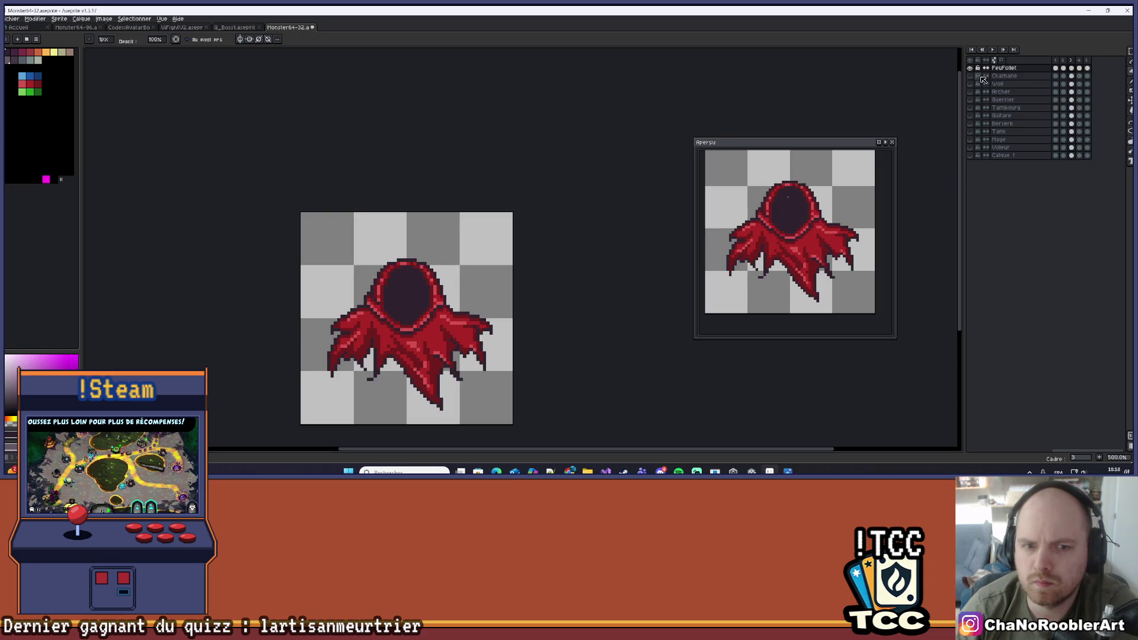
Play the hooded ghost's loop through, then stop it on frame 1
{"action": "left_click", "coordinate": [996, 52]}
{"action": "scroll", "coordinate": [509, 223], "scroll_direction": "down", "scroll_amount": 1}
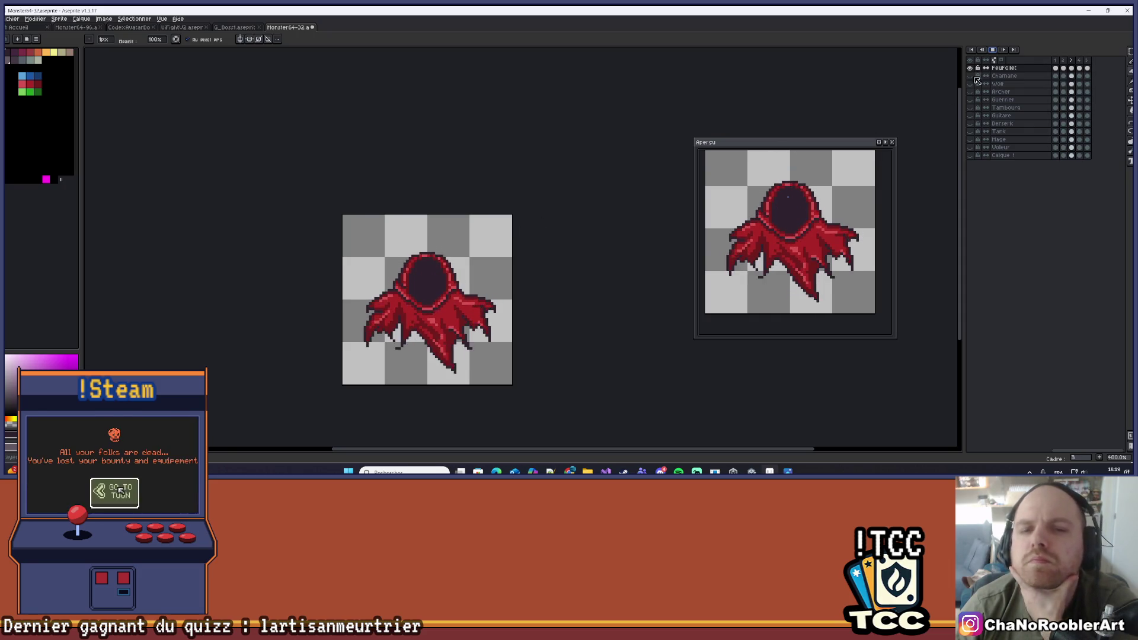
{"action": "left_click", "coordinate": [1055, 68]}
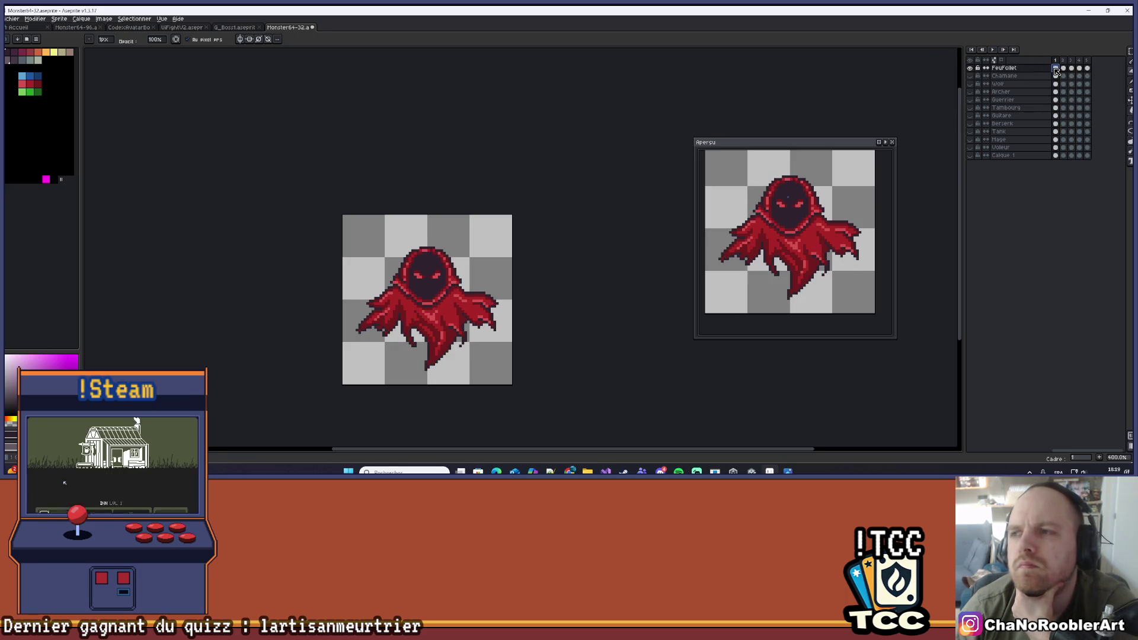
Zoom in on the hood, select the pencil, and save the ghost sprite
{"action": "scroll", "coordinate": [393, 296], "scroll_direction": "up", "scroll_amount": 4}
{"action": "left_click_drag", "start_coordinate": [312, 325], "coordinate": [202, 349]}
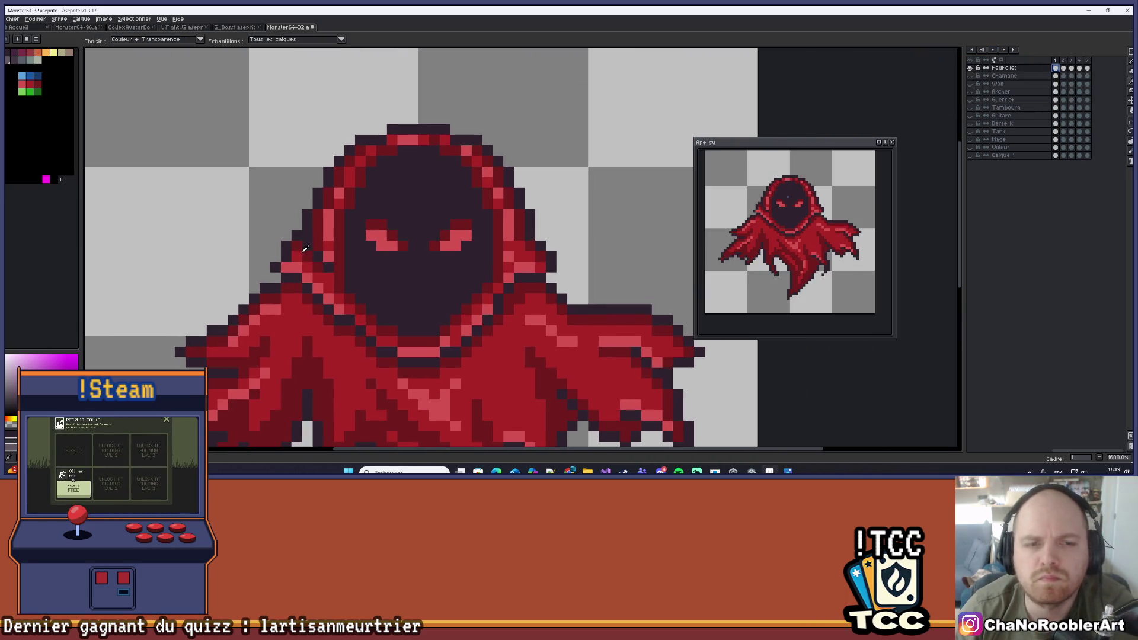
{"action": "key", "text": "b"}
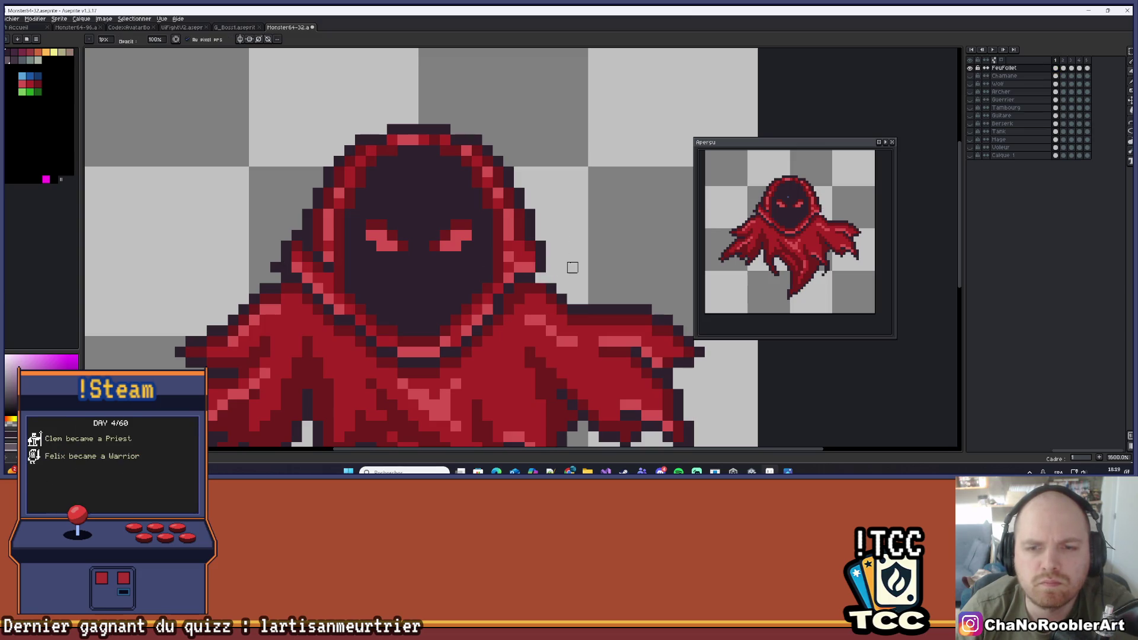
{"action": "key", "text": "ctrl+s"}
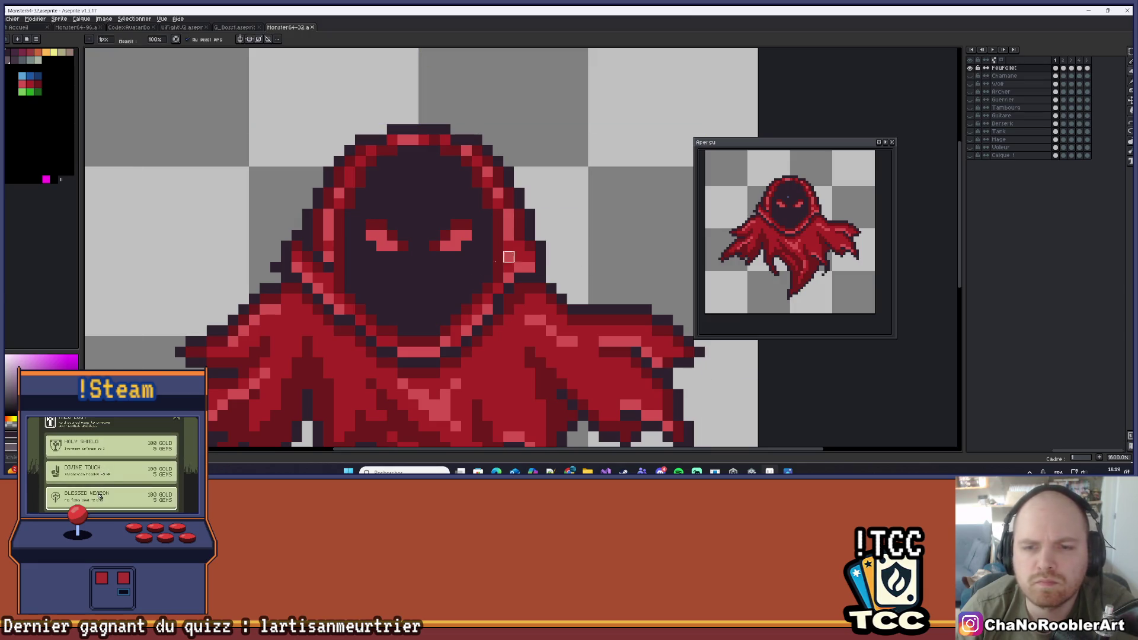
On frame 2, recolour the hood's right outline pixel, erase a dark left pixel, then play
{"action": "scroll", "coordinate": [286, 267], "scroll_direction": "down", "scroll_amount": 2}
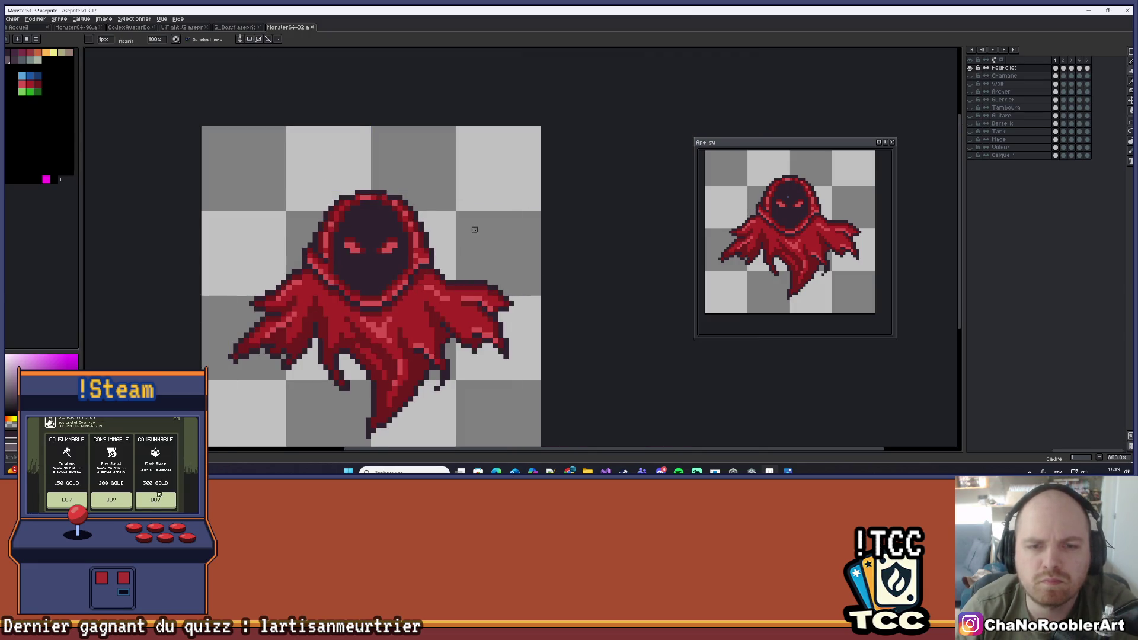
{"action": "key", "text": "Right"}
{"action": "scroll", "coordinate": [458, 240], "scroll_direction": "up", "scroll_amount": 2}
{"action": "key", "text": "e"}
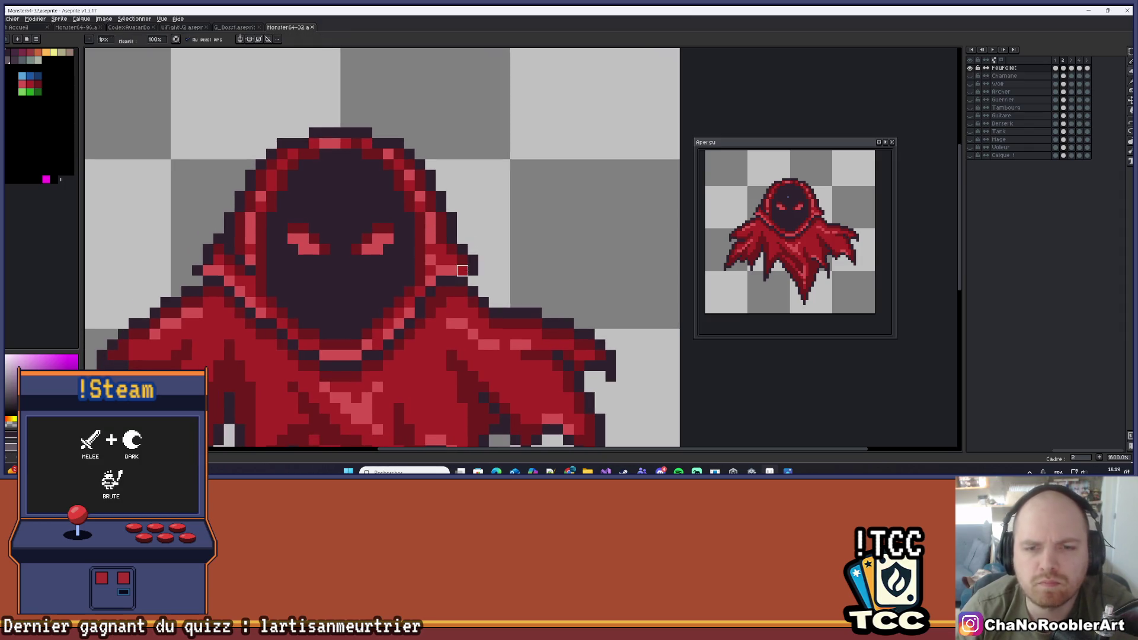
{"action": "key", "text": "b"}
{"action": "left_click", "coordinate": [474, 271]}
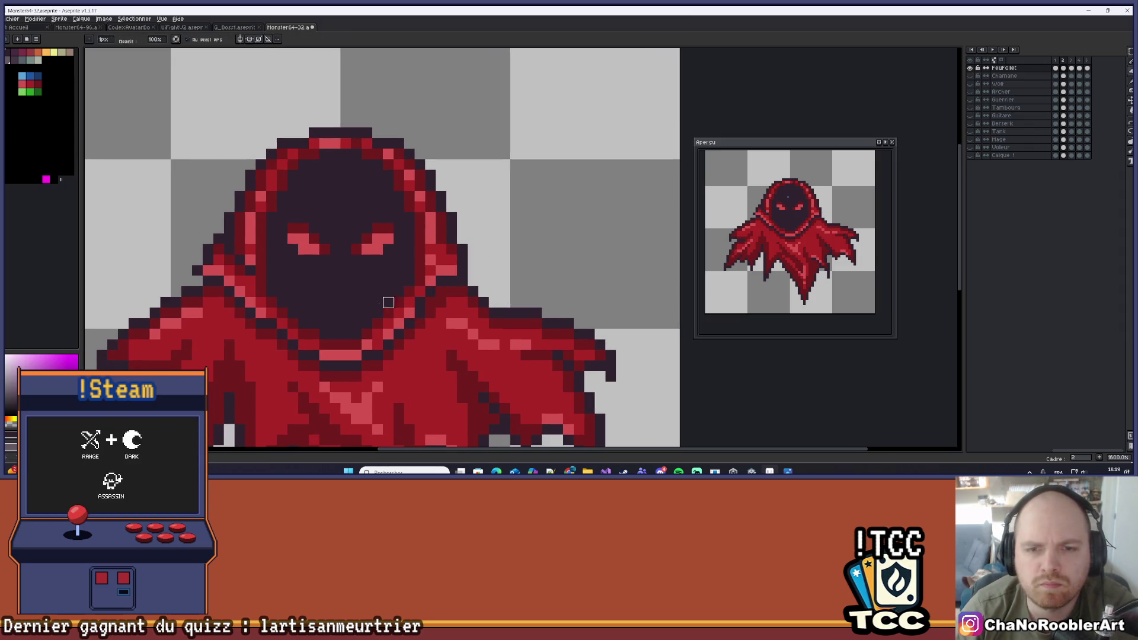
{"action": "left_click", "coordinate": [197, 270]}
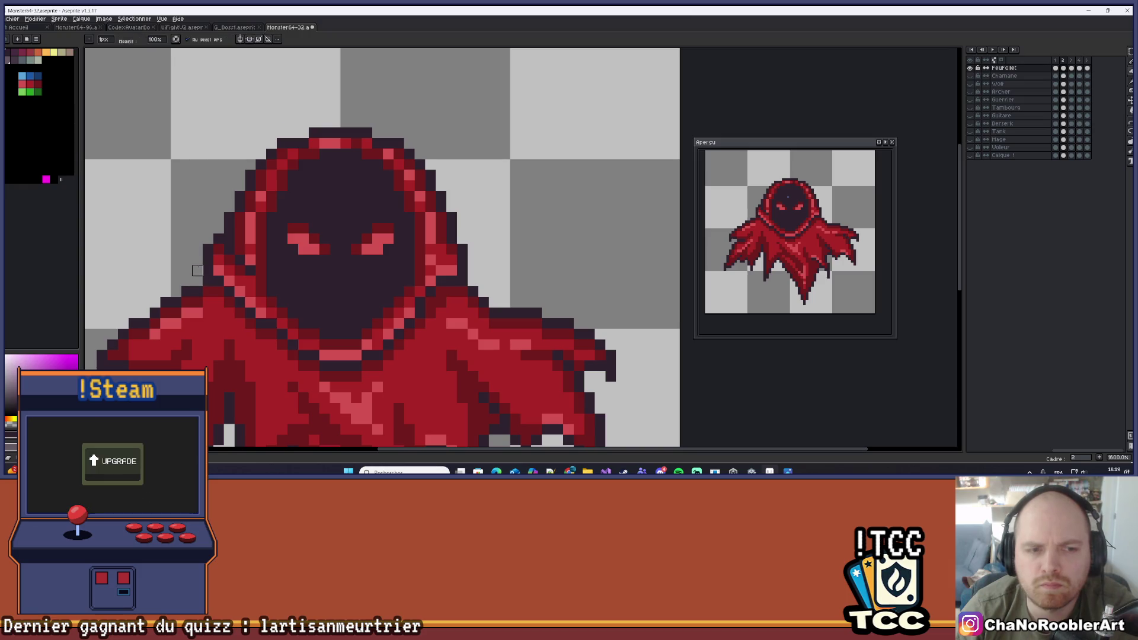
{"action": "scroll", "coordinate": [197, 270], "scroll_direction": "down", "scroll_amount": 4}
{"action": "key", "text": "Return"}
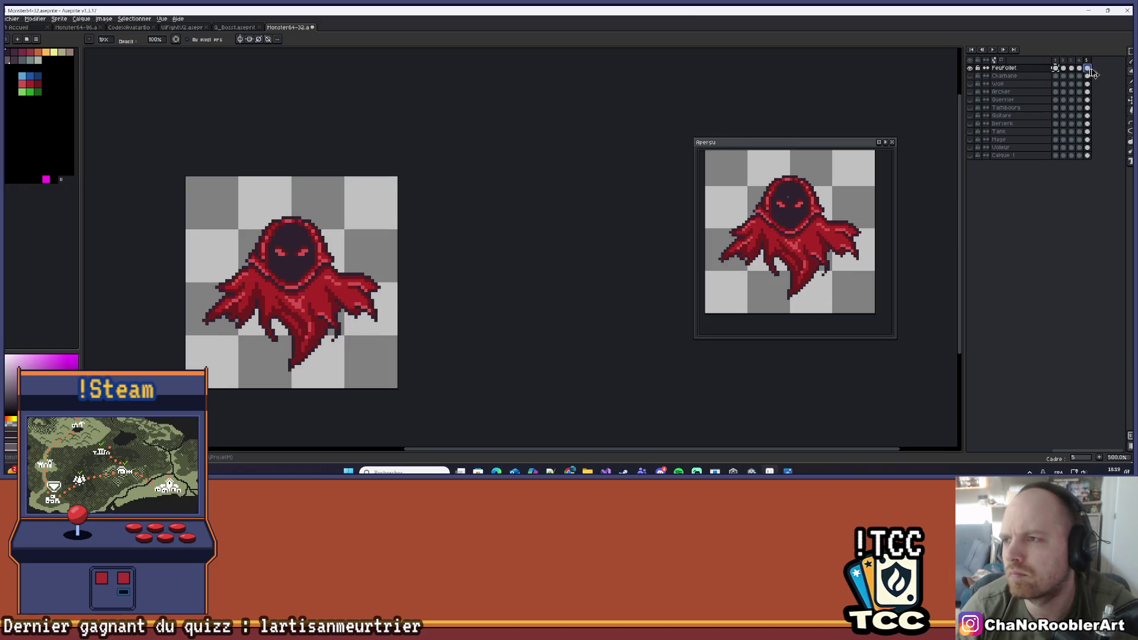
Stop the animation and select the first frame of the ghost
{"action": "scroll", "coordinate": [492, 178], "scroll_direction": "down", "scroll_amount": 1}
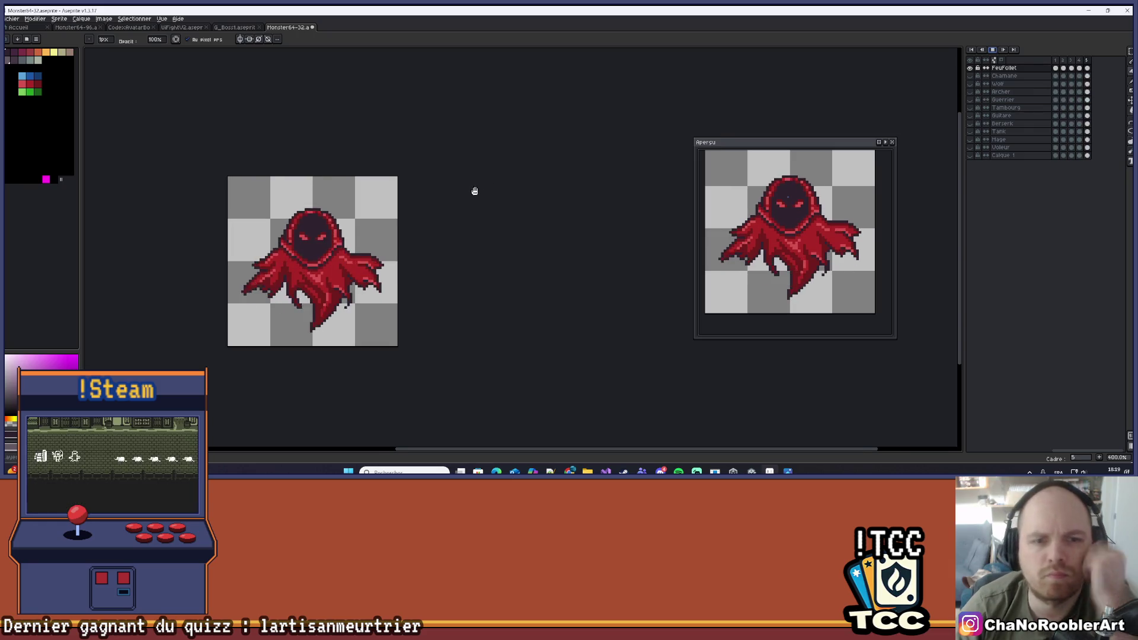
{"action": "left_click_drag", "start_coordinate": [478, 204], "coordinate": [504, 228]}
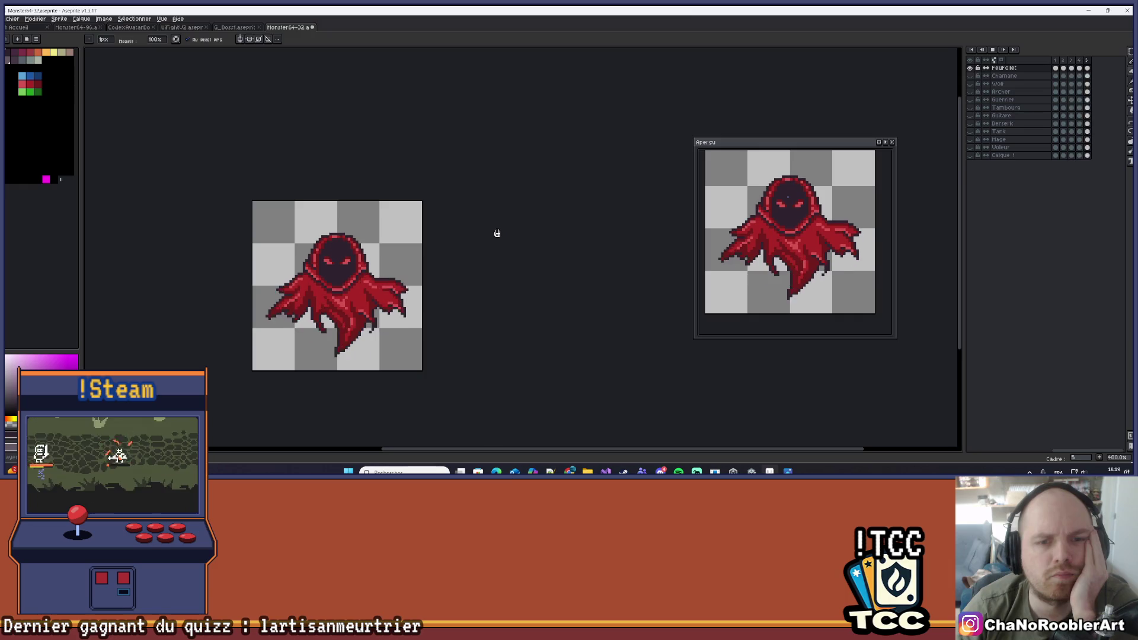
{"action": "scroll", "coordinate": [496, 231], "scroll_direction": "up", "scroll_amount": 4}
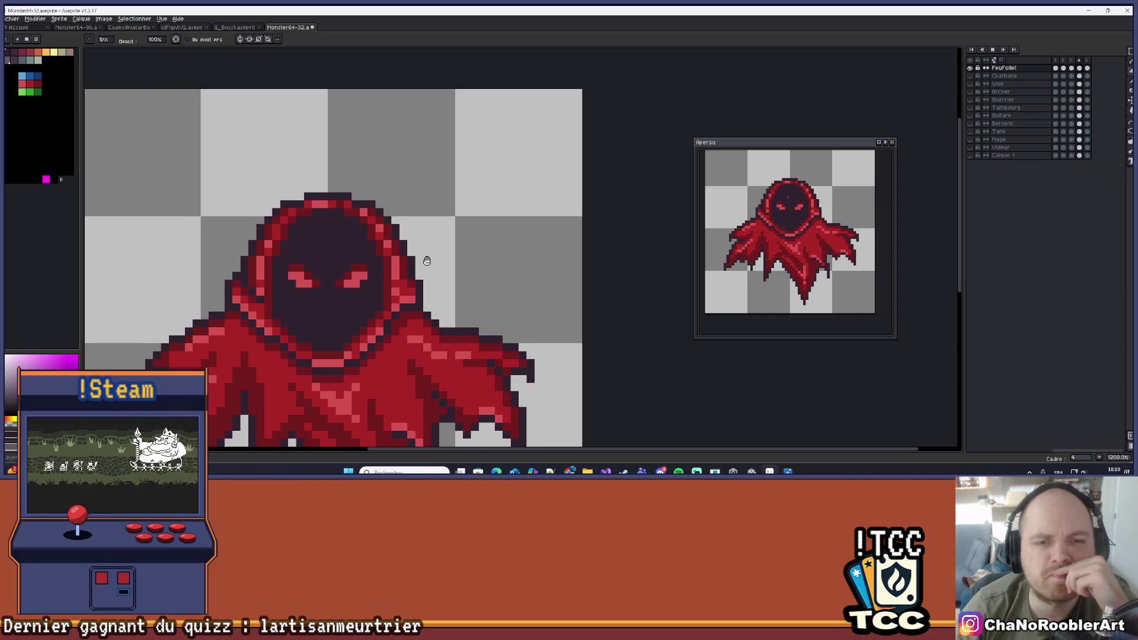
{"action": "left_click", "coordinate": [993, 49]}
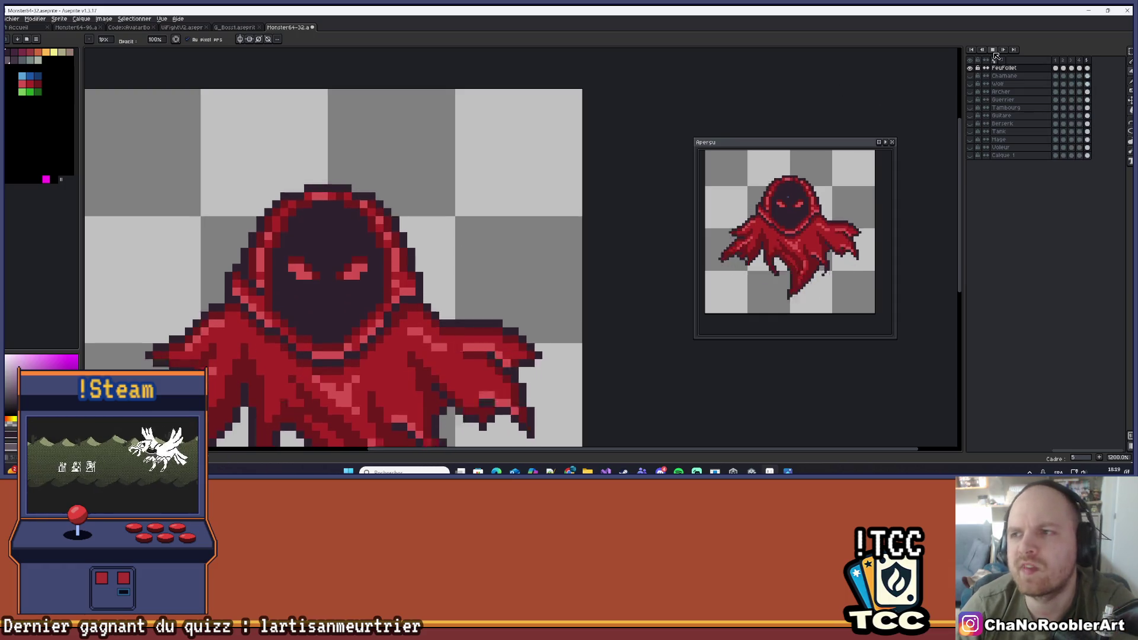
{"action": "left_click", "coordinate": [1055, 67]}
Pick the cloak's red from the sprite as the drawing colour
{"action": "scroll", "coordinate": [403, 264], "scroll_direction": "up", "scroll_amount": 5}
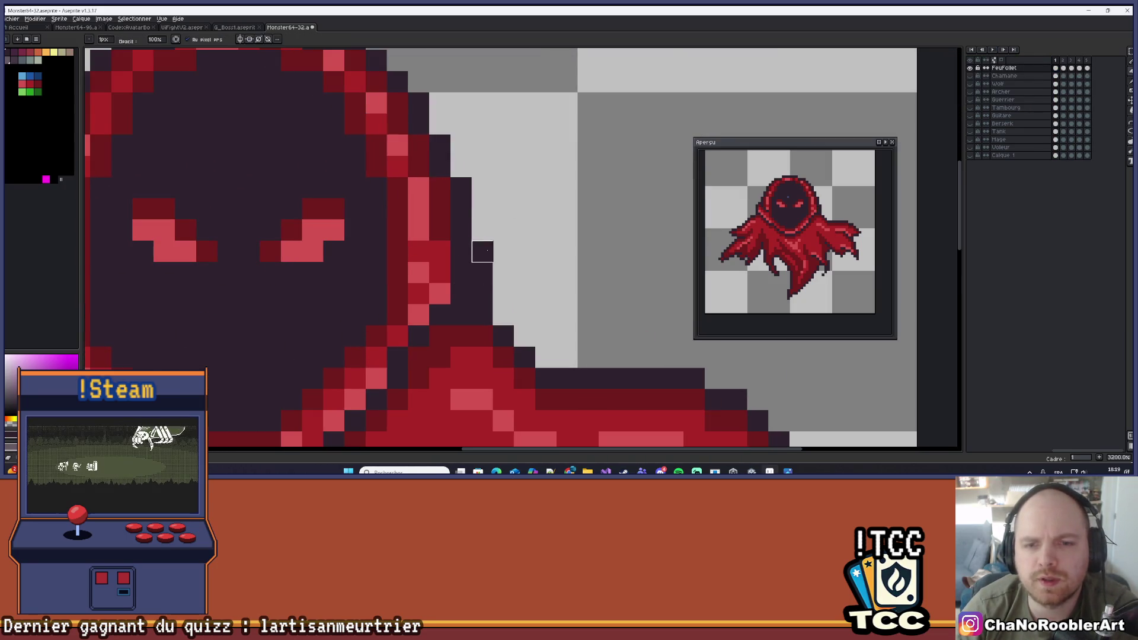
{"action": "scroll", "coordinate": [484, 270], "scroll_direction": "down", "scroll_amount": 2}
{"action": "scroll", "coordinate": [484, 270], "scroll_direction": "down", "scroll_amount": 5}
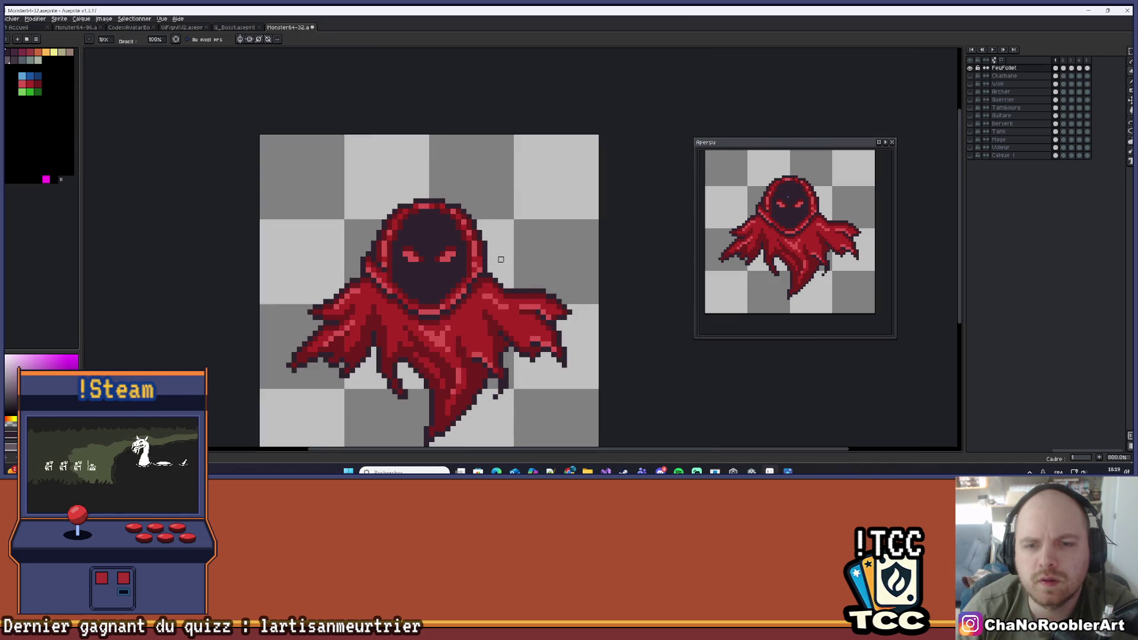
{"action": "scroll", "coordinate": [501, 259], "scroll_direction": "up", "scroll_amount": 2}
{"action": "left_click", "coordinate": [490, 290], "text": "alt"}
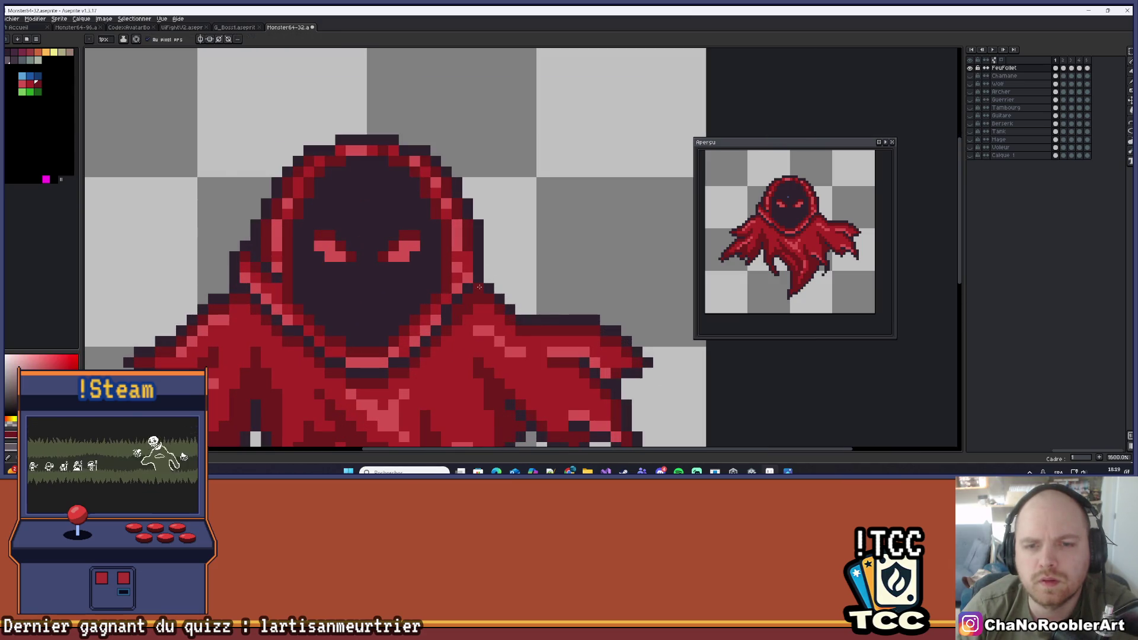
{"action": "scroll", "coordinate": [503, 261], "scroll_direction": "down", "scroll_amount": 3}
{"action": "scroll", "coordinate": [505, 255], "scroll_direction": "up", "scroll_amount": 1}
{"action": "scroll", "coordinate": [508, 249], "scroll_direction": "down", "scroll_amount": 1}
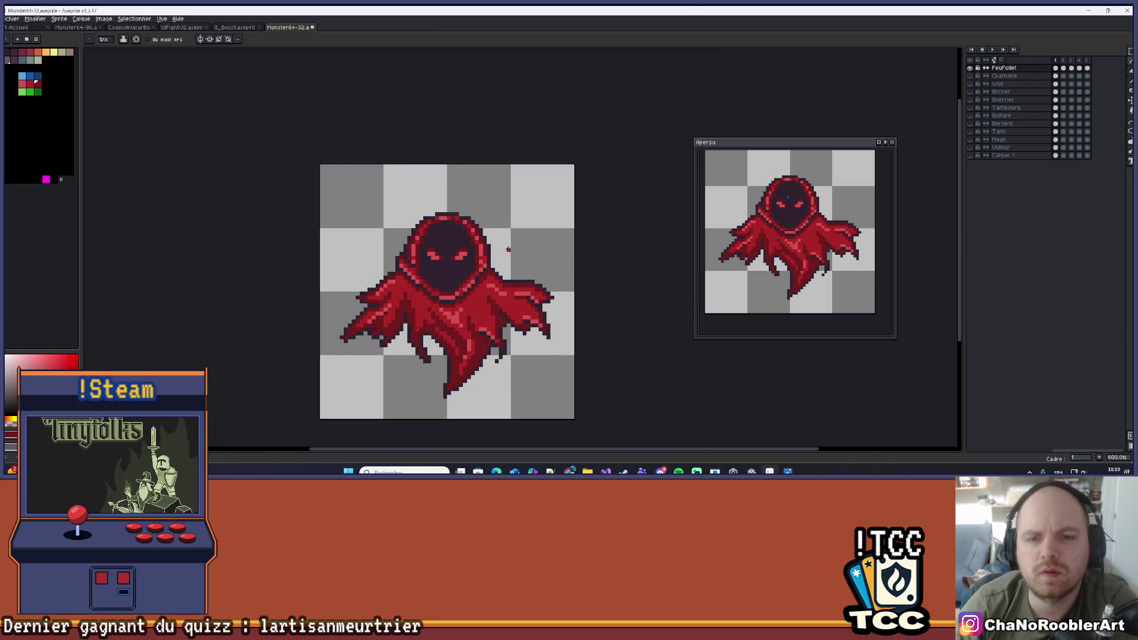
{"action": "scroll", "coordinate": [506, 247], "scroll_direction": "down", "scroll_amount": 2}
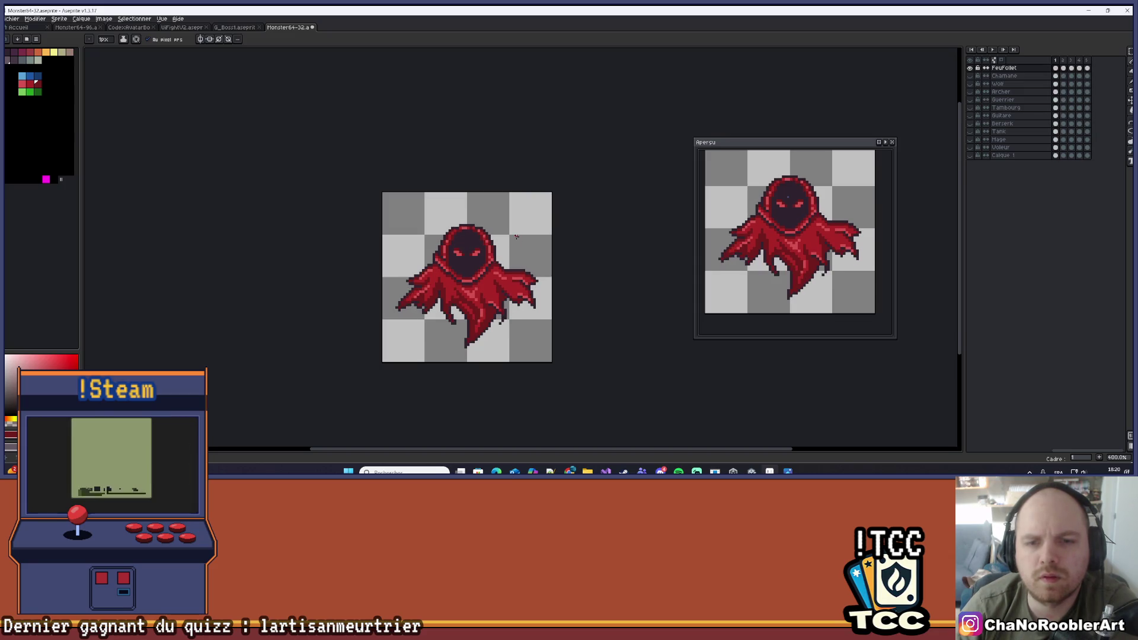
{"action": "scroll", "coordinate": [503, 244], "scroll_direction": "up", "scroll_amount": 6}
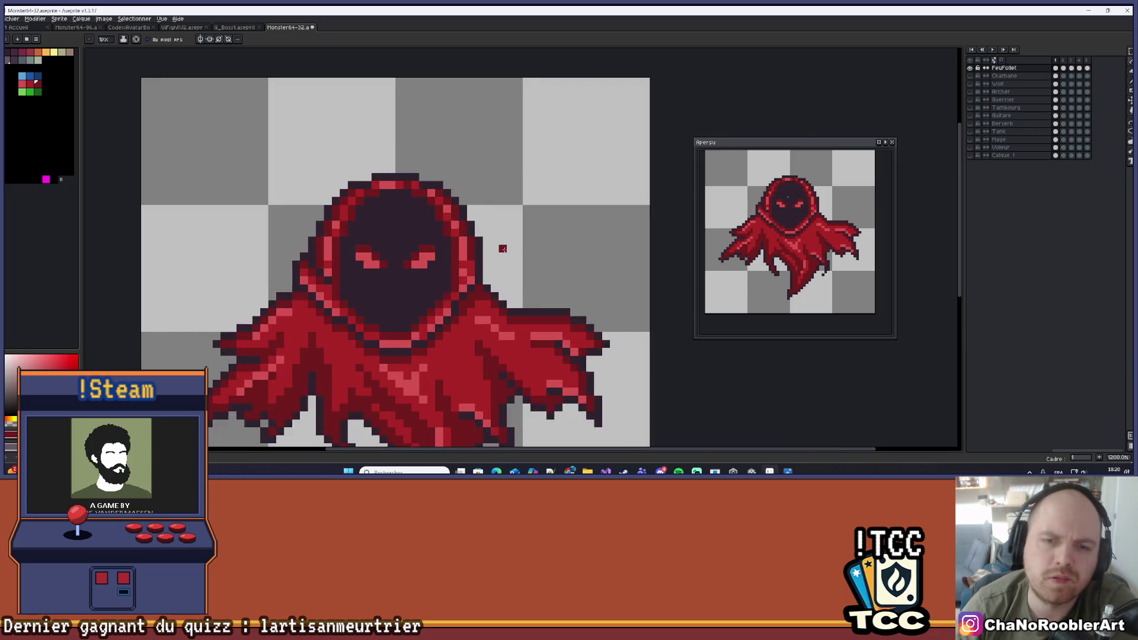
Sample the dark hood colour, recolour two pixels beside the red, then undo both
{"action": "key", "text": "alt"}
{"action": "left_click", "coordinate": [425, 342], "text": "alt"}
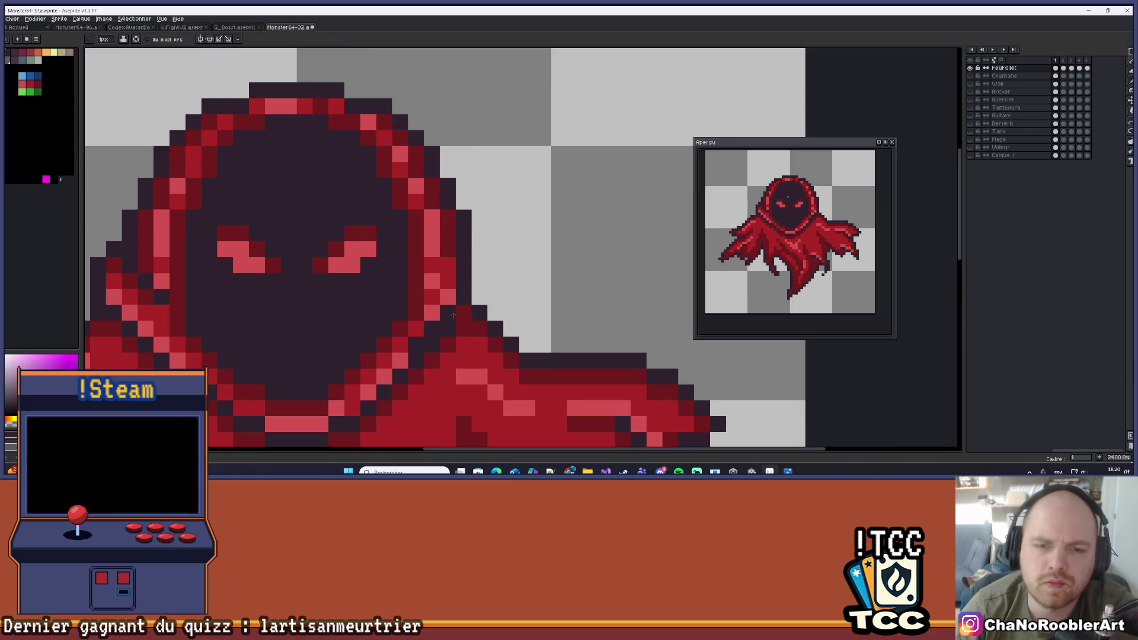
{"action": "left_click", "coordinate": [432, 312], "text": "alt"}
{"action": "left_click", "coordinate": [448, 312]}
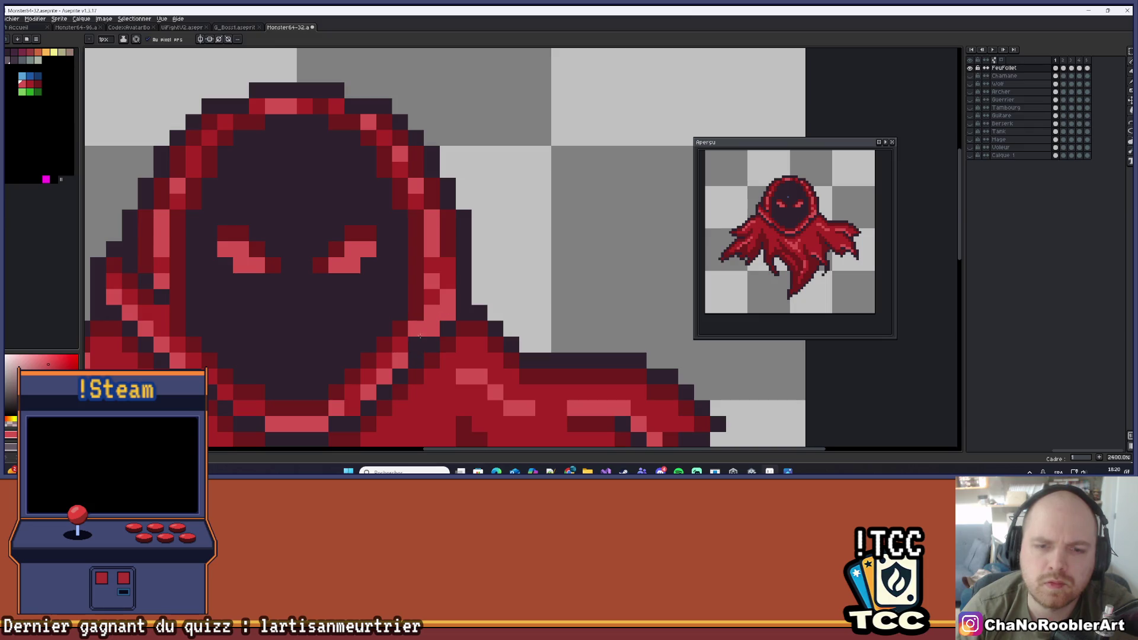
{"action": "scroll", "coordinate": [434, 328], "scroll_direction": "down", "scroll_amount": 8}
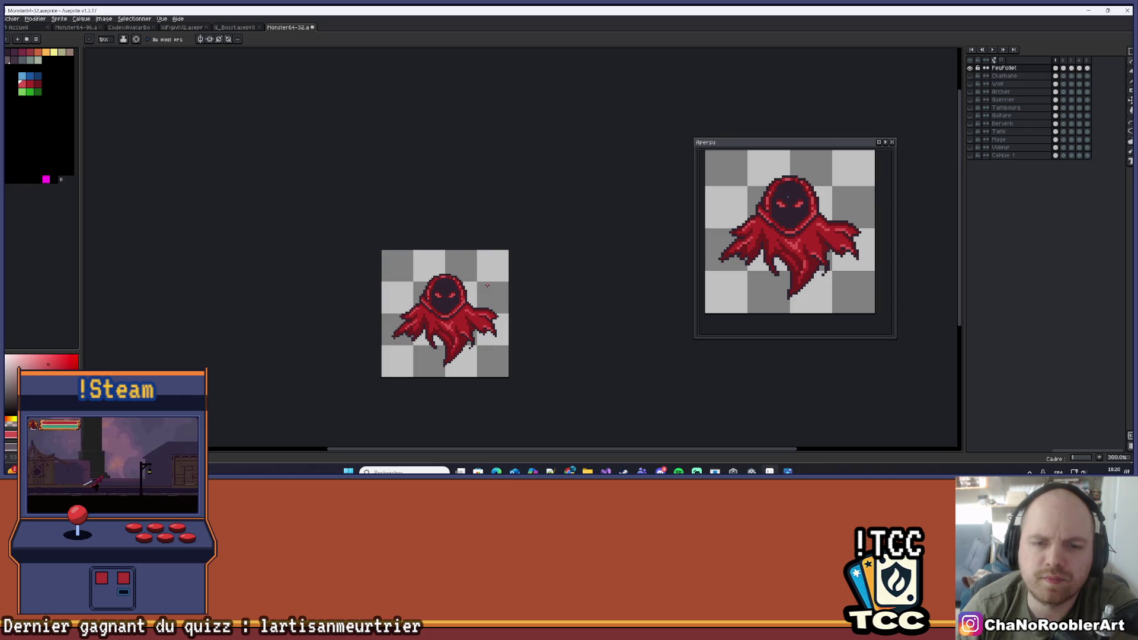
{"action": "key", "text": "ctrl+z"}
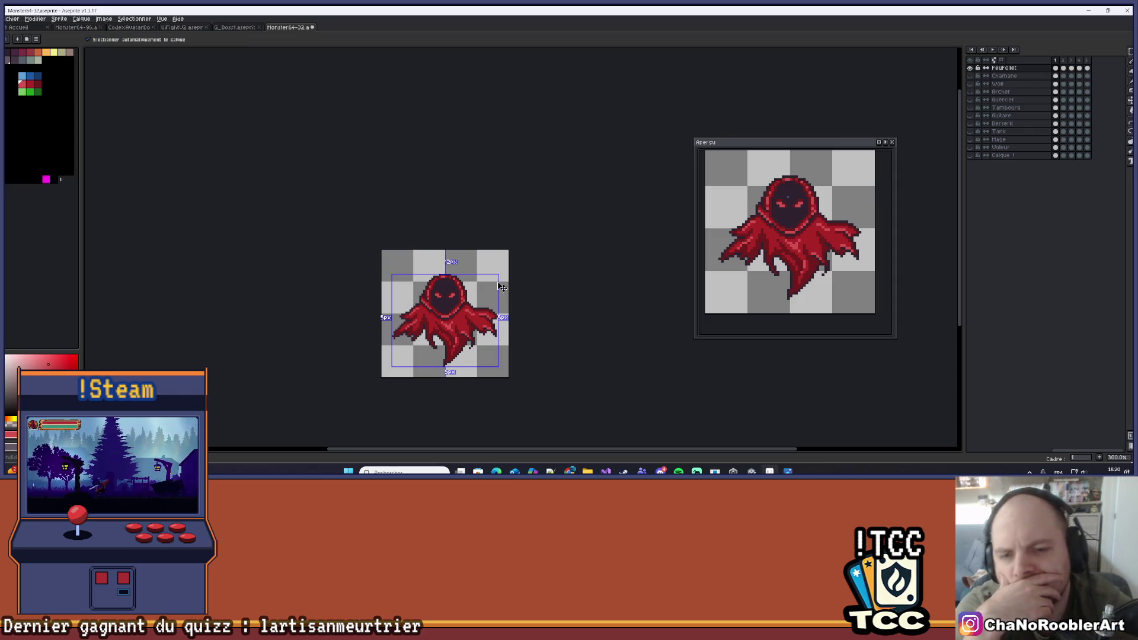
{"action": "key", "text": "ctrl+z"}
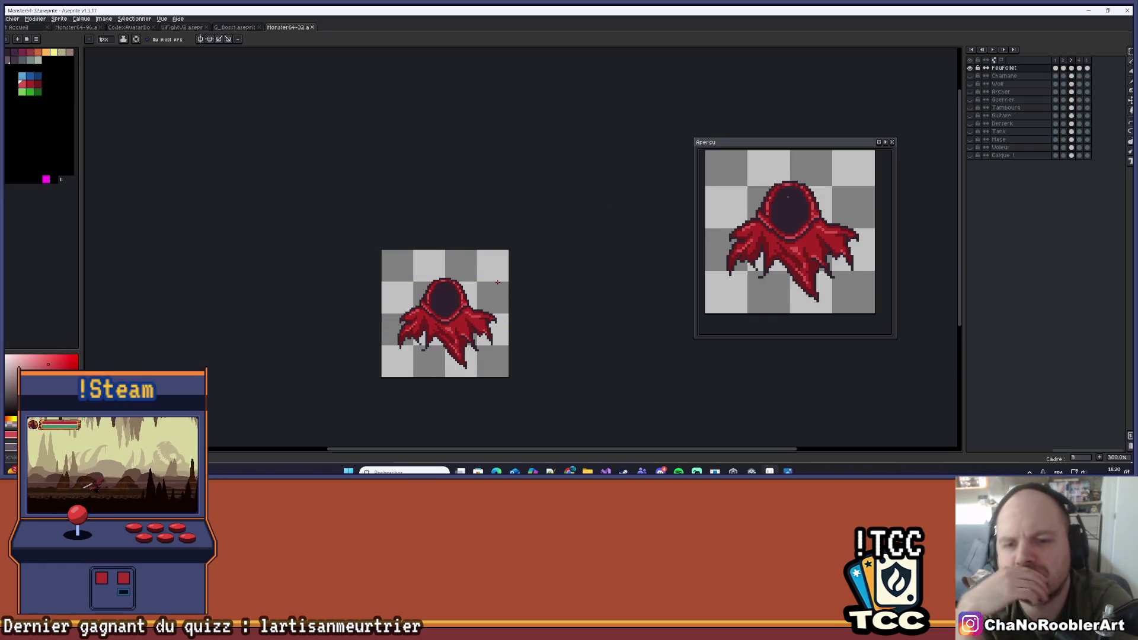
Return to frame 1 and replay the animation, zooming in on the hood
{"action": "key", "text": "comma"}
{"action": "key", "text": "Return"}
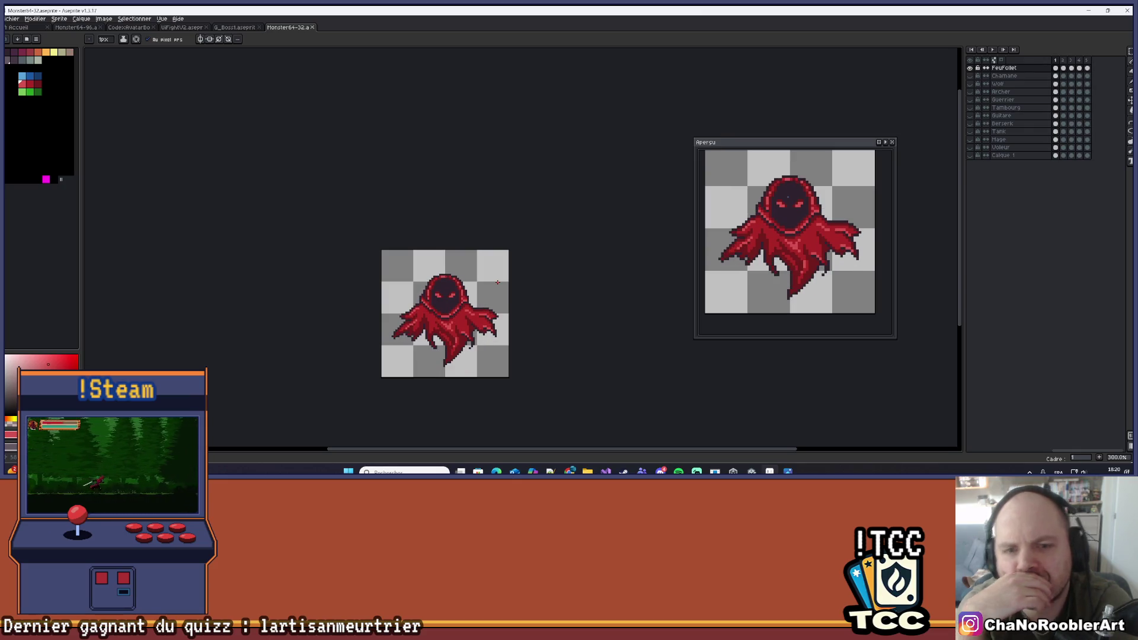
{"action": "scroll", "coordinate": [536, 248], "scroll_direction": "up", "scroll_amount": 3}
{"action": "scroll", "coordinate": [536, 247], "scroll_direction": "up", "scroll_amount": 3}
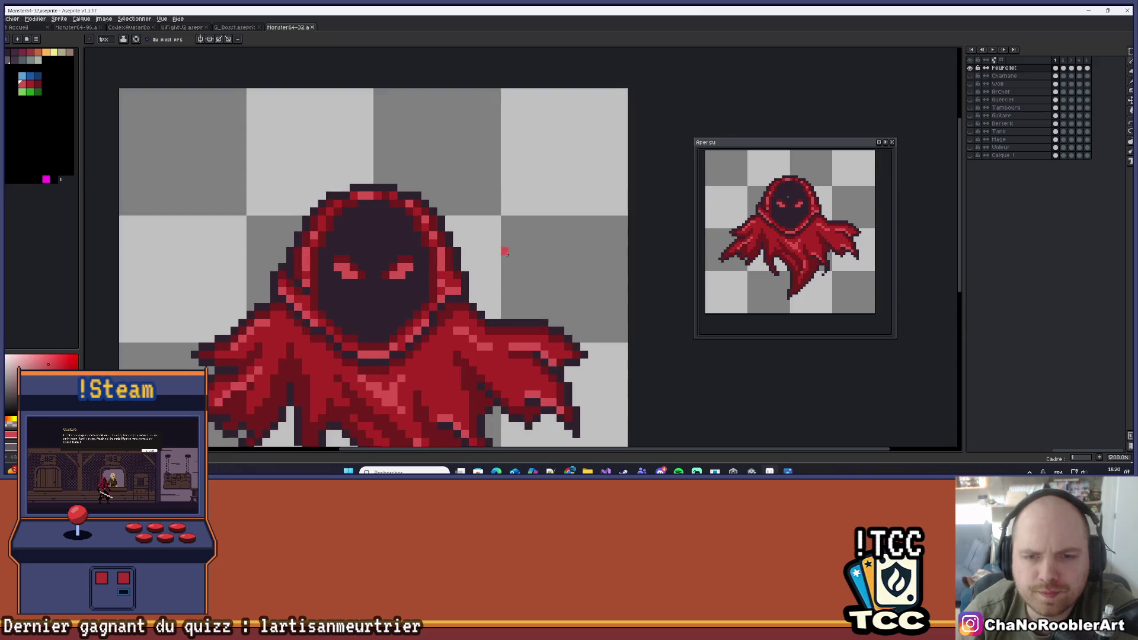
{"action": "left_click_drag", "start_coordinate": [505, 247], "coordinate": [548, 220]}
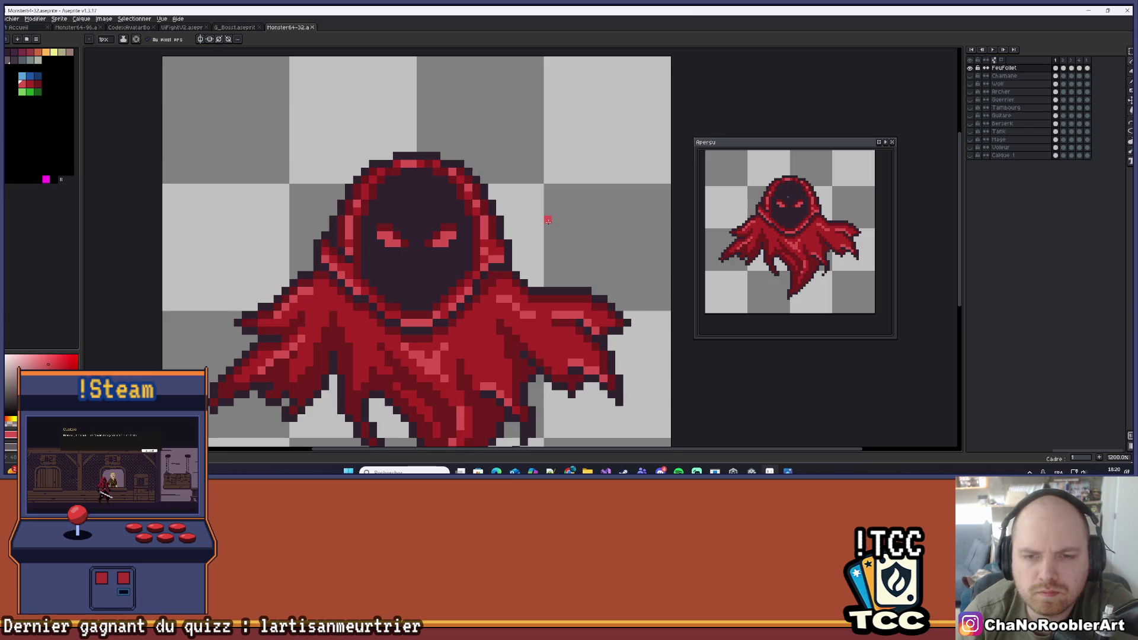
Paint a pixel on the hood's right edge with the pencil
{"action": "scroll", "coordinate": [548, 220], "scroll_direction": "up", "scroll_amount": 3}
{"action": "scroll", "coordinate": [557, 231], "scroll_direction": "down", "scroll_amount": 3}
{"action": "scroll", "coordinate": [567, 243], "scroll_direction": "up", "scroll_amount": 3}
{"action": "scroll", "coordinate": [566, 245], "scroll_direction": "down", "scroll_amount": 5}
{"action": "scroll", "coordinate": [554, 222], "scroll_direction": "up", "scroll_amount": 5}
{"action": "key", "text": "i"}
{"action": "key", "text": "b"}
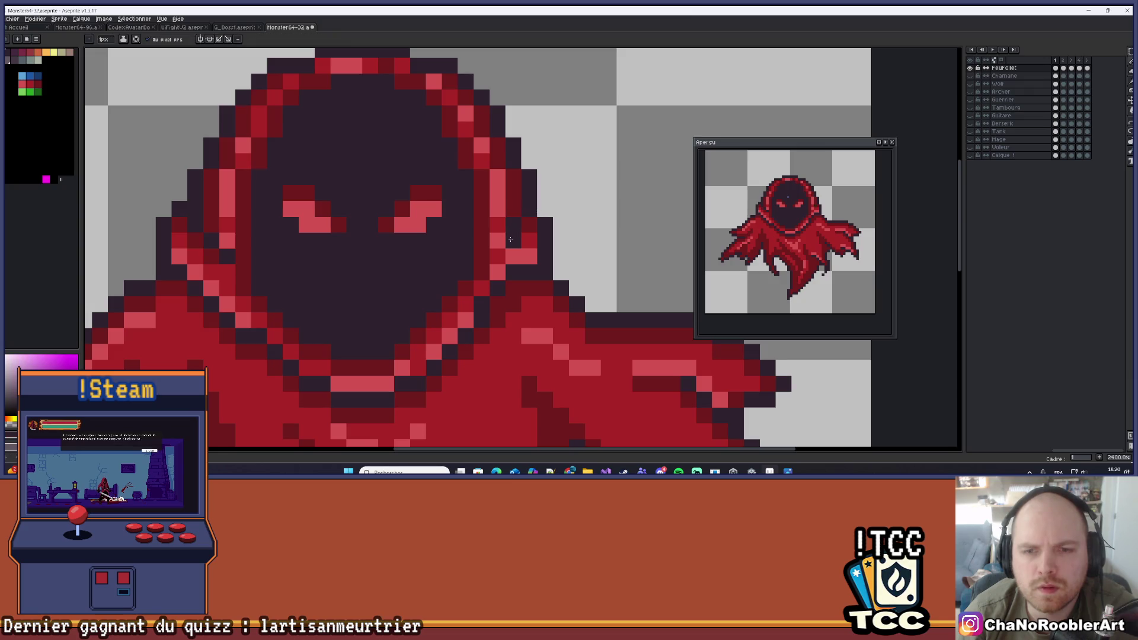
{"action": "left_click", "coordinate": [513, 239]}
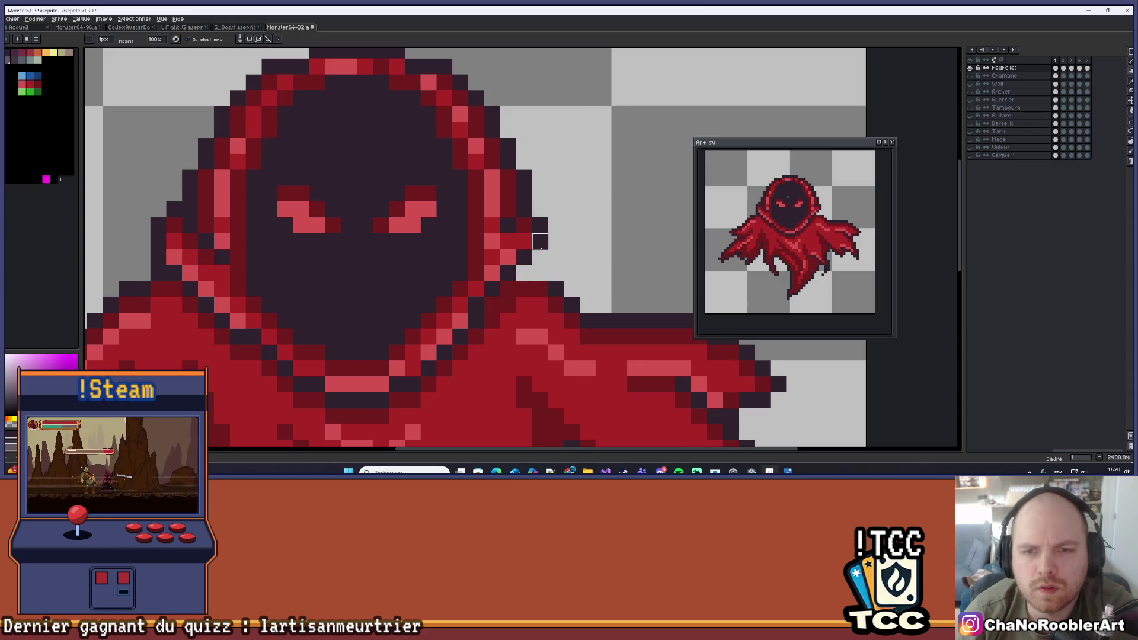
Recentre the ghost and pick the light pink from the hood trim as drawing colour
{"action": "scroll", "coordinate": [540, 241], "scroll_direction": "down", "scroll_amount": 5}
{"action": "scroll", "coordinate": [548, 247], "scroll_direction": "up", "scroll_amount": 4}
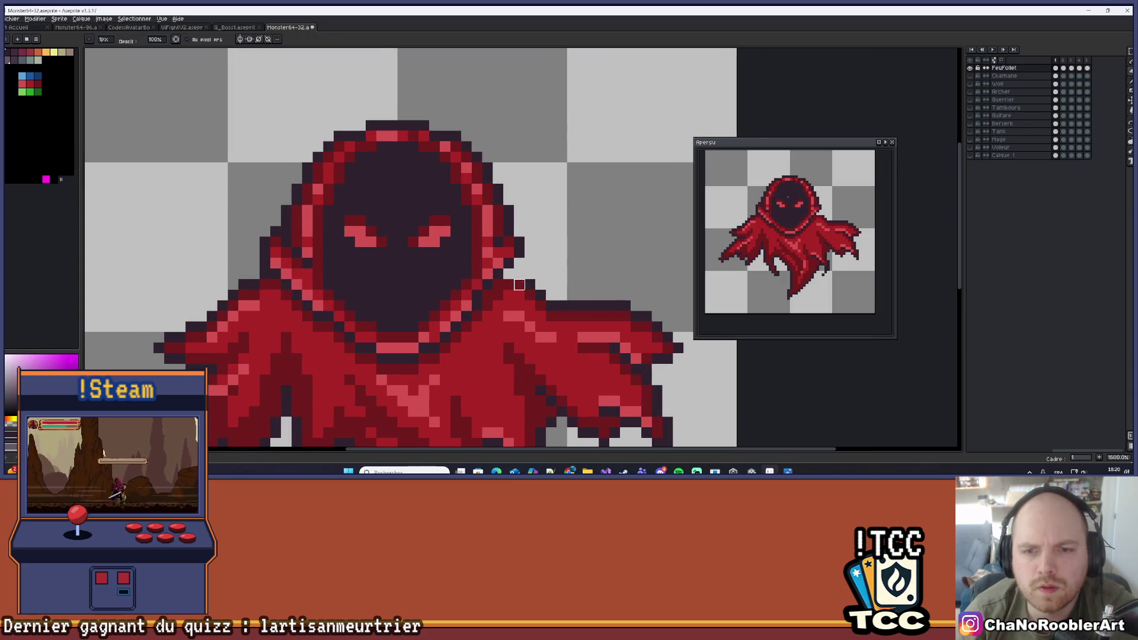
{"action": "scroll", "coordinate": [525, 269], "scroll_direction": "down", "scroll_amount": 2}
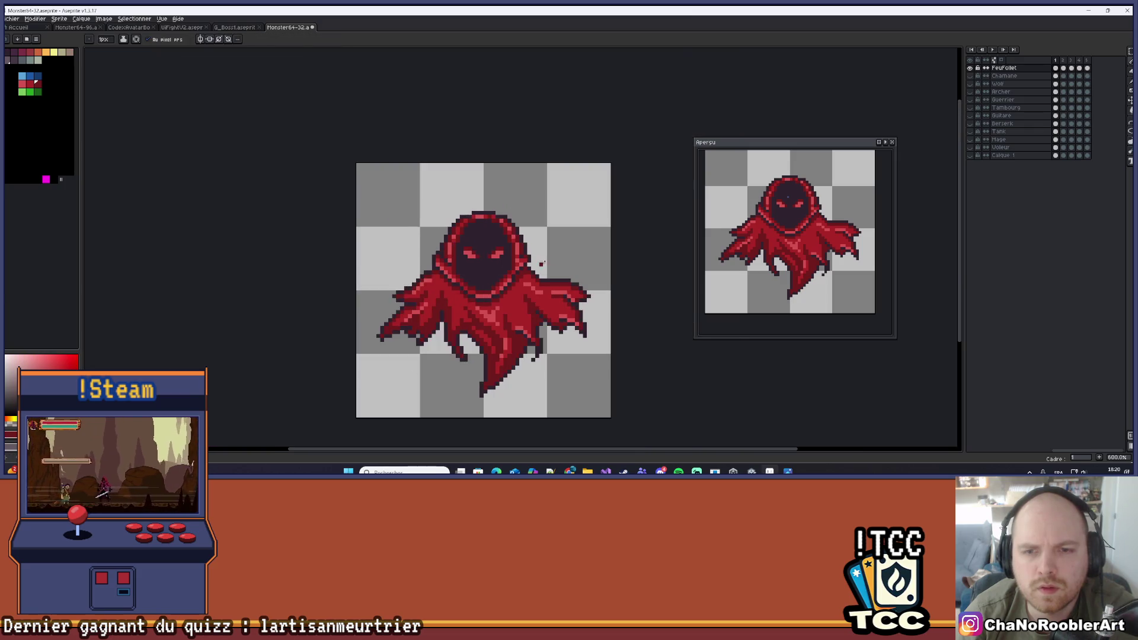
{"action": "scroll", "coordinate": [528, 256], "scroll_direction": "up", "scroll_amount": 3}
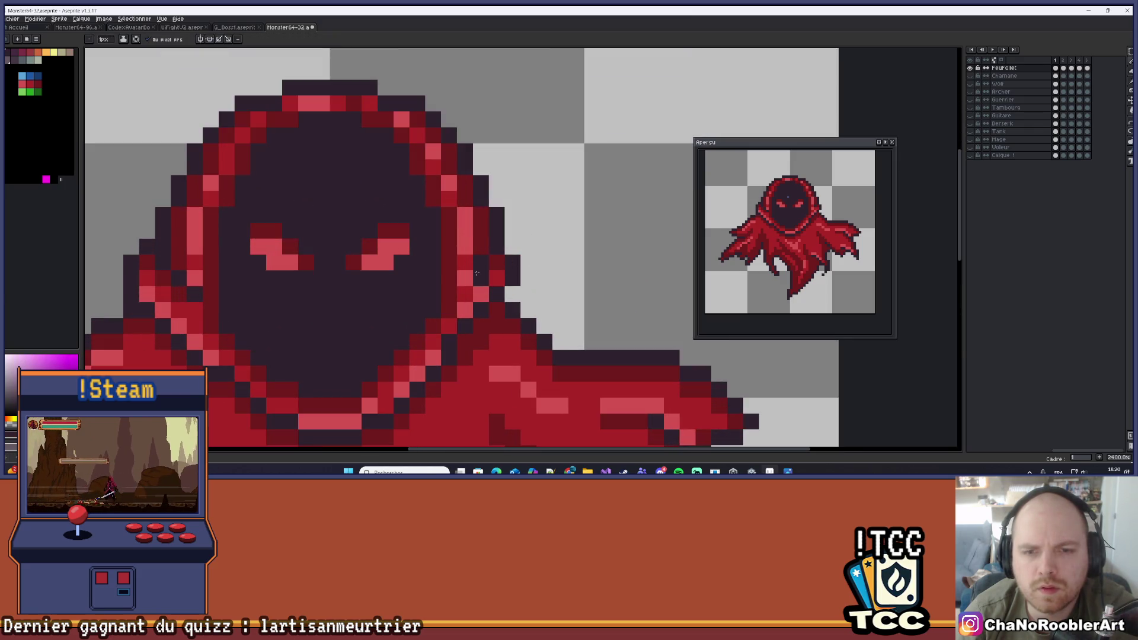
{"action": "scroll", "coordinate": [465, 279], "scroll_direction": "down", "scroll_amount": 3}
{"action": "scroll", "coordinate": [471, 275], "scroll_direction": "up", "scroll_amount": 3}
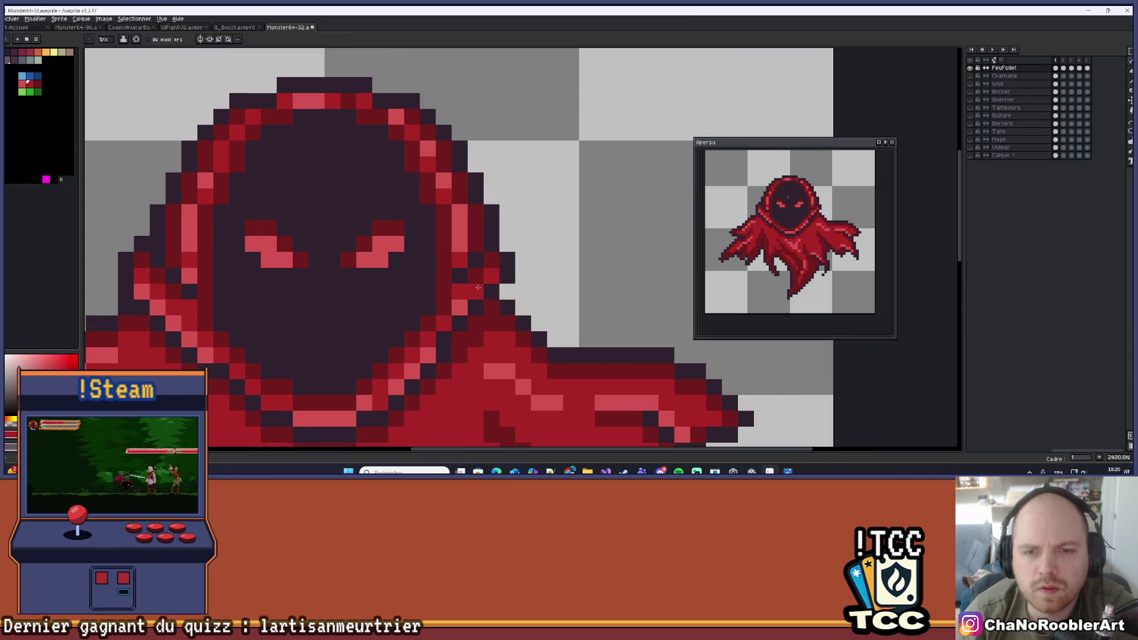
{"action": "scroll", "coordinate": [475, 282], "scroll_direction": "down", "scroll_amount": 3}
{"action": "scroll", "coordinate": [478, 299], "scroll_direction": "up", "scroll_amount": 3}
{"action": "scroll", "coordinate": [556, 274], "scroll_direction": "down", "scroll_amount": 5}
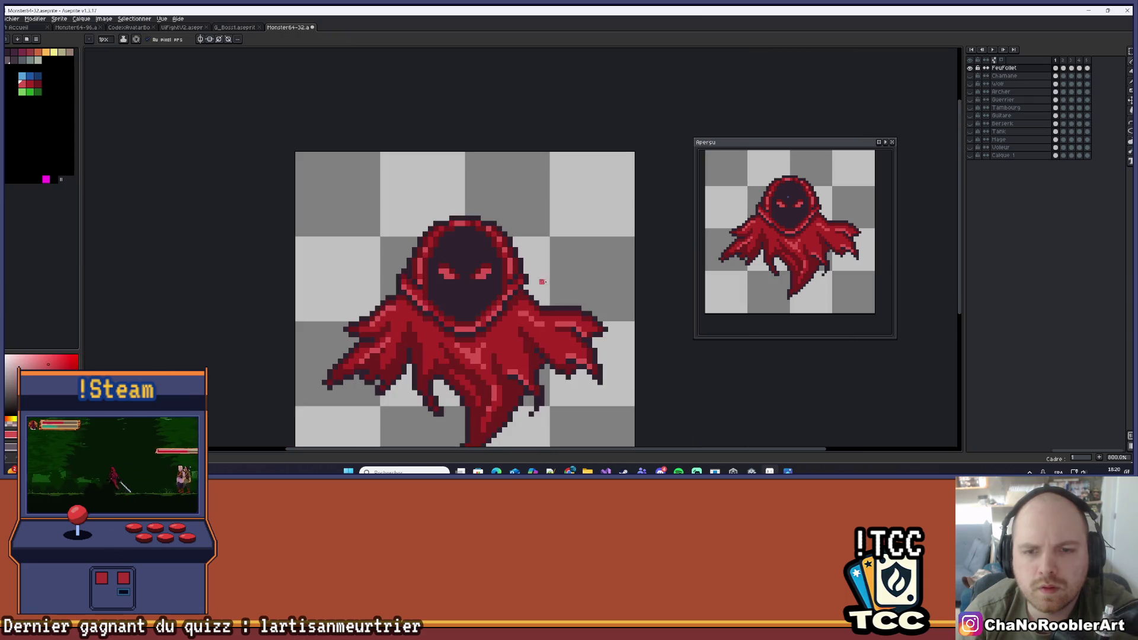
{"action": "left_click_drag", "start_coordinate": [556, 274], "coordinate": [538, 291]}
{"action": "scroll", "coordinate": [538, 291], "scroll_direction": "up", "scroll_amount": 8}
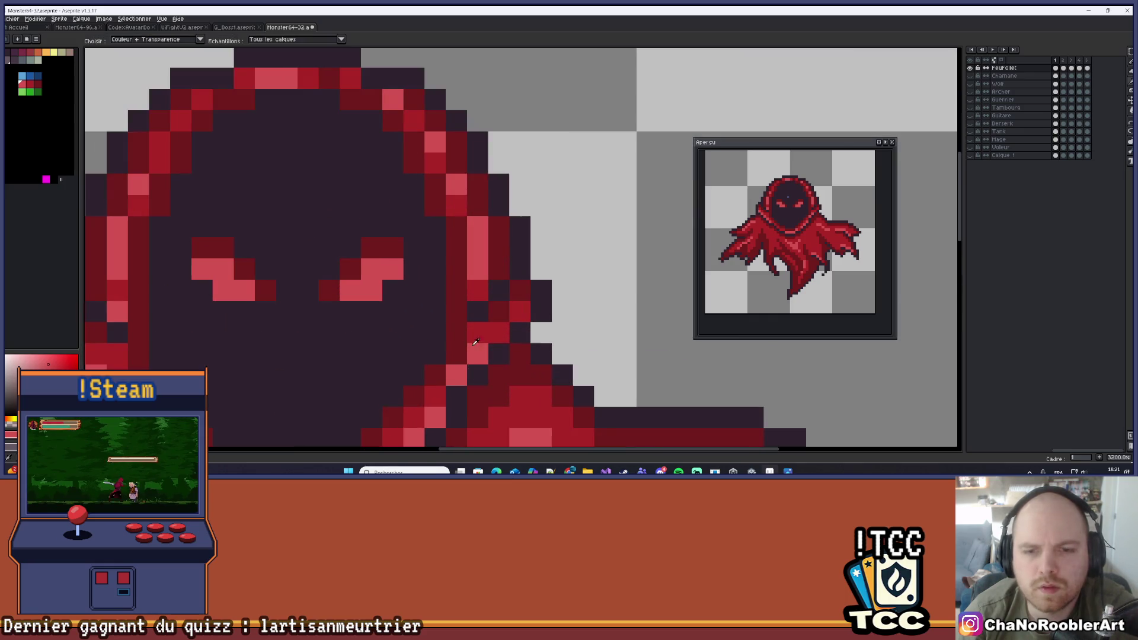
{"action": "key", "text": "alt"}
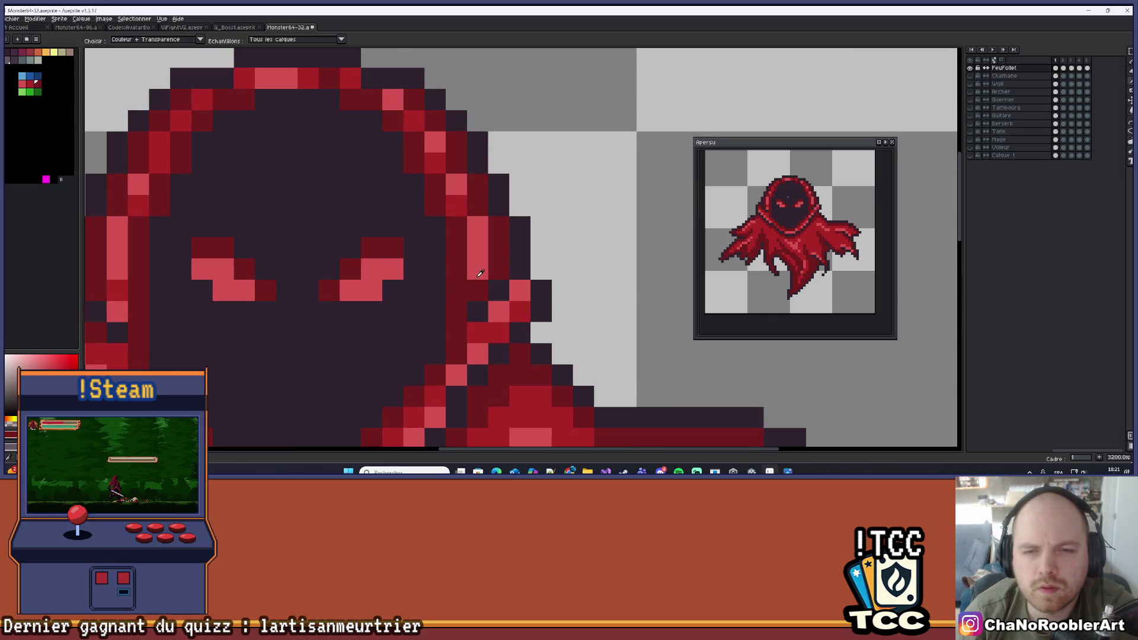
{"action": "left_click", "coordinate": [465, 198], "text": "alt"}
Reframe the ghost and flip between adjacent frames comparing the cloak poses
{"action": "scroll", "coordinate": [497, 227], "scroll_direction": "down", "scroll_amount": 8}
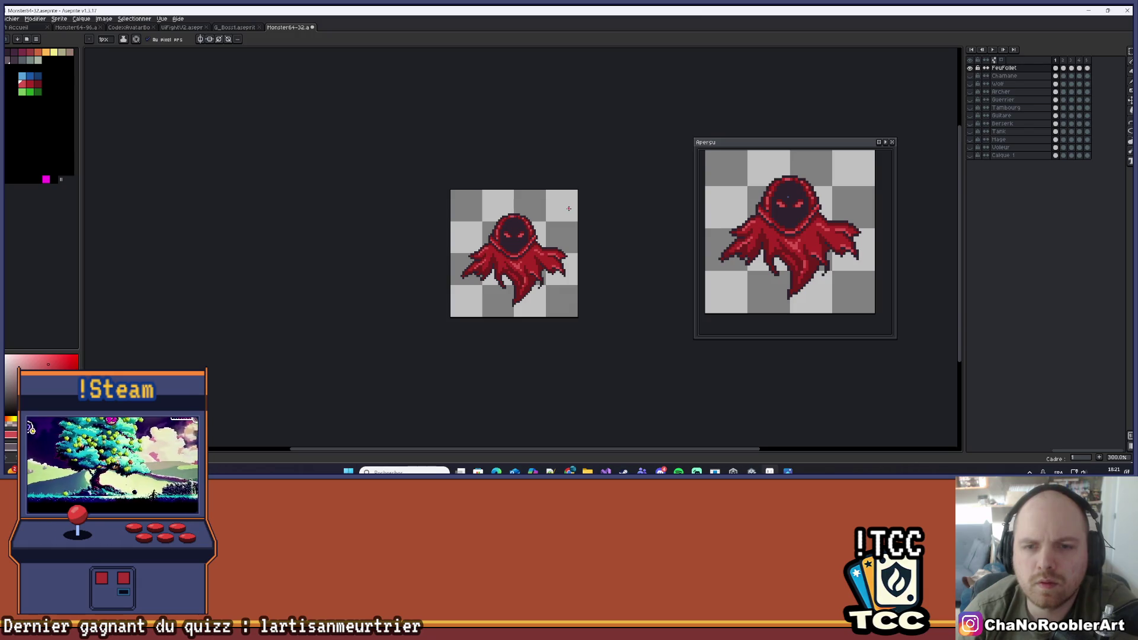
{"action": "scroll", "coordinate": [568, 208], "scroll_direction": "up", "scroll_amount": 6}
{"action": "scroll", "coordinate": [584, 245], "scroll_direction": "down", "scroll_amount": 4}
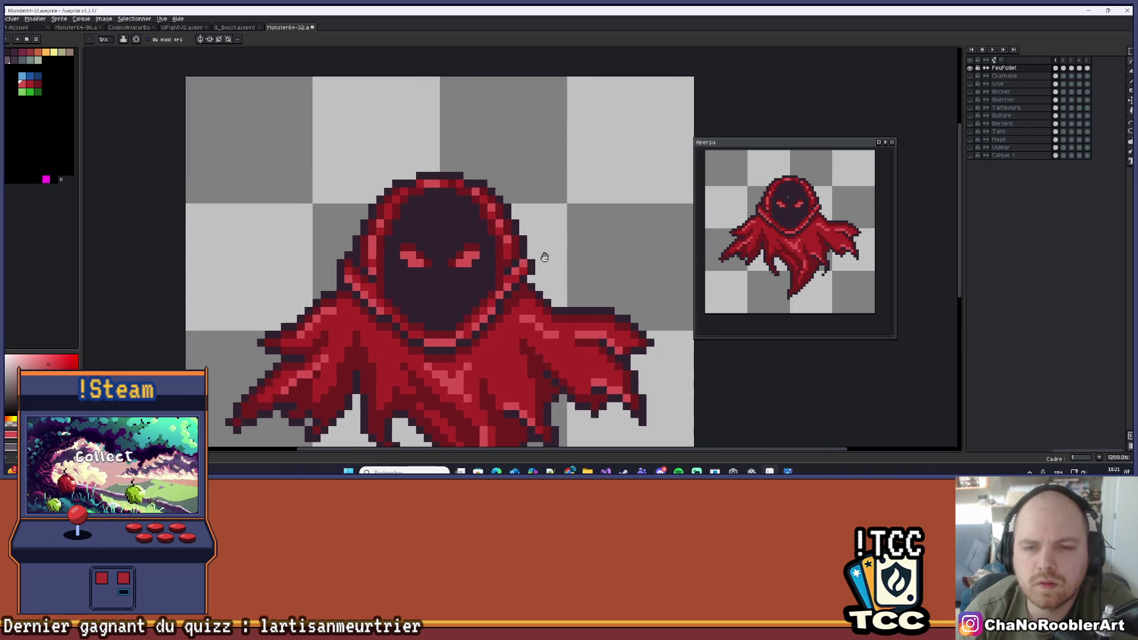
{"action": "scroll", "coordinate": [542, 257], "scroll_direction": "down", "scroll_amount": 2}
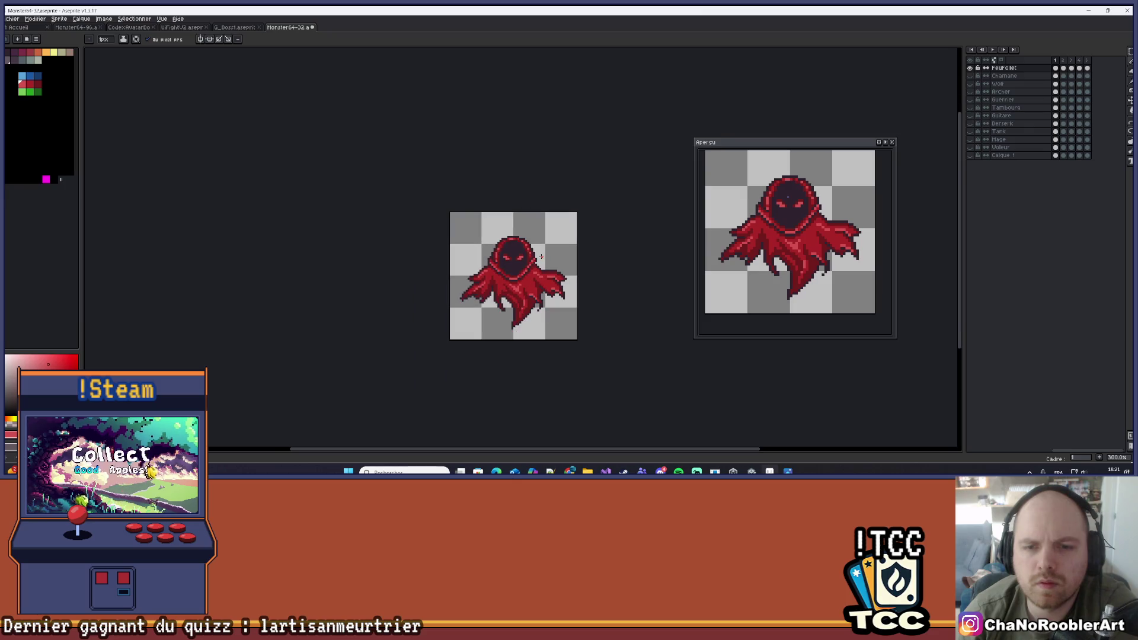
{"action": "mouse_move", "coordinate": [546, 254]}
{"action": "left_mouse_down"}
{"action": "mouse_move", "coordinate": [512, 294]}
{"action": "mouse_move", "coordinate": [556, 267]}
{"action": "mouse_move", "coordinate": [553, 255]}
{"action": "left_mouse_up"}
{"action": "scroll", "coordinate": [516, 290], "scroll_direction": "up", "scroll_amount": 4}
{"action": "key", "text": "Right"}
{"action": "scroll", "coordinate": [516, 279], "scroll_direction": "up", "scroll_amount": 5}
{"action": "key", "text": "Left"}
{"action": "key", "text": "Right"}
{"action": "key", "text": "Left"}
{"action": "key", "text": "Right"}
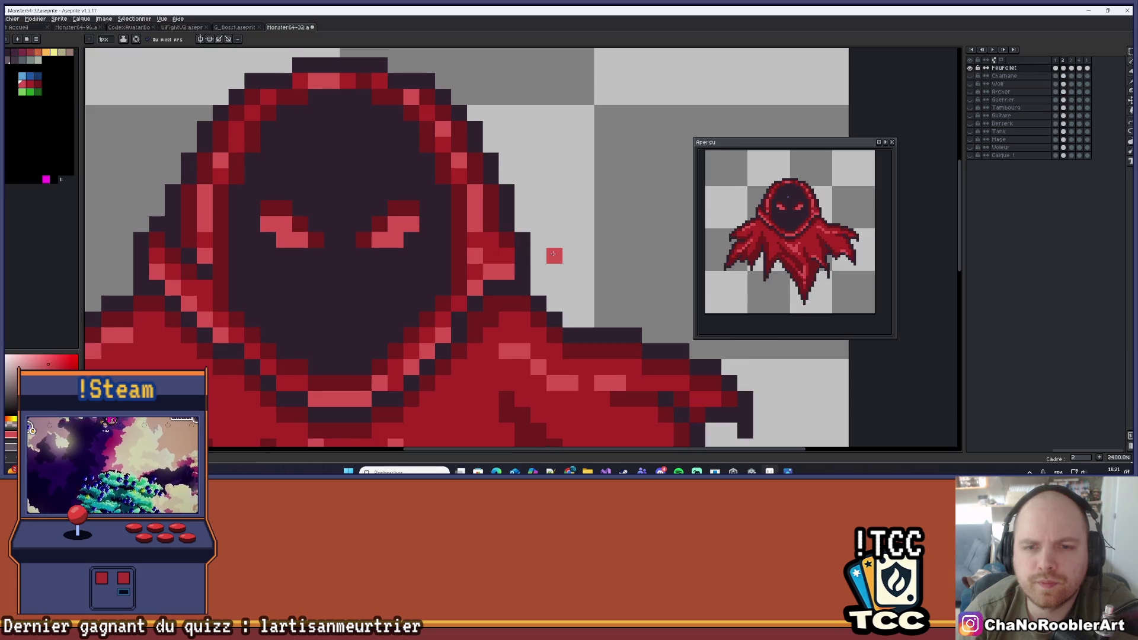
Step back to the first frame, then show frame 2 in the timeline
{"action": "key", "text": "Left"}
{"action": "key", "text": "Right"}
{"action": "key", "text": "Left"}
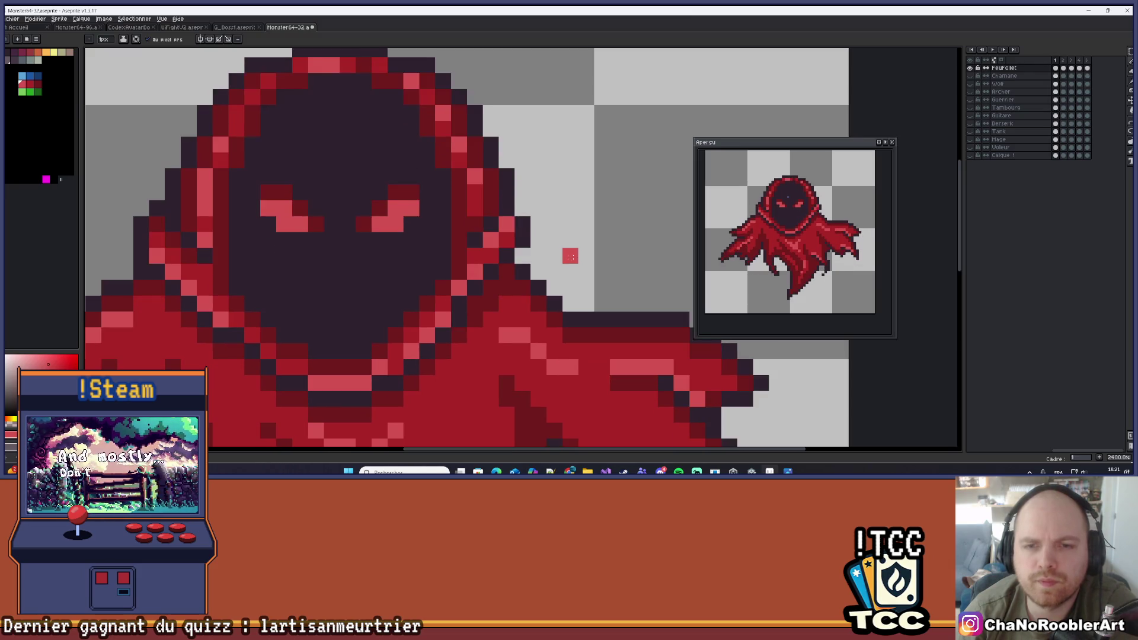
{"action": "scroll", "coordinate": [565, 280], "scroll_direction": "down", "scroll_amount": 3}
{"action": "scroll", "coordinate": [565, 279], "scroll_direction": "down", "scroll_amount": 3}
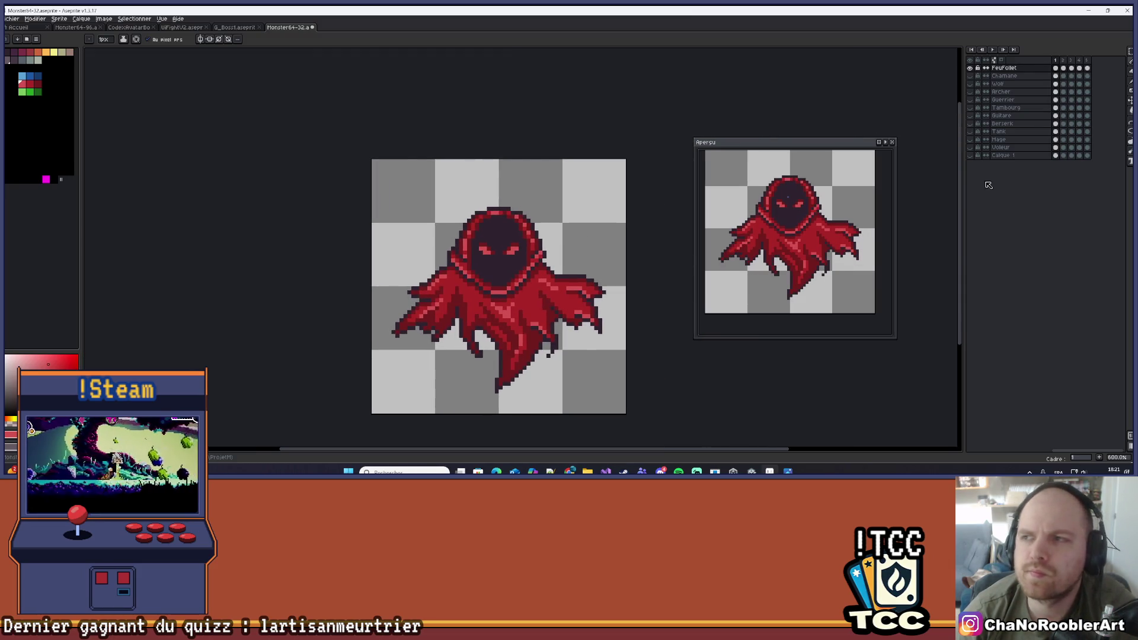
{"action": "left_click", "coordinate": [1064, 61]}
On frame 2, paint dark pixels onto the hood outline and erase a stray pixel beside it
{"action": "left_click", "coordinate": [1055, 60]}
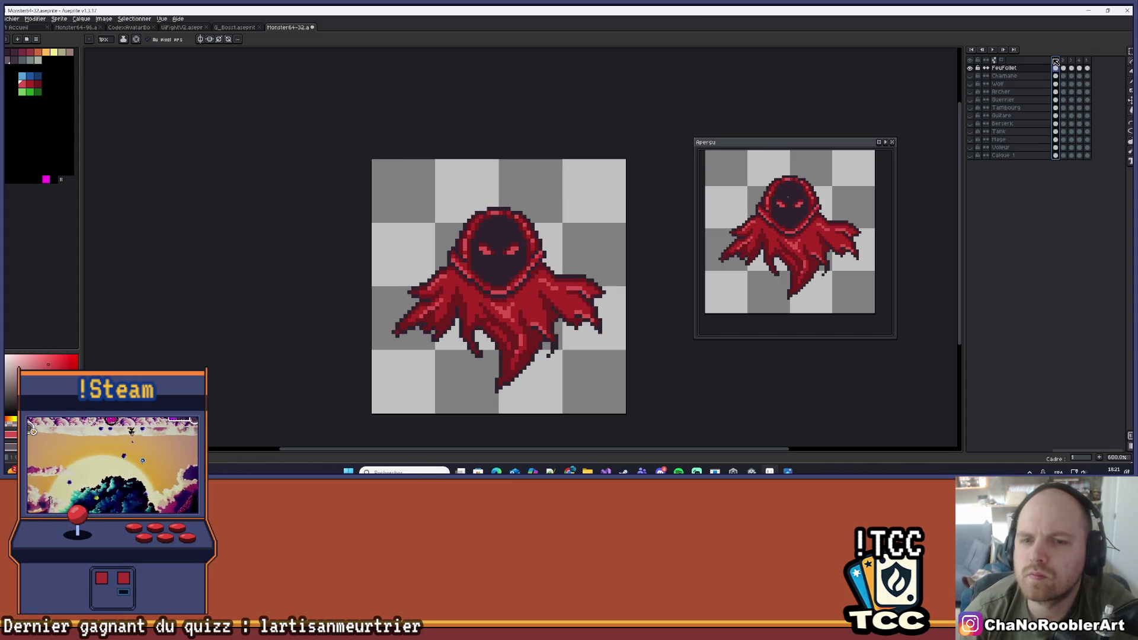
{"action": "left_click", "coordinate": [1065, 61]}
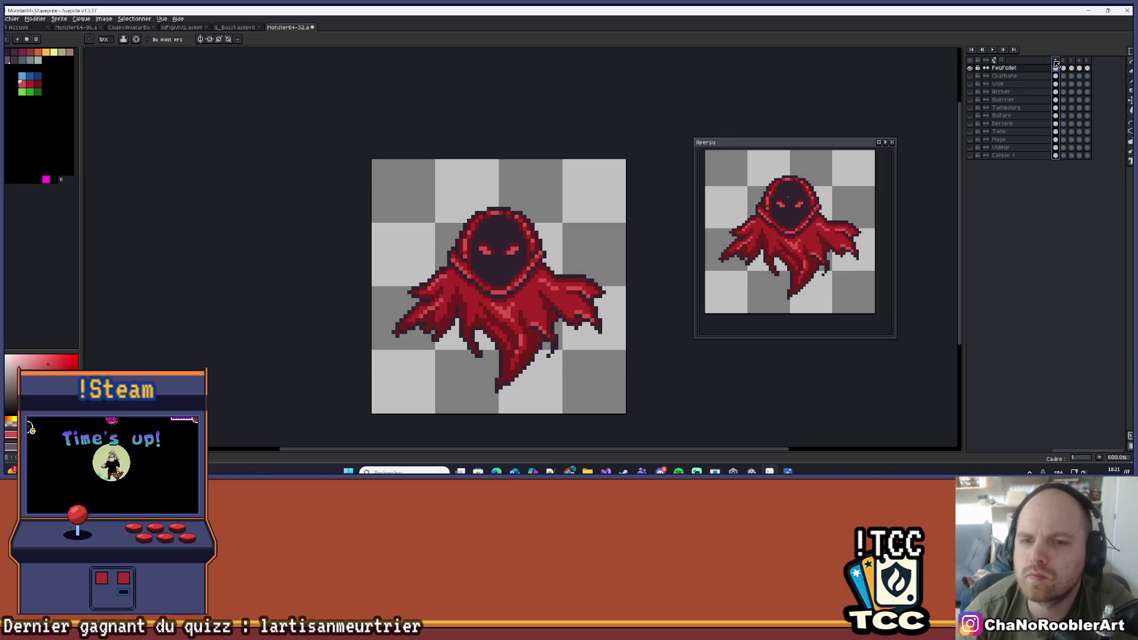
{"action": "scroll", "coordinate": [538, 249], "scroll_direction": "up", "scroll_amount": 4}
{"action": "scroll", "coordinate": [538, 249], "scroll_direction": "up", "scroll_amount": 3}
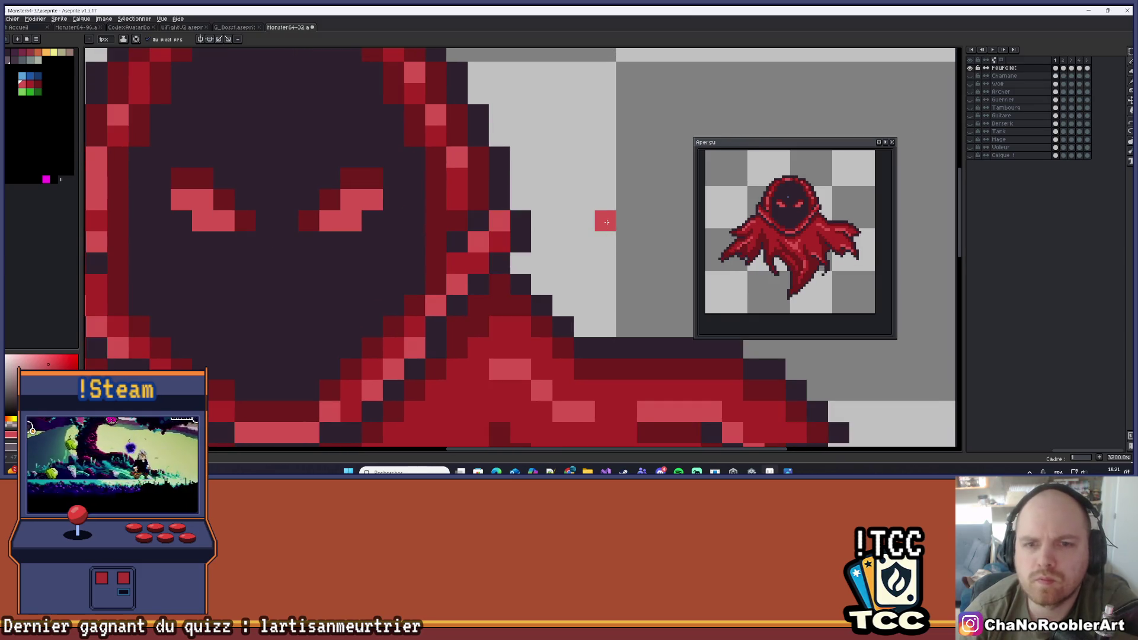
{"action": "left_click", "coordinate": [497, 217]}
{"action": "left_click", "coordinate": [462, 258]}
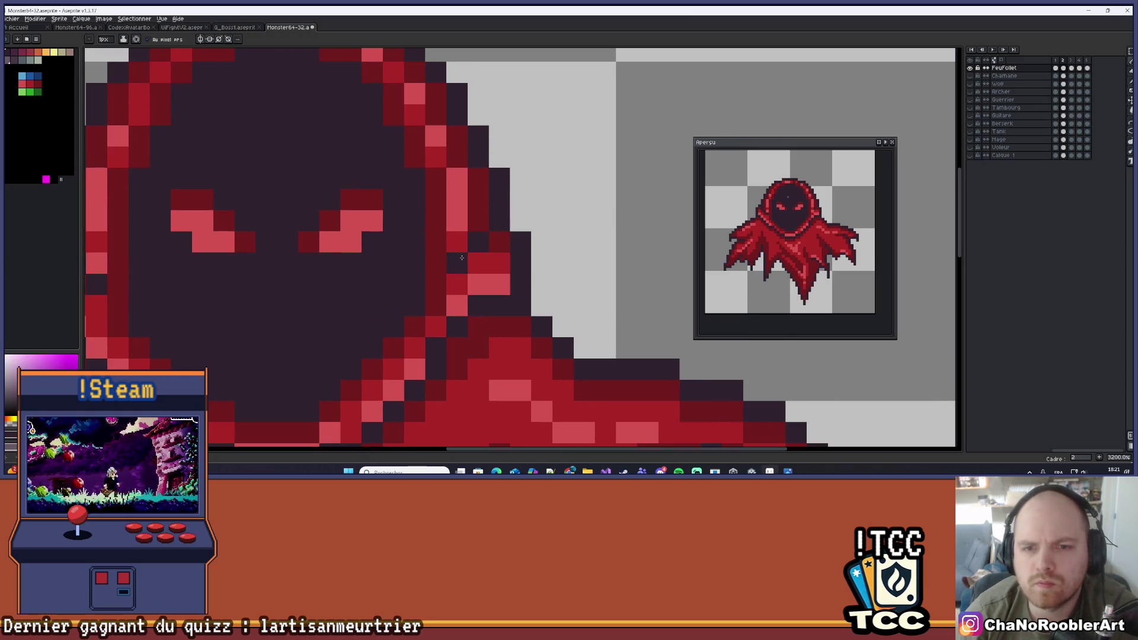
{"action": "right_click", "coordinate": [592, 207]}
{"action": "left_click", "coordinate": [500, 270]}
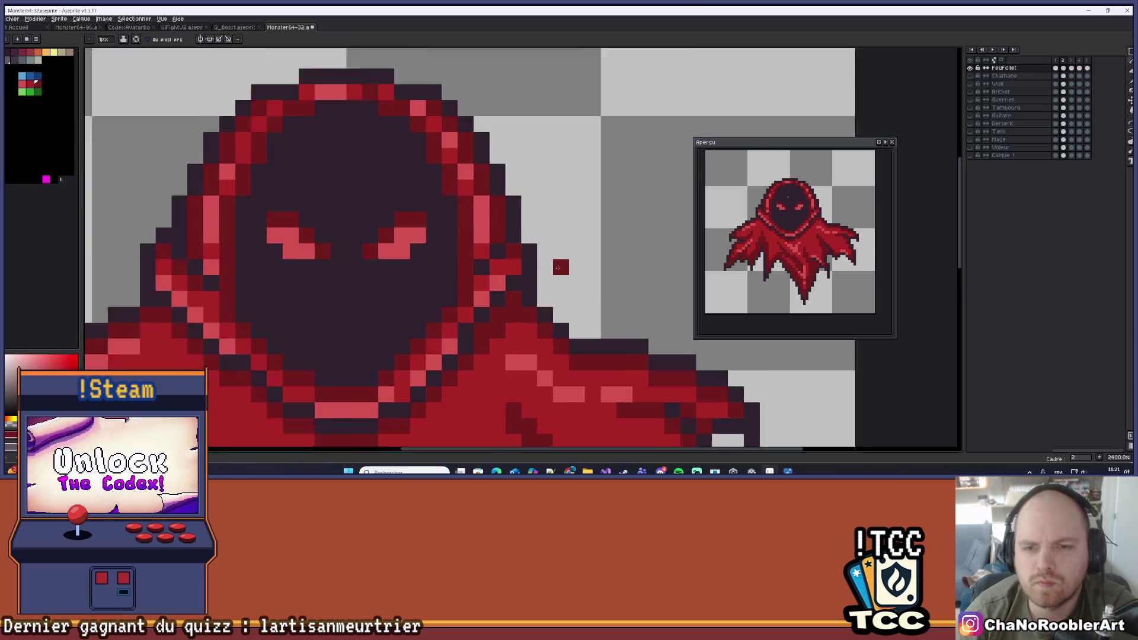
Recolour the pink and red pixels along the hood edge and paint dark hood pixels red
{"action": "left_click", "coordinate": [500, 247]}
{"action": "left_click", "coordinate": [455, 288], "text": "alt"}
{"action": "left_click", "coordinate": [497, 267]}
{"action": "left_click", "coordinate": [497, 246], "text": "alt"}
{"action": "left_click", "coordinate": [475, 266]}
{"action": "left_click", "coordinate": [455, 288], "text": "alt"}
{"action": "left_click", "coordinate": [476, 288]}
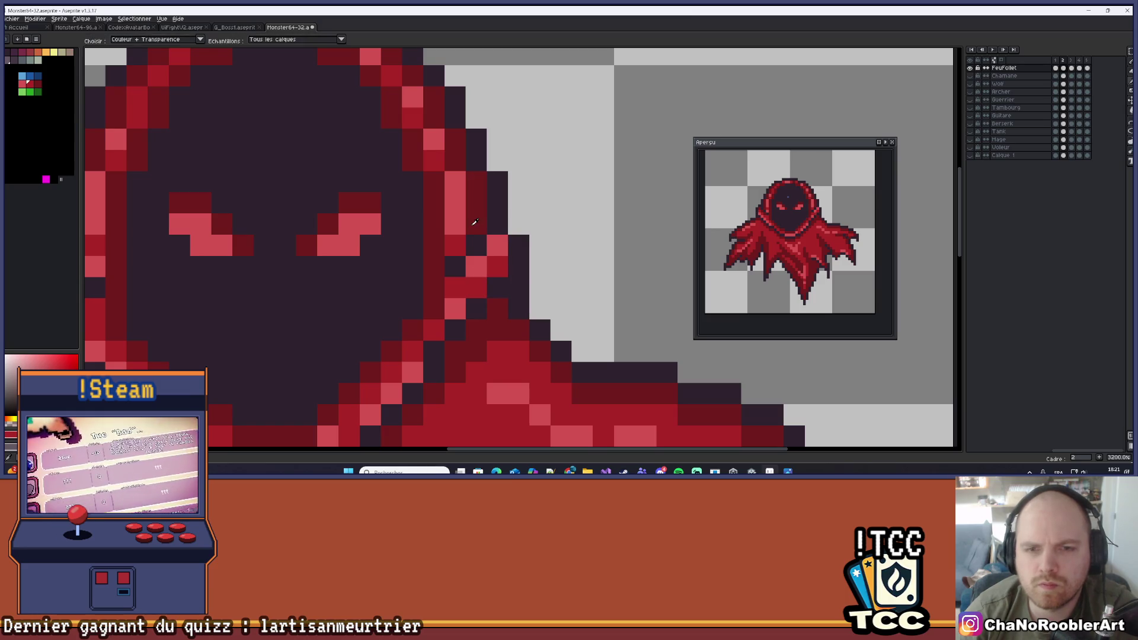
{"action": "left_click", "coordinate": [455, 236], "text": "alt"}
{"action": "left_click", "coordinate": [467, 196]}
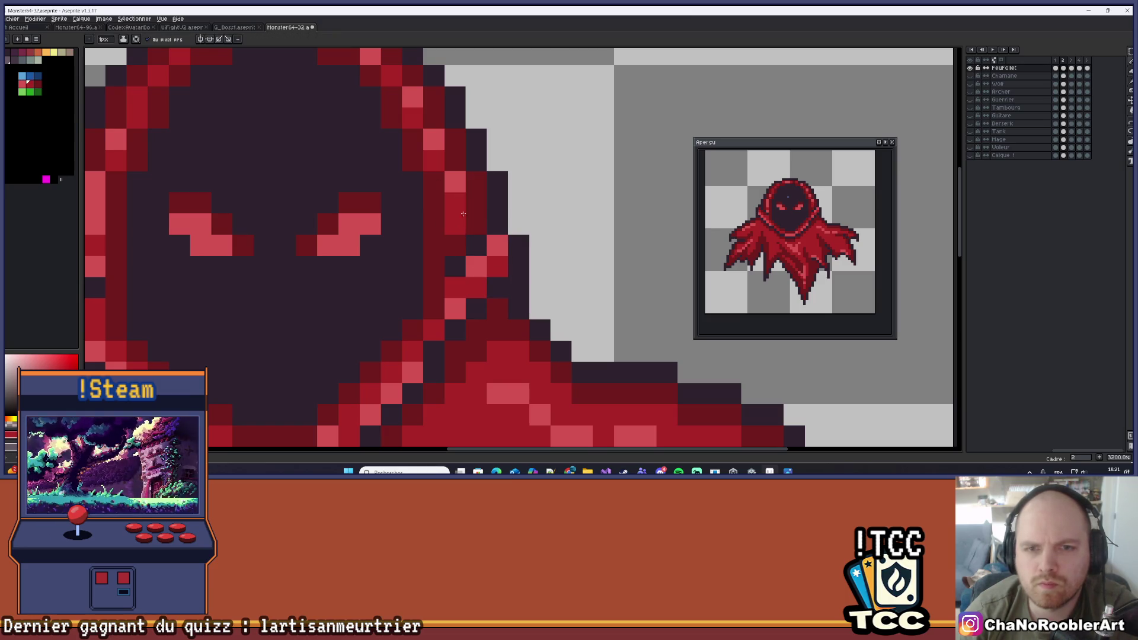
Sample the hood's dark and red colours and repaint pixels on the hood's right edge
{"action": "scroll", "coordinate": [463, 213], "scroll_direction": "down", "scroll_amount": 10}
{"action": "scroll", "coordinate": [498, 215], "scroll_direction": "up", "scroll_amount": 6}
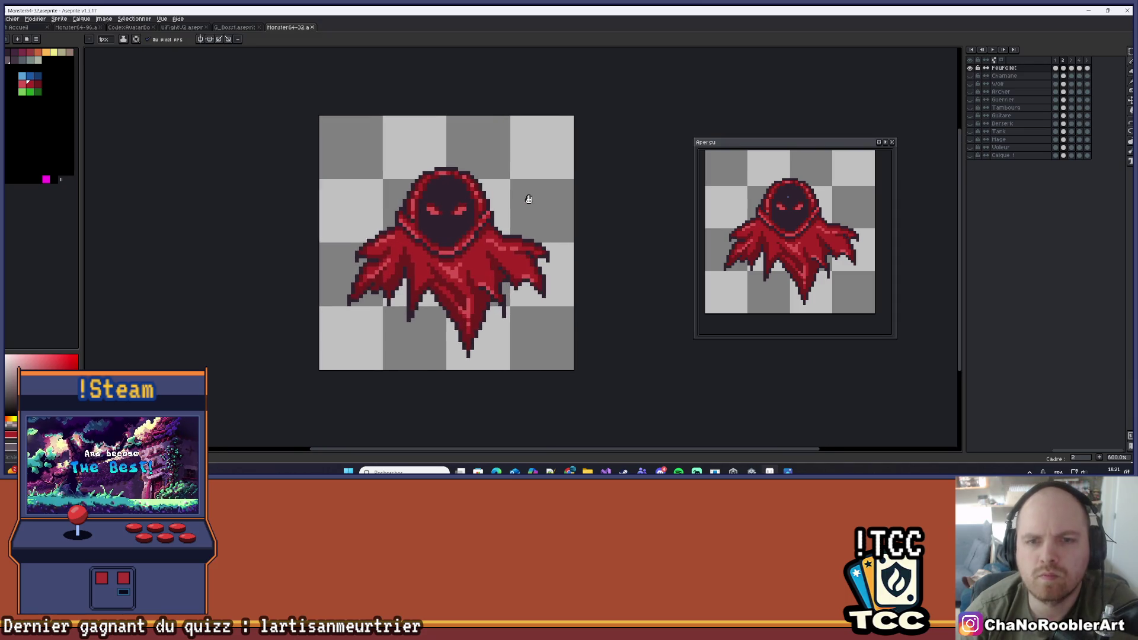
{"action": "scroll", "coordinate": [528, 233], "scroll_direction": "down", "scroll_amount": 3}
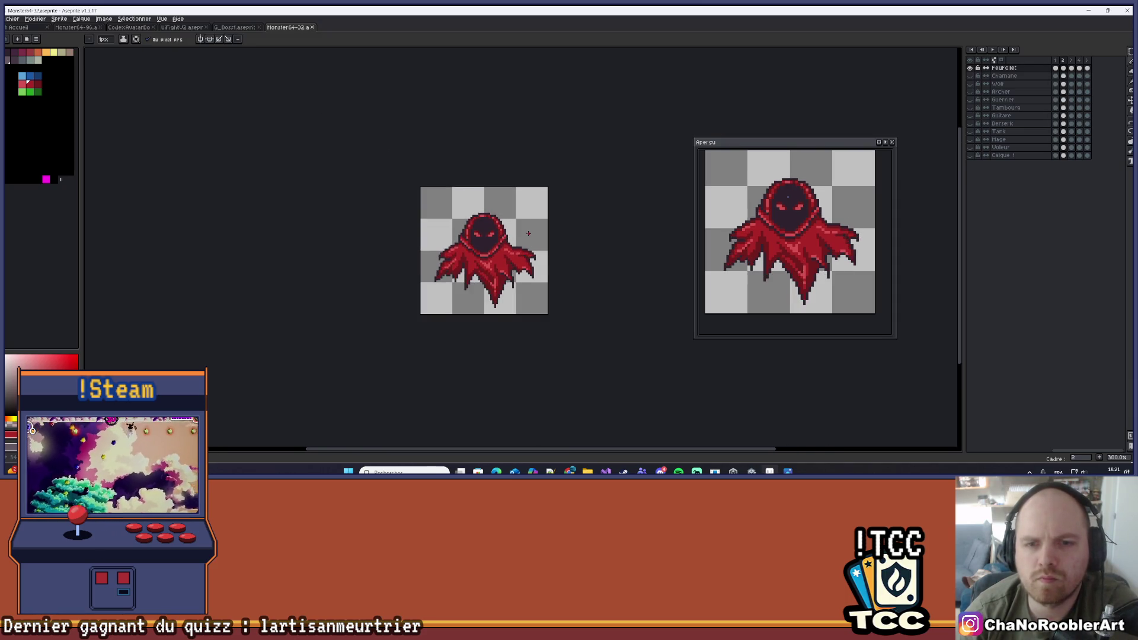
{"action": "scroll", "coordinate": [517, 235], "scroll_direction": "up", "scroll_amount": 6}
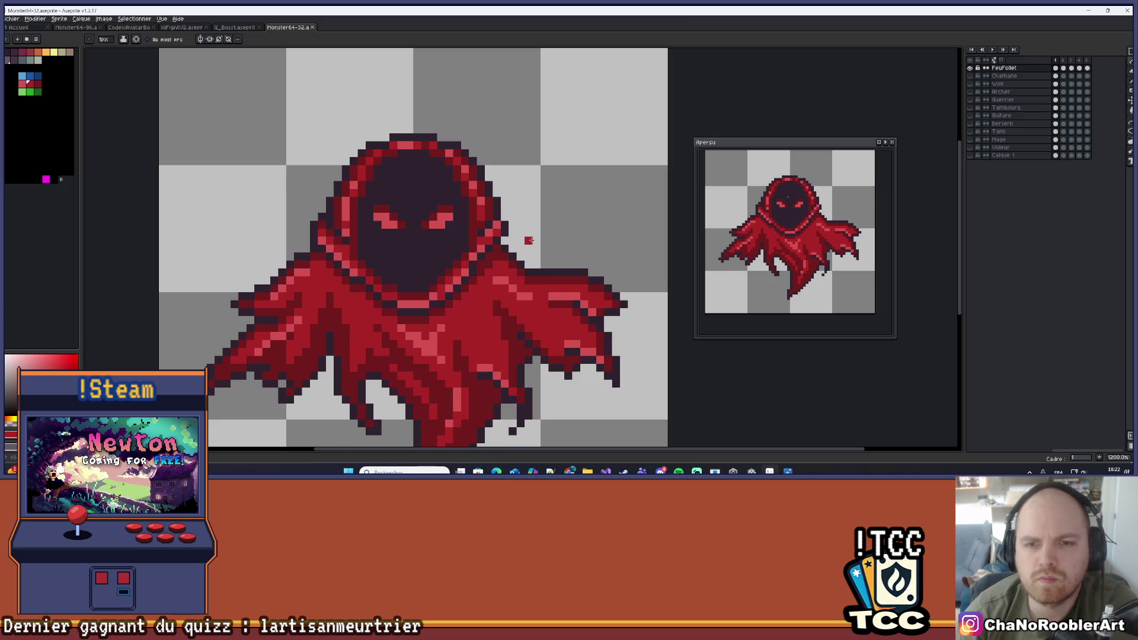
{"action": "scroll", "coordinate": [529, 240], "scroll_direction": "down", "scroll_amount": 5}
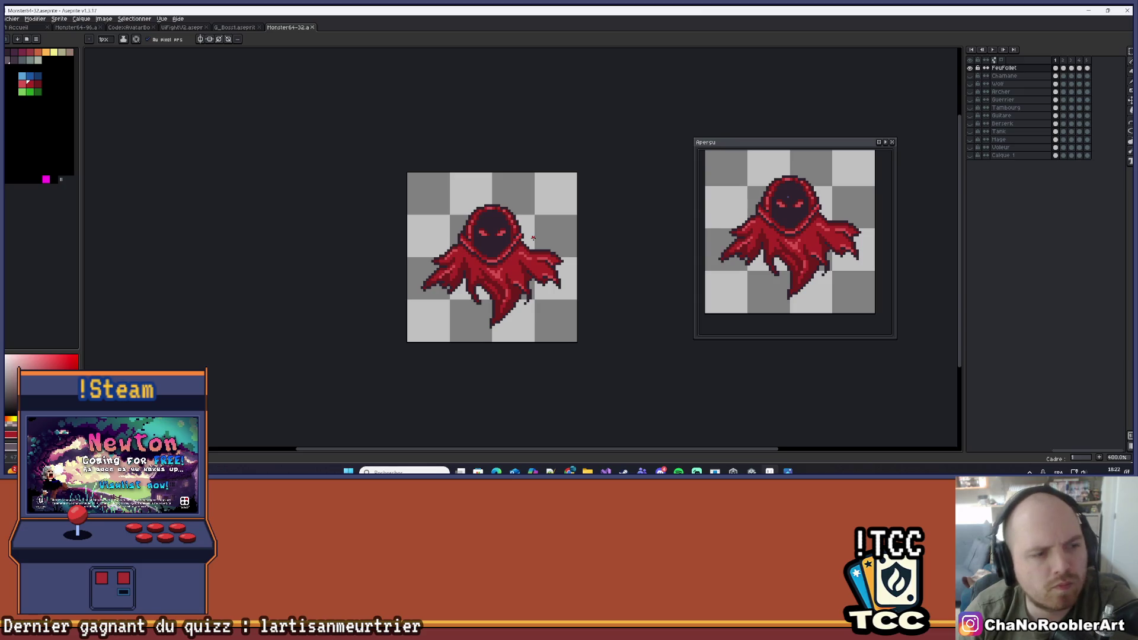
{"action": "scroll", "coordinate": [532, 238], "scroll_direction": "up", "scroll_amount": 5}
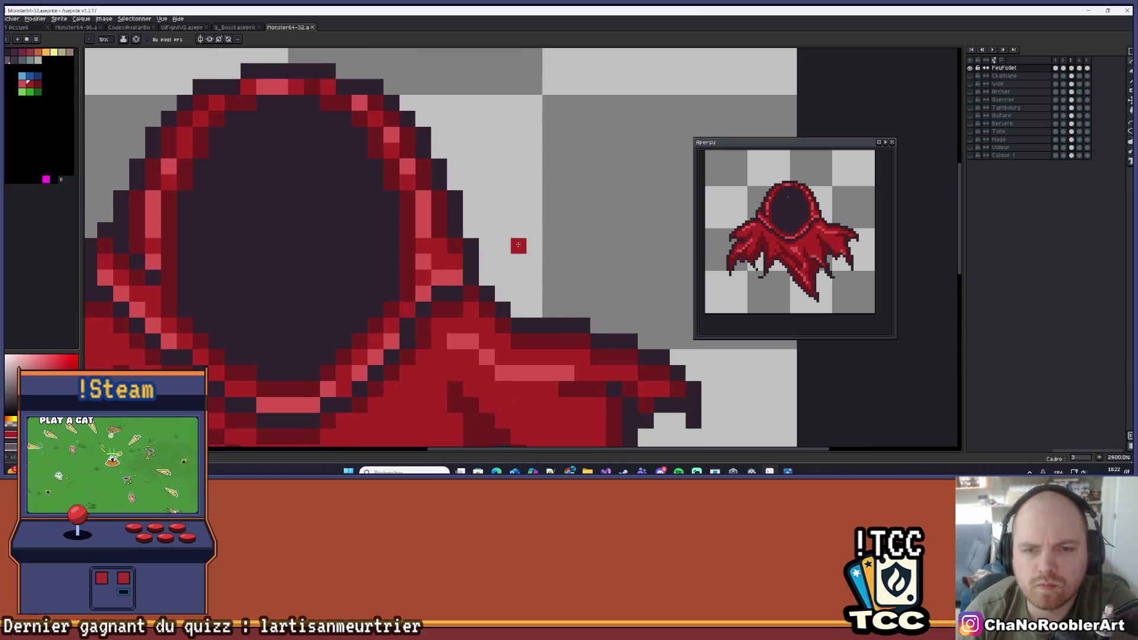
{"action": "scroll", "coordinate": [507, 248], "scroll_direction": "up", "scroll_amount": 2}
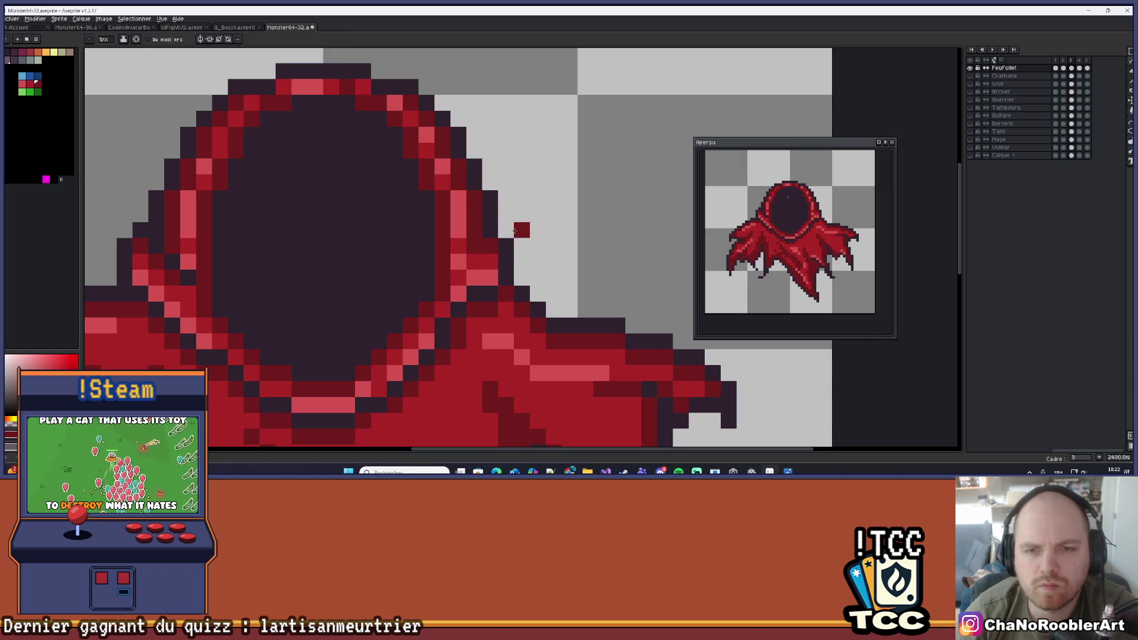
{"action": "left_click", "coordinate": [473, 243], "text": "alt"}
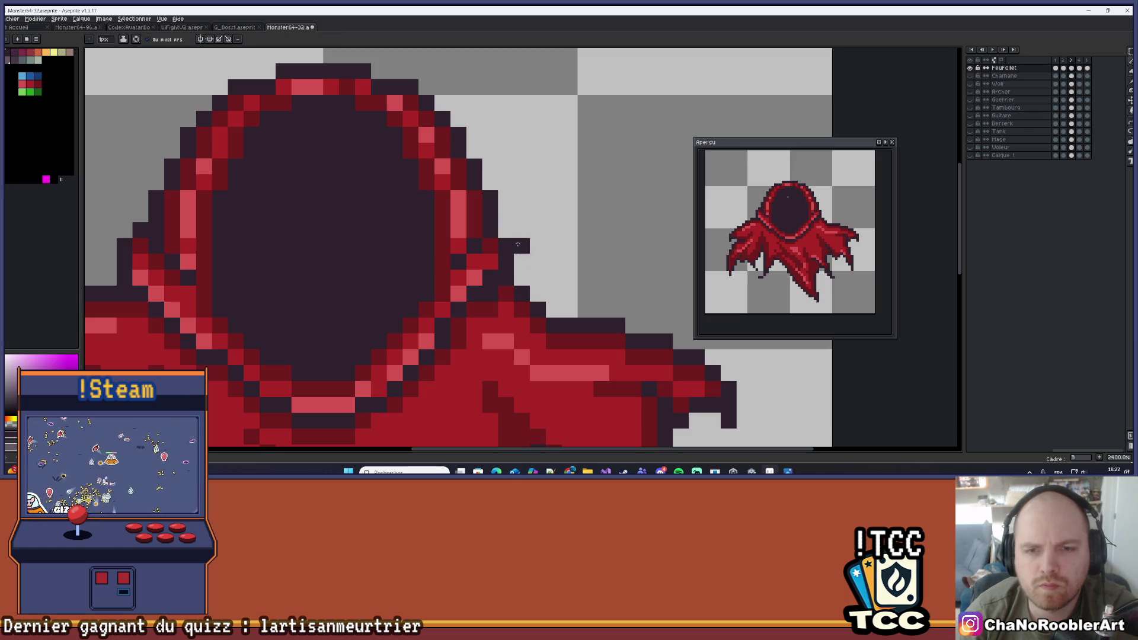
{"action": "key", "text": "alt"}
{"action": "left_click", "coordinate": [468, 267], "text": "alt"}
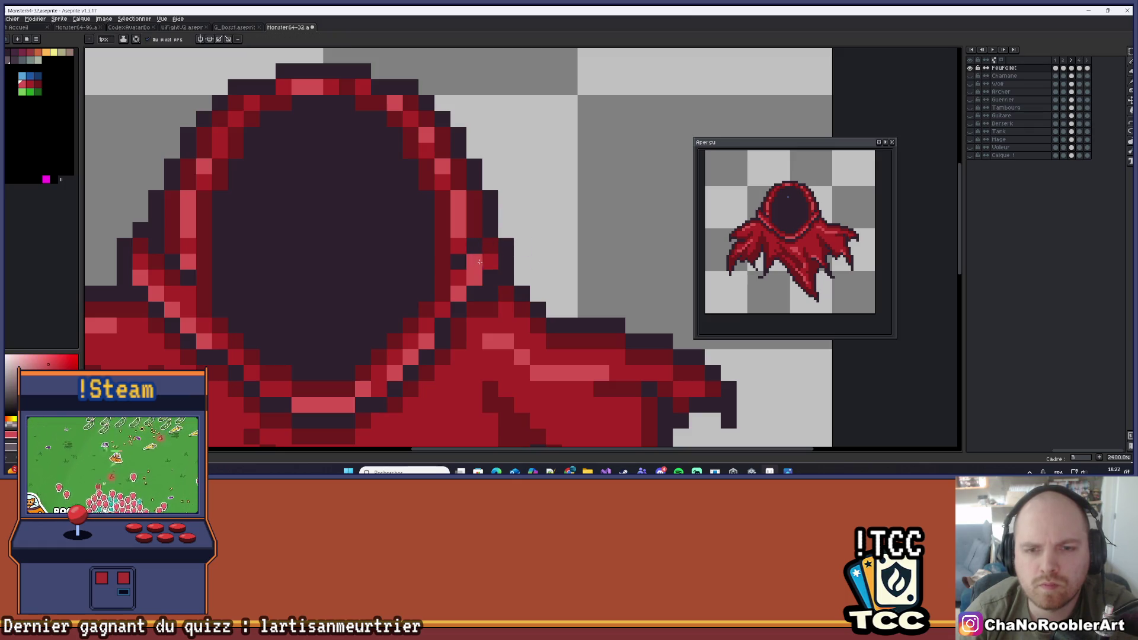
{"action": "key", "text": "alt"}
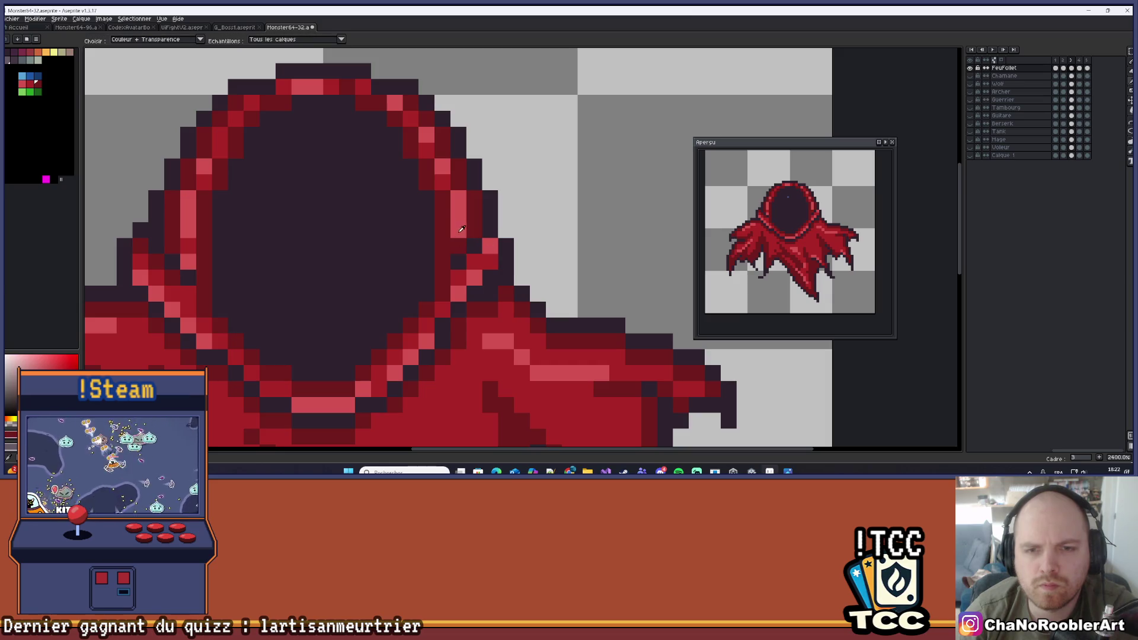
{"action": "left_click", "coordinate": [442, 182], "text": "alt"}
{"action": "left_click", "coordinate": [457, 213]}
Step back to frame 2 to check the red eyes, then advance to frame 3
{"action": "scroll", "coordinate": [469, 222], "scroll_direction": "down", "scroll_amount": 3}
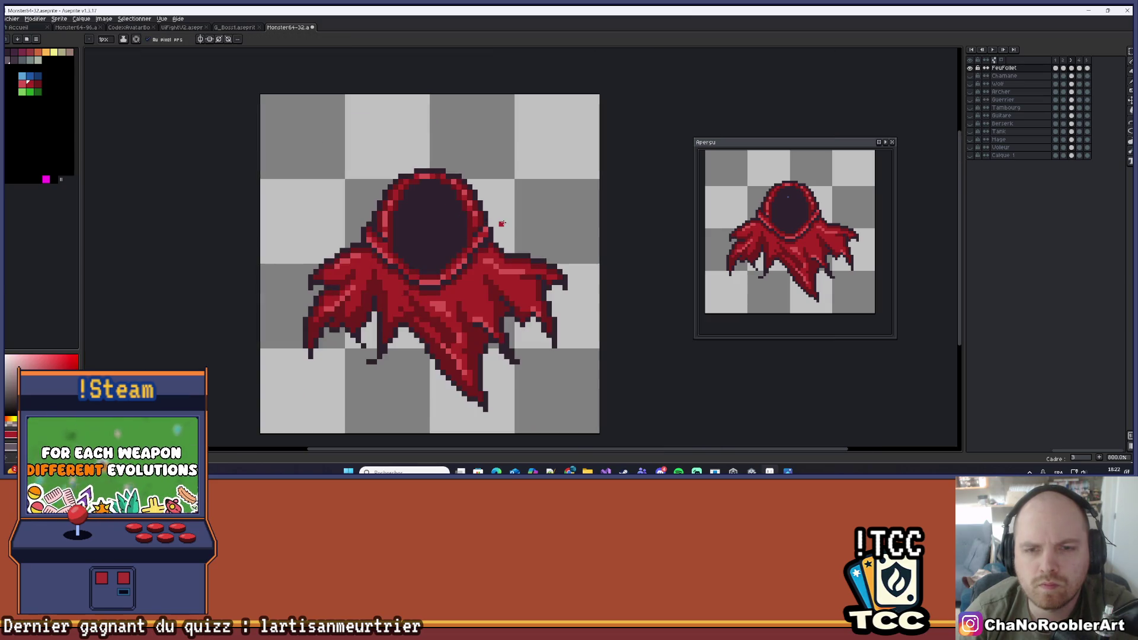
{"action": "scroll", "coordinate": [474, 232], "scroll_direction": "up", "scroll_amount": 3}
{"action": "scroll", "coordinate": [477, 239], "scroll_direction": "down", "scroll_amount": 2}
{"action": "scroll", "coordinate": [477, 239], "scroll_direction": "down", "scroll_amount": 7}
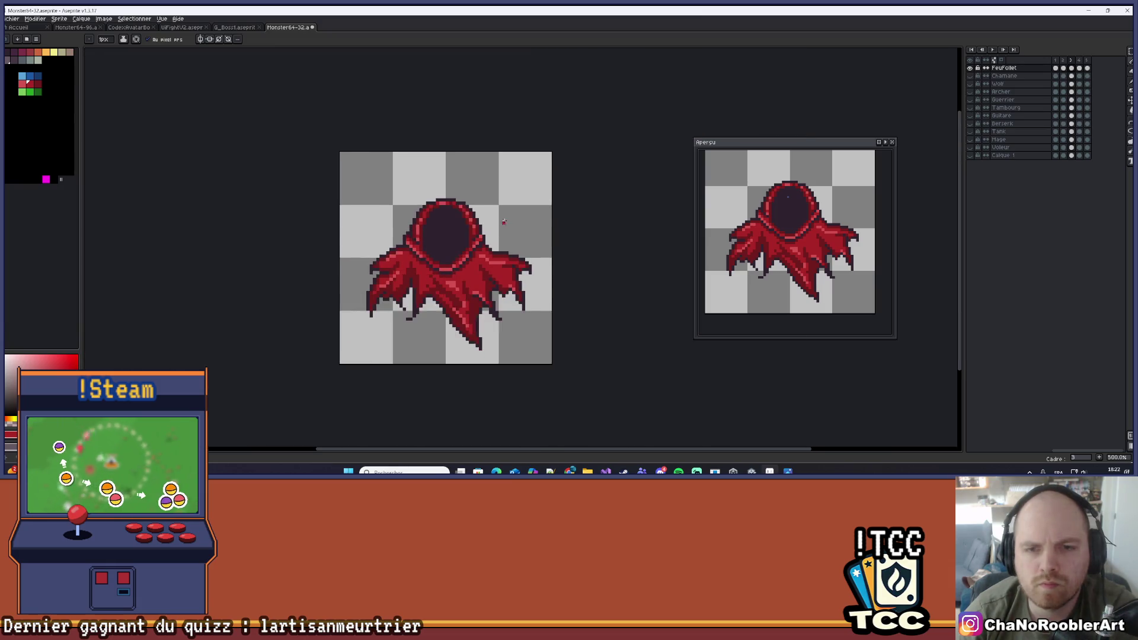
{"action": "key", "text": "Left"}
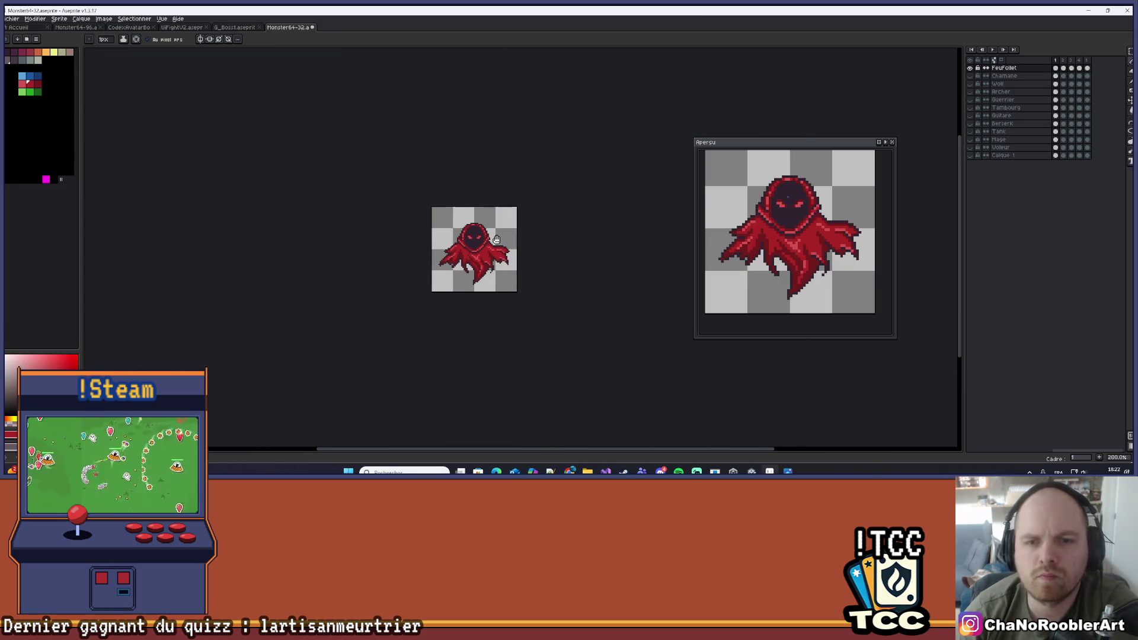
{"action": "scroll", "coordinate": [486, 231], "scroll_direction": "up", "scroll_amount": 4}
{"action": "key", "text": "Right"}
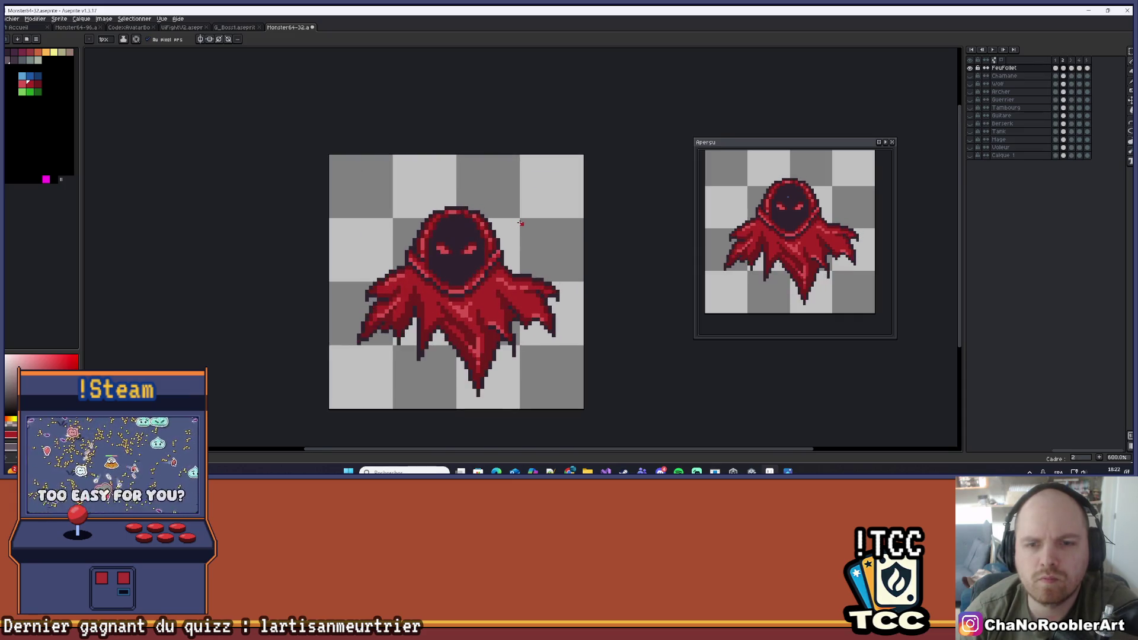
Review frames 2, 1 and 5 of the ghost animation and fit the whole sprite in view
{"action": "scroll", "coordinate": [498, 247], "scroll_direction": "up", "scroll_amount": 5}
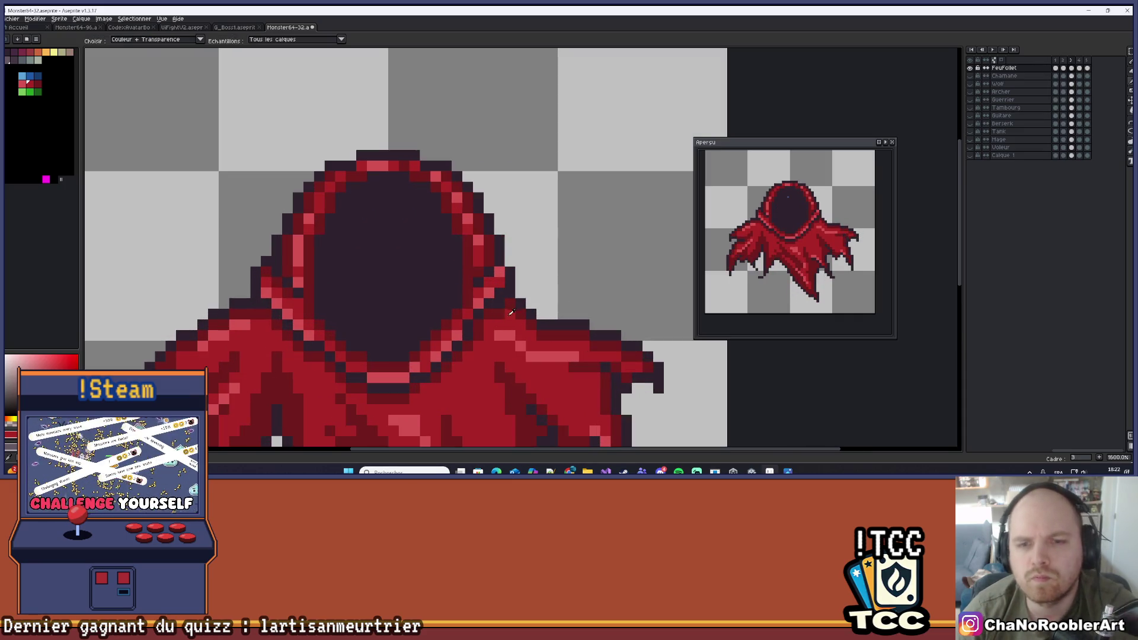
{"action": "scroll", "coordinate": [496, 305], "scroll_direction": "down", "scroll_amount": 4}
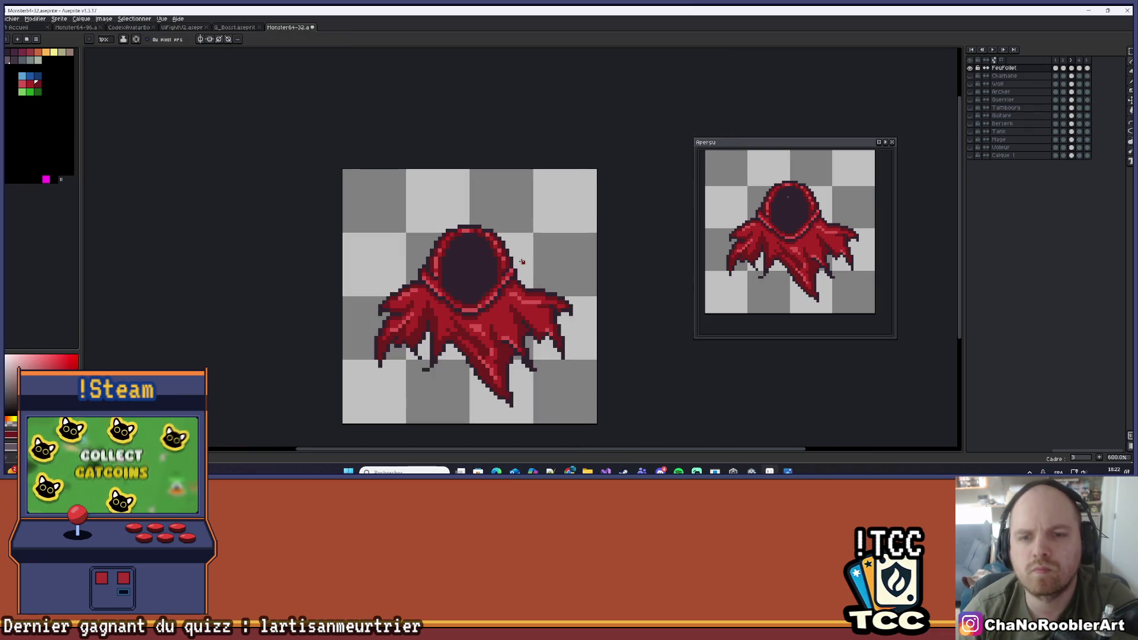
{"action": "key", "text": "Left"}
{"action": "key", "text": "Return"}
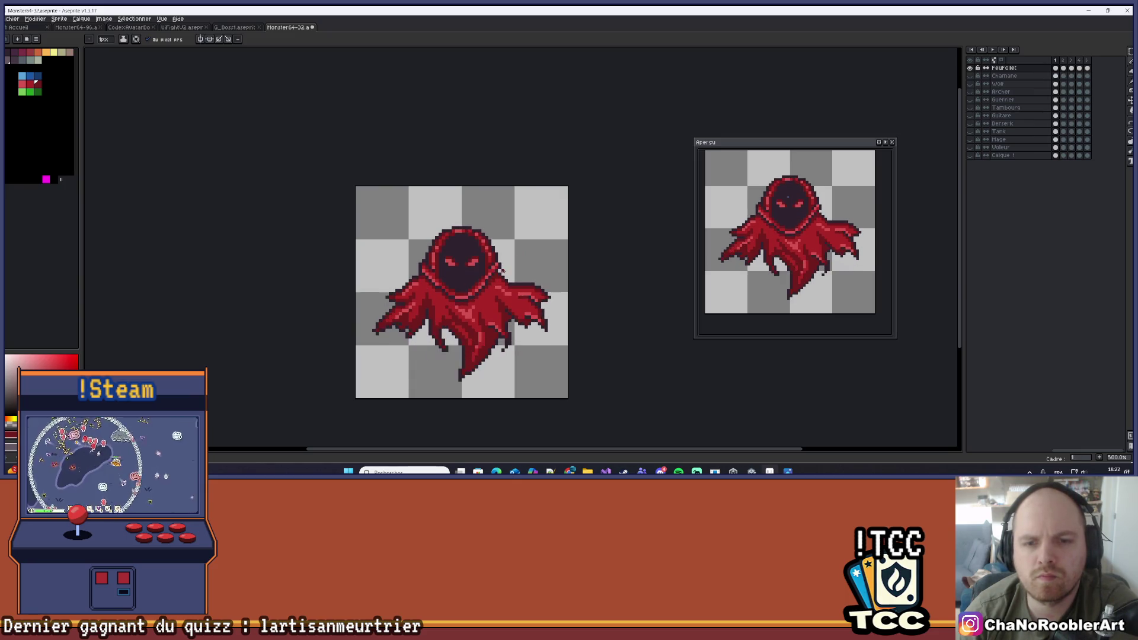
{"action": "scroll", "coordinate": [519, 260], "scroll_direction": "up", "scroll_amount": 7}
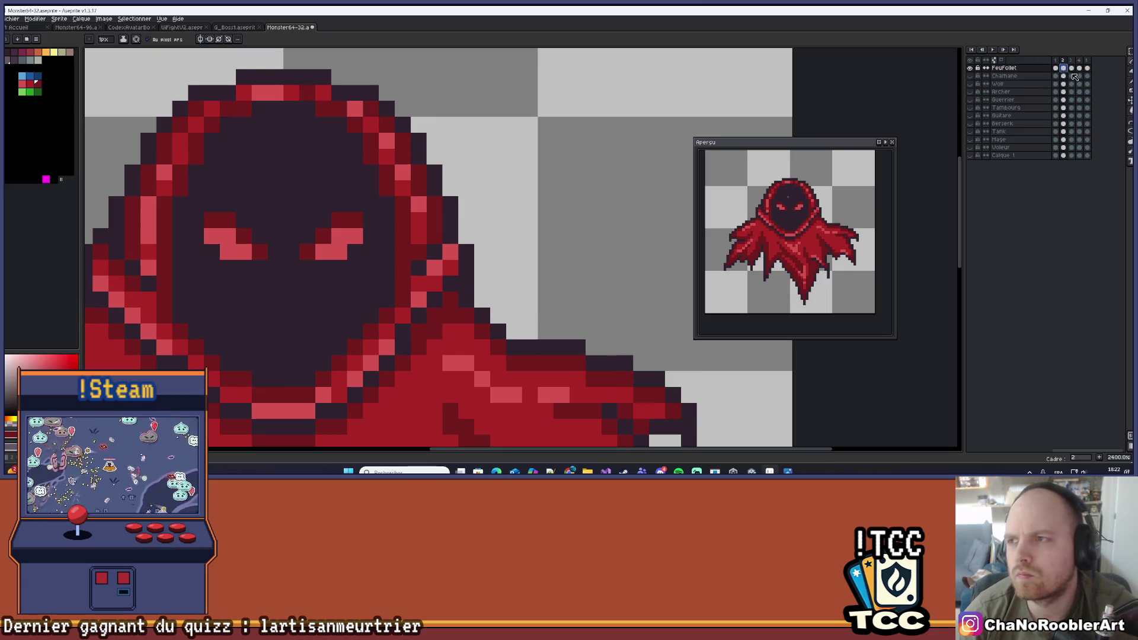
{"action": "left_click", "coordinate": [1058, 68]}
{"action": "left_click", "coordinate": [1087, 68]}
{"action": "key", "text": "4"}
Play the animation, stop on frame 1, step forward, and restart playback
{"action": "left_click", "coordinate": [993, 49]}
{"action": "key", "text": "3"}
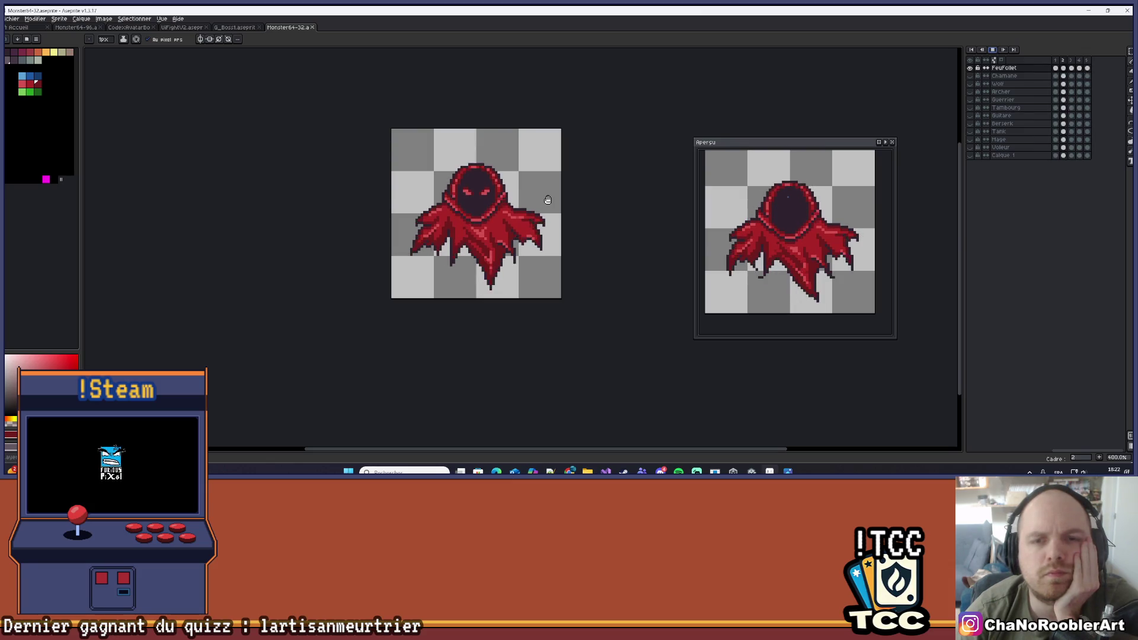
{"action": "left_click", "coordinate": [994, 50]}
{"action": "key", "text": "Right"}
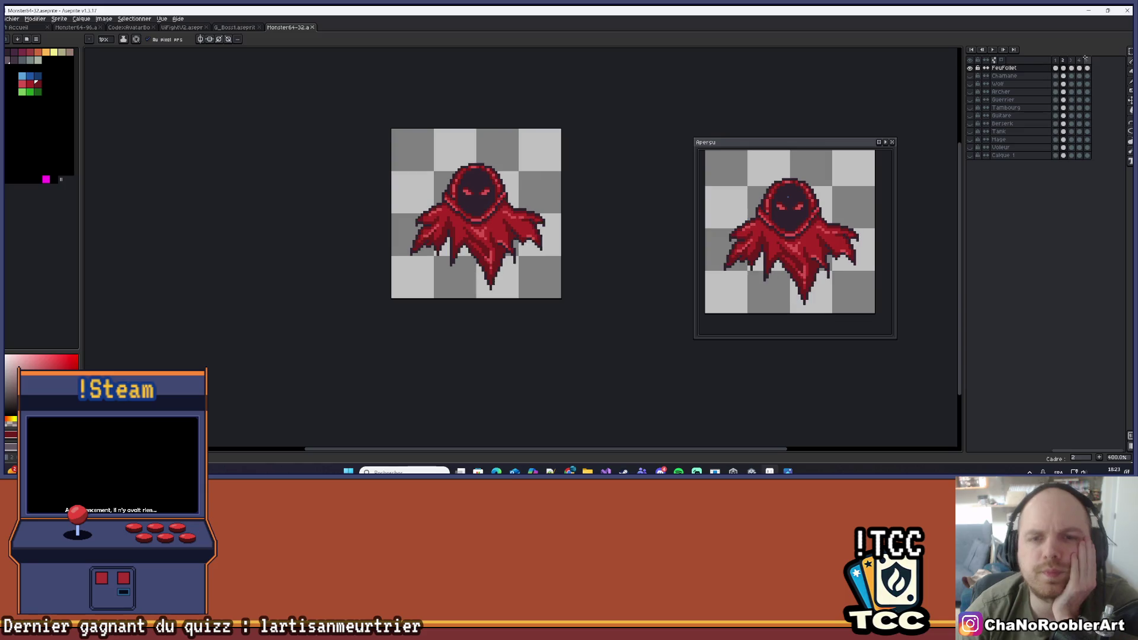
{"action": "scroll", "coordinate": [524, 167], "scroll_direction": "up", "scroll_amount": 2}
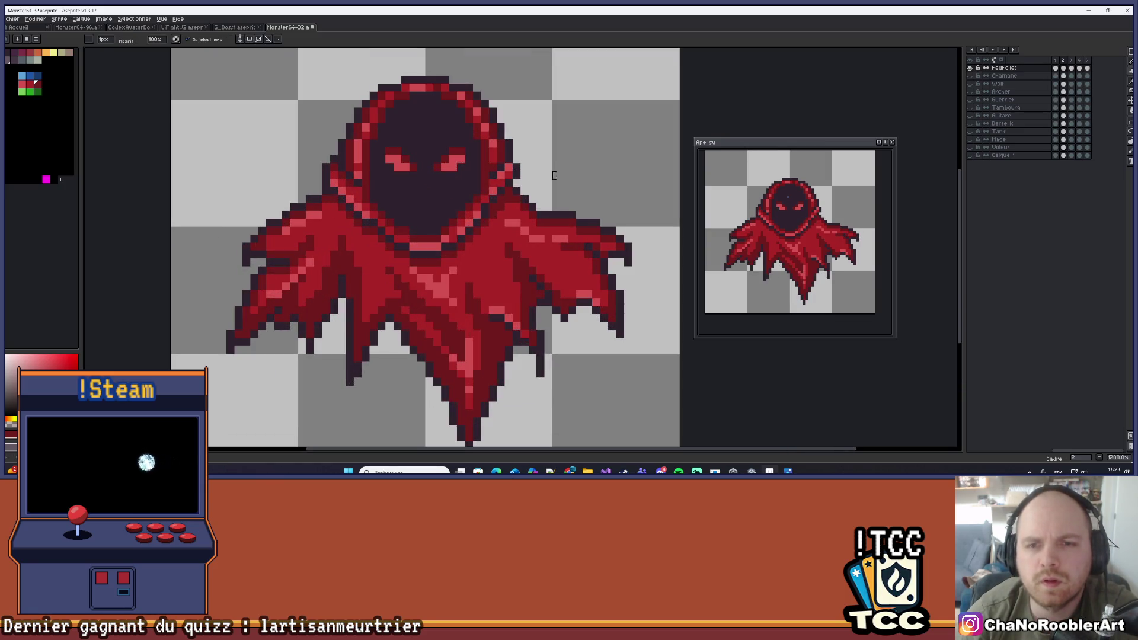
{"action": "scroll", "coordinate": [554, 172], "scroll_direction": "down", "scroll_amount": 4}
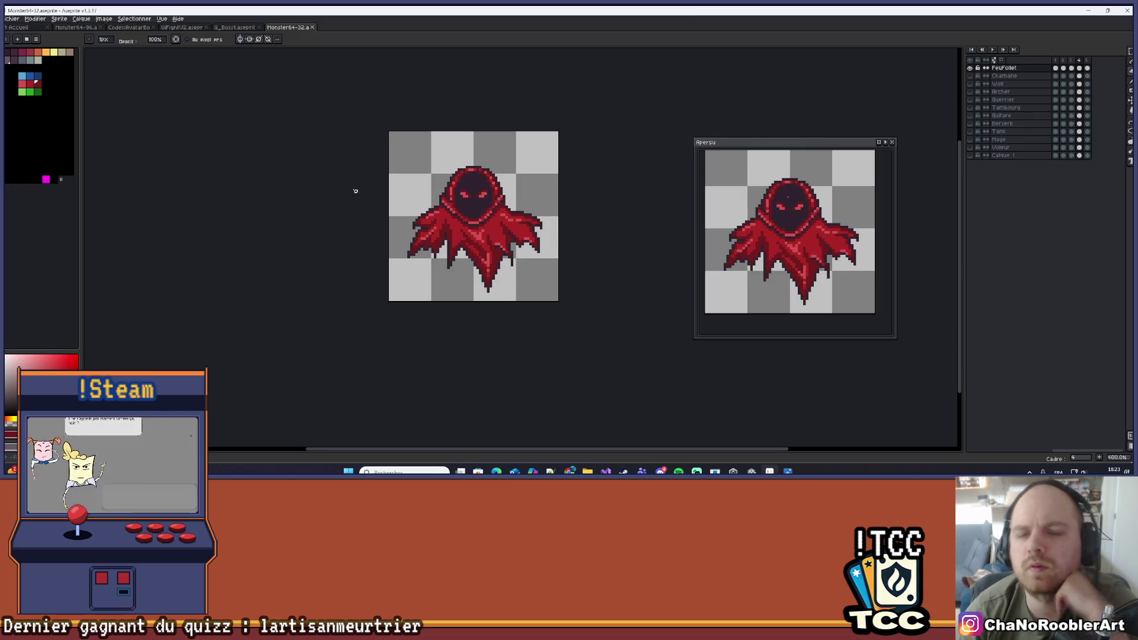
{"action": "scroll", "coordinate": [356, 190], "scroll_direction": "up", "scroll_amount": 3}
{"action": "scroll", "coordinate": [373, 214], "scroll_direction": "down", "scroll_amount": 7}
{"action": "scroll", "coordinate": [400, 203], "scroll_direction": "up", "scroll_amount": 9}
{"action": "scroll", "coordinate": [482, 267], "scroll_direction": "down", "scroll_amount": 3}
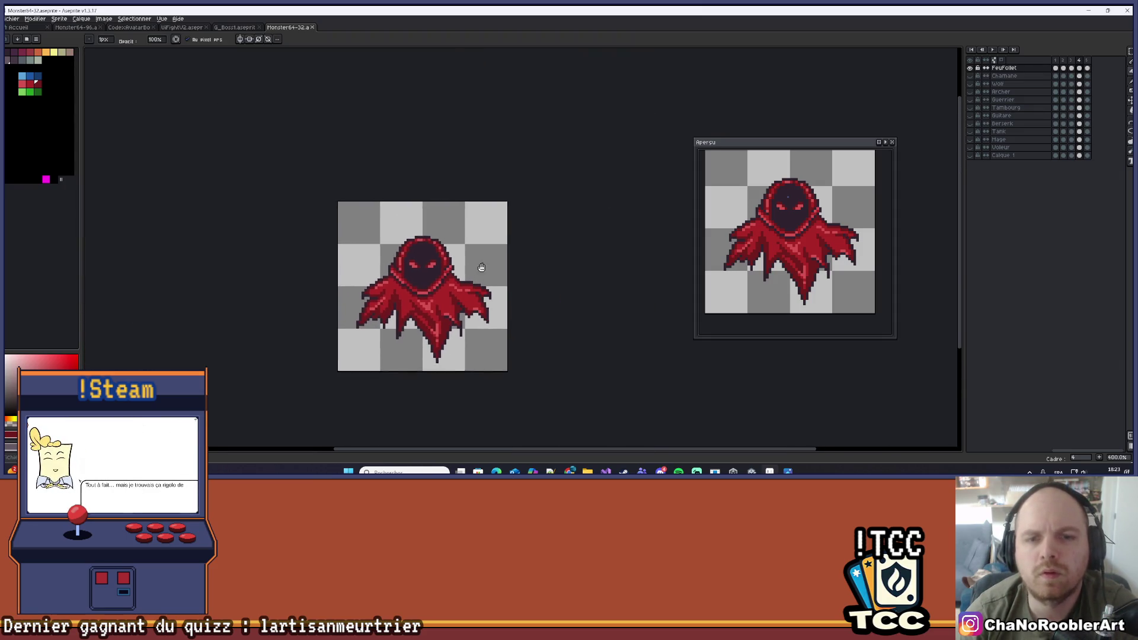
{"action": "left_click", "coordinate": [993, 50]}
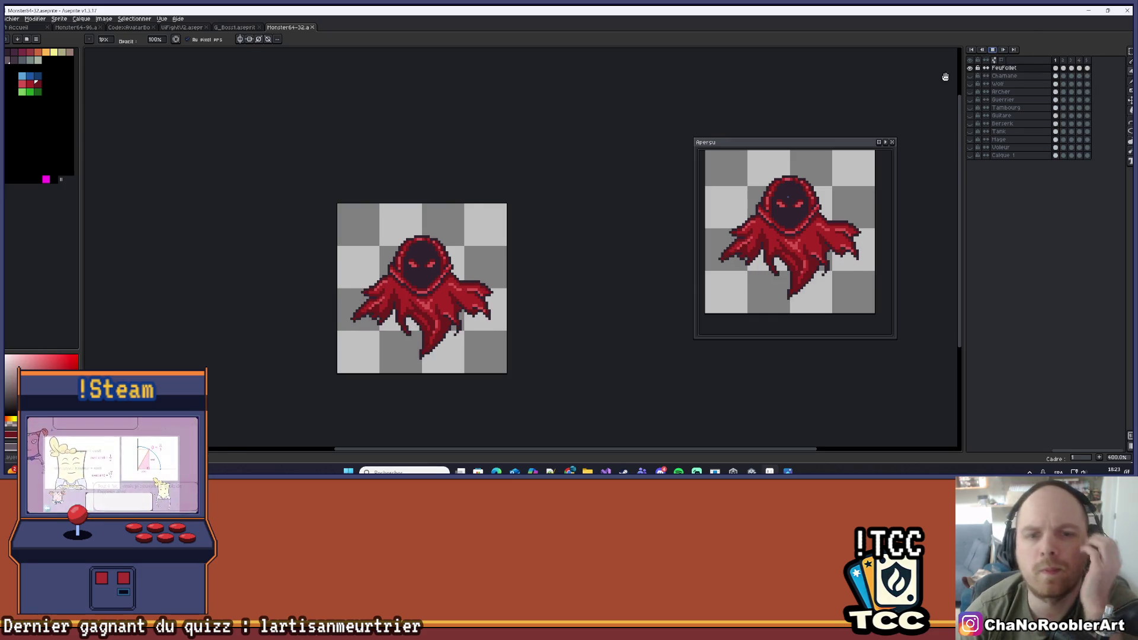
{"action": "scroll", "coordinate": [589, 246], "scroll_direction": "down", "scroll_amount": 4}
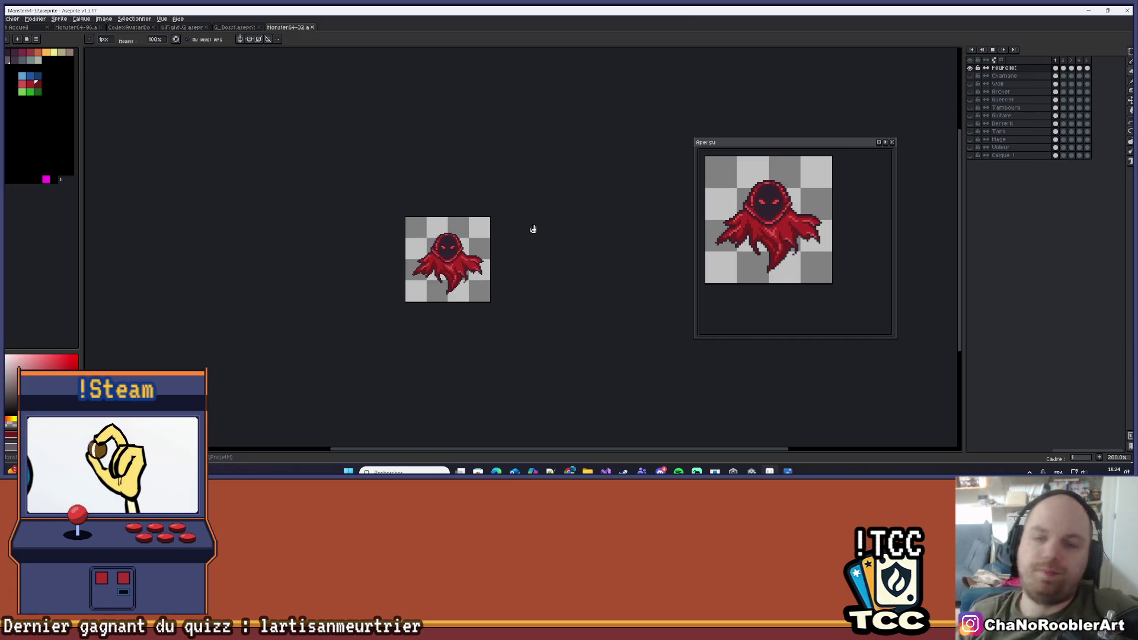
Duplicate the FeuFollet layer by Alt-dragging it in the timeline
{"action": "scroll", "coordinate": [534, 229], "scroll_direction": "up", "scroll_amount": 3}
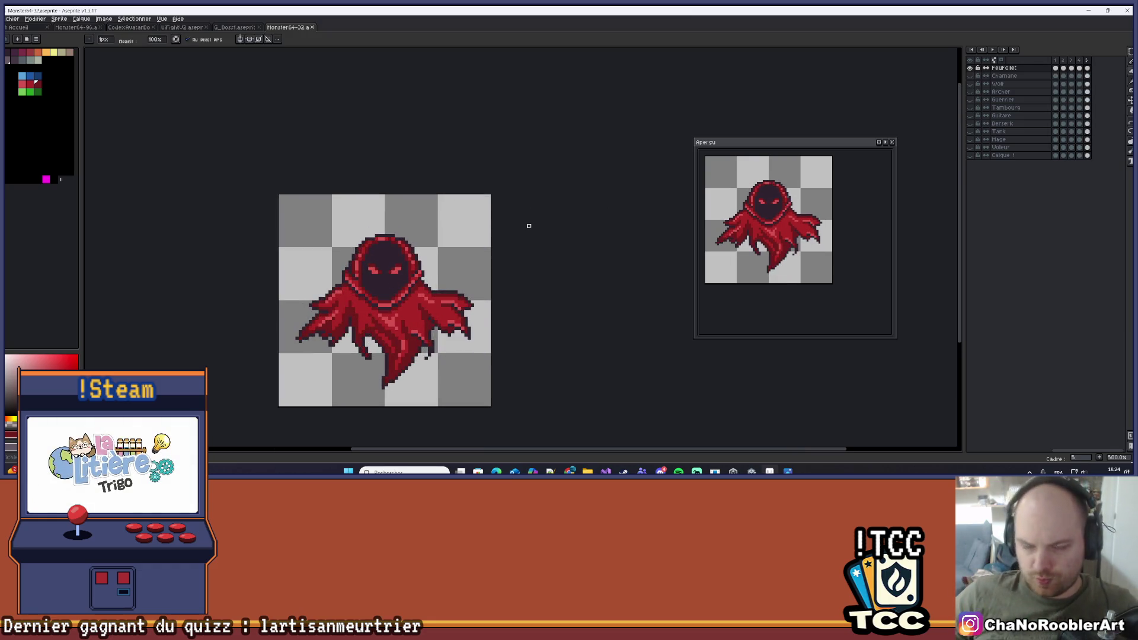
{"action": "mouse_move", "coordinate": [774, 244]}
{"action": "left_mouse_down"}
{"action": "mouse_move", "coordinate": [797, 244]}
{"action": "mouse_move", "coordinate": [797, 269]}
{"action": "left_mouse_up"}
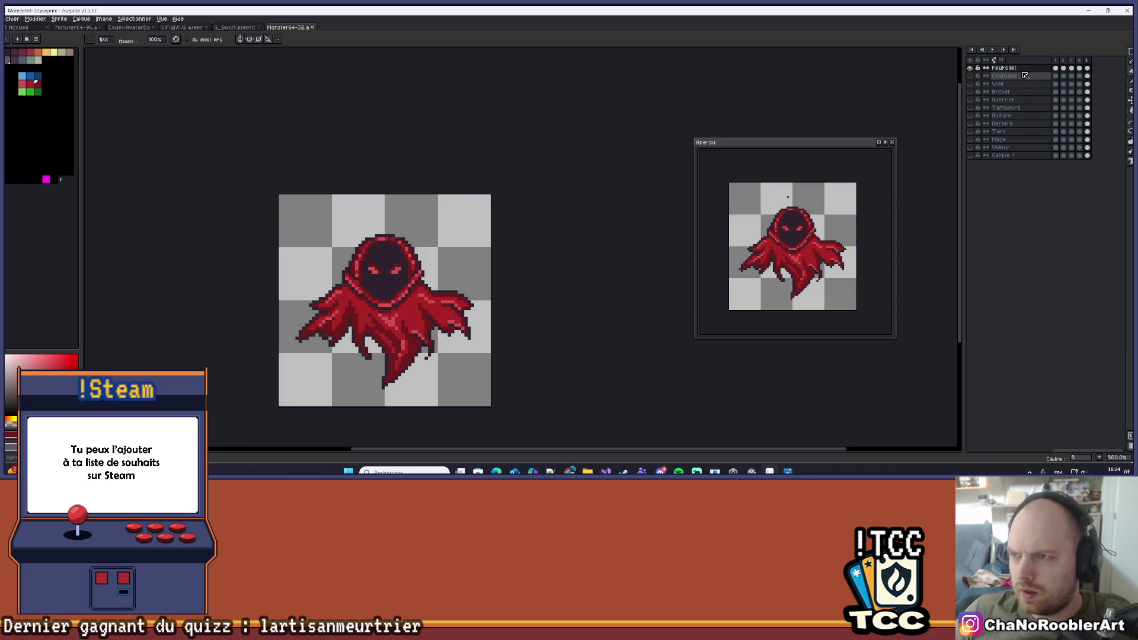
{"action": "left_click_drag", "start_coordinate": [1020, 72], "coordinate": [1009, 77], "text": "ctrl"}
Rename the new top layer PlantFollet and select its first frame
{"action": "double_click", "coordinate": [1003, 68]}
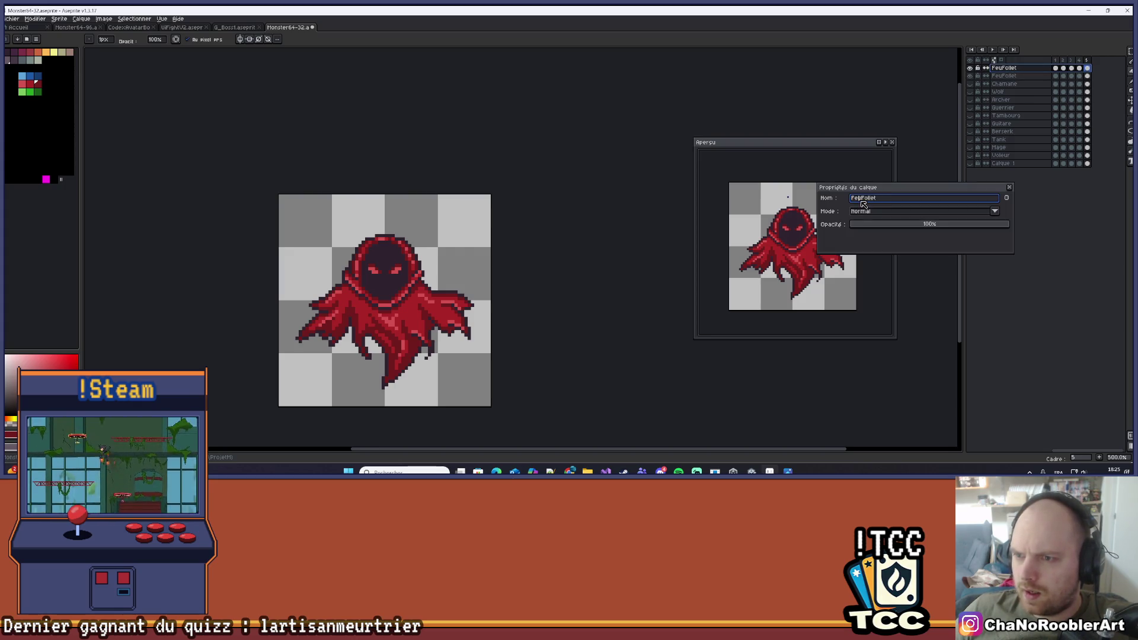
{"action": "type", "text": "Plant"}
{"action": "key", "text": "Return"}
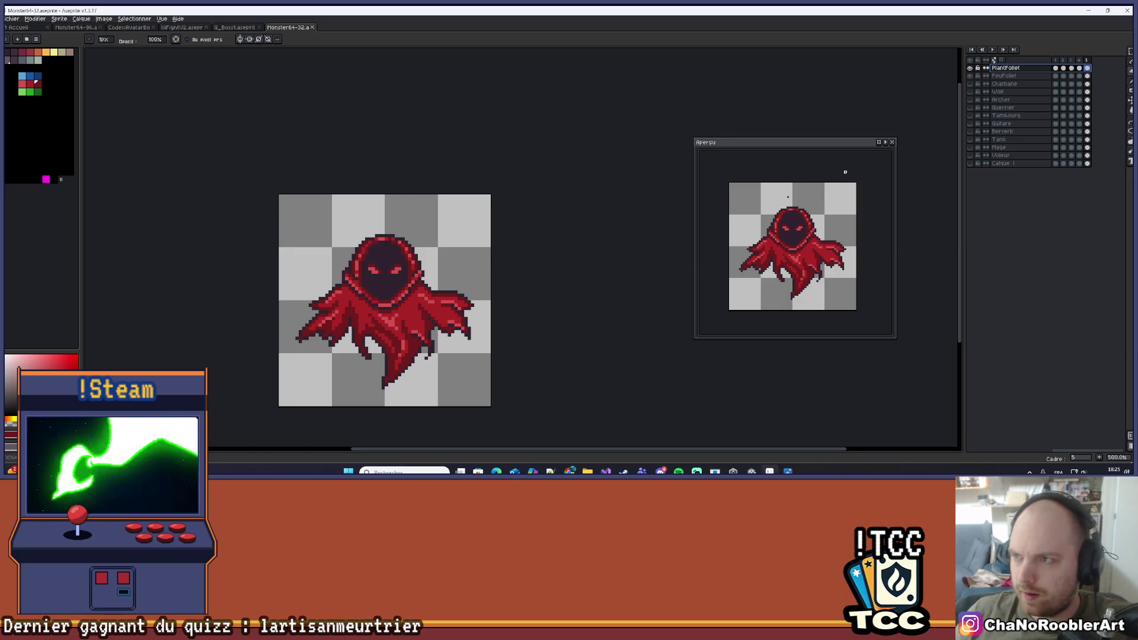
{"action": "left_click", "coordinate": [1055, 68]}
{"action": "scroll", "coordinate": [460, 271], "scroll_direction": "up", "scroll_amount": 2}
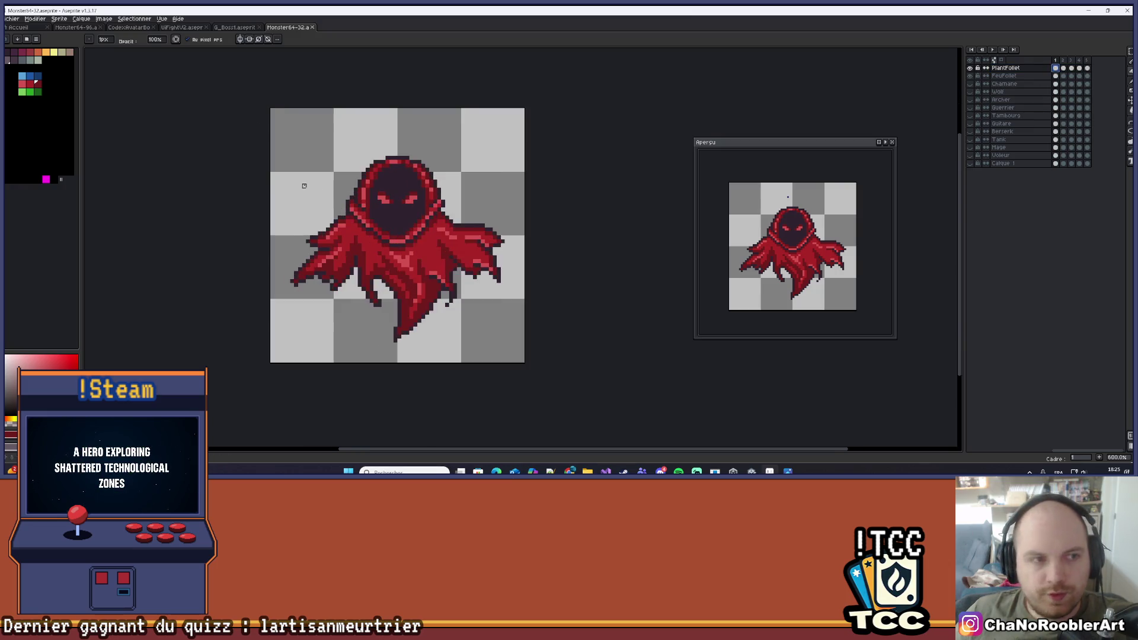
Bucket-fill frame 1's dark red outline and red cloak with green shades, then save
{"action": "left_click", "coordinate": [39, 91]}
{"action": "key", "text": "g"}
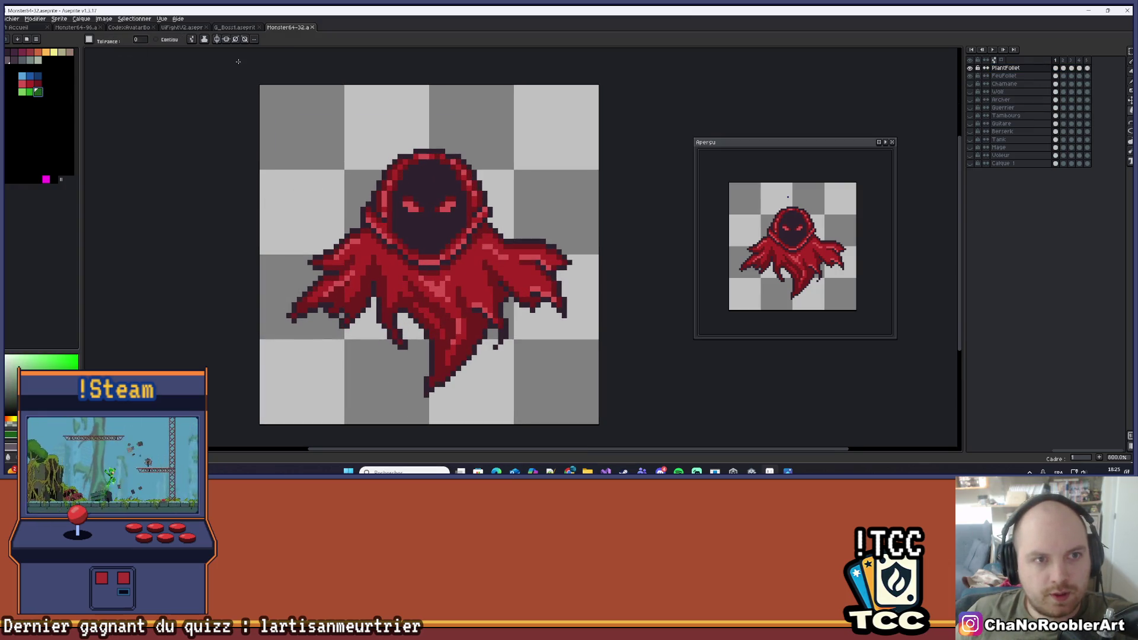
{"action": "scroll", "coordinate": [293, 112], "scroll_direction": "down", "scroll_amount": 1}
{"action": "scroll", "coordinate": [410, 228], "scroll_direction": "up", "scroll_amount": 1}
{"action": "scroll", "coordinate": [466, 221], "scroll_direction": "up", "scroll_amount": 2}
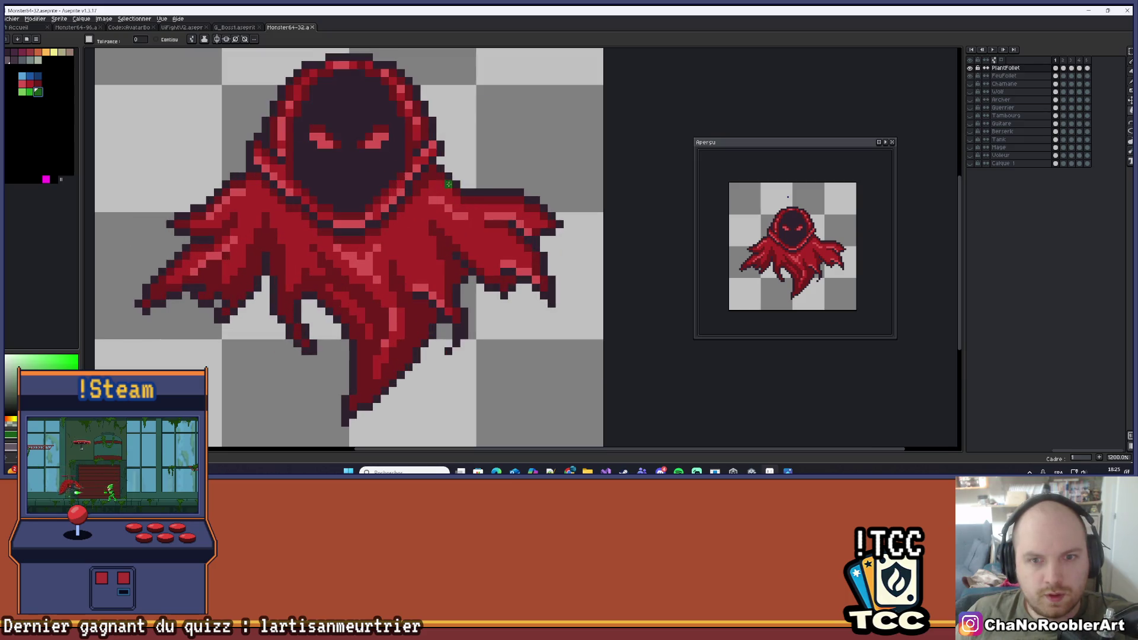
{"action": "left_click", "coordinate": [432, 173]}
{"action": "scroll", "coordinate": [468, 168], "scroll_direction": "left", "scroll_amount": 2}
{"action": "left_click", "coordinate": [33, 90]}
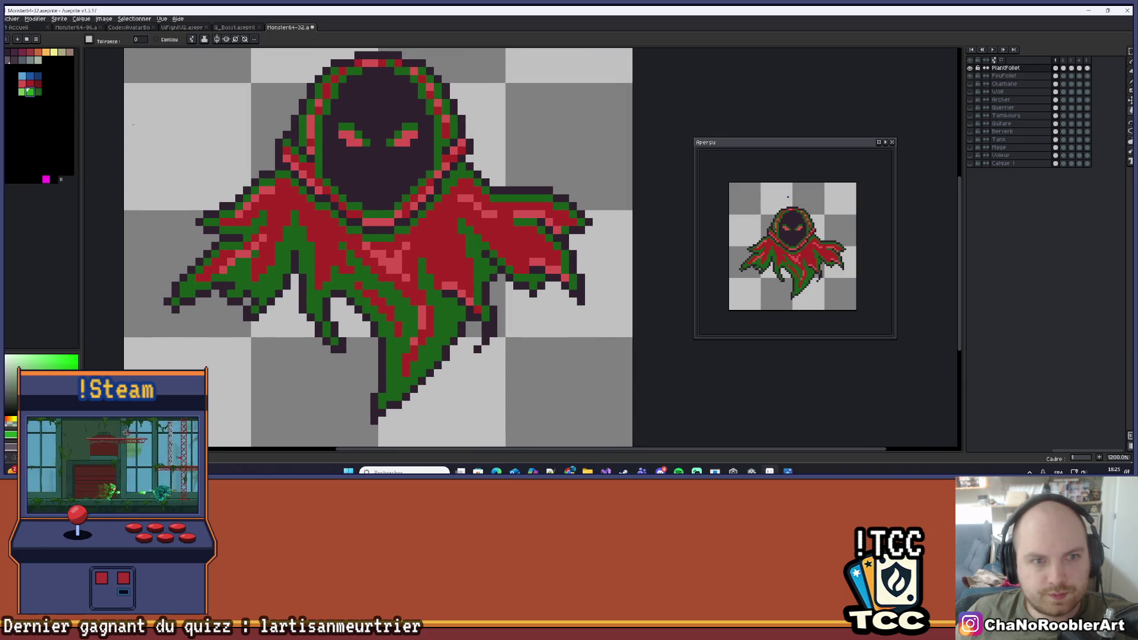
{"action": "left_click", "coordinate": [446, 240]}
{"action": "left_click", "coordinate": [22, 92]}
{"action": "left_click", "coordinate": [383, 269]}
{"action": "scroll", "coordinate": [475, 218], "scroll_direction": "down", "scroll_amount": 5}
{"action": "key", "text": "ctrl+s"}
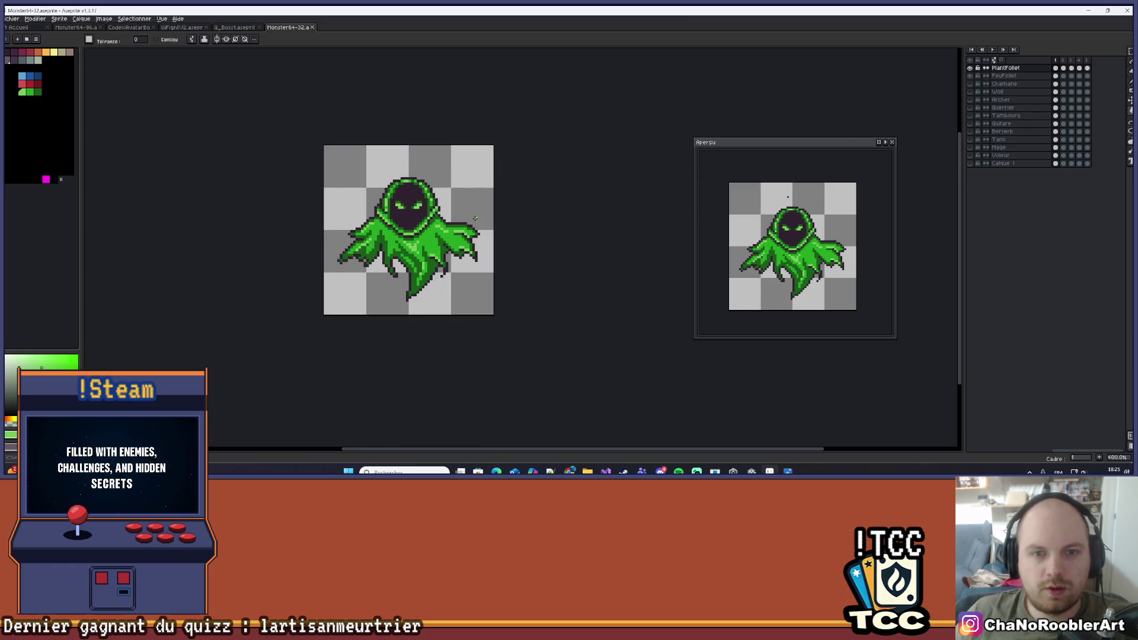
On frame 2, fill dark red pixels green, undo, then turn all dark red ghost pixels green
{"action": "left_click_drag", "start_coordinate": [452, 201], "coordinate": [438, 232]}
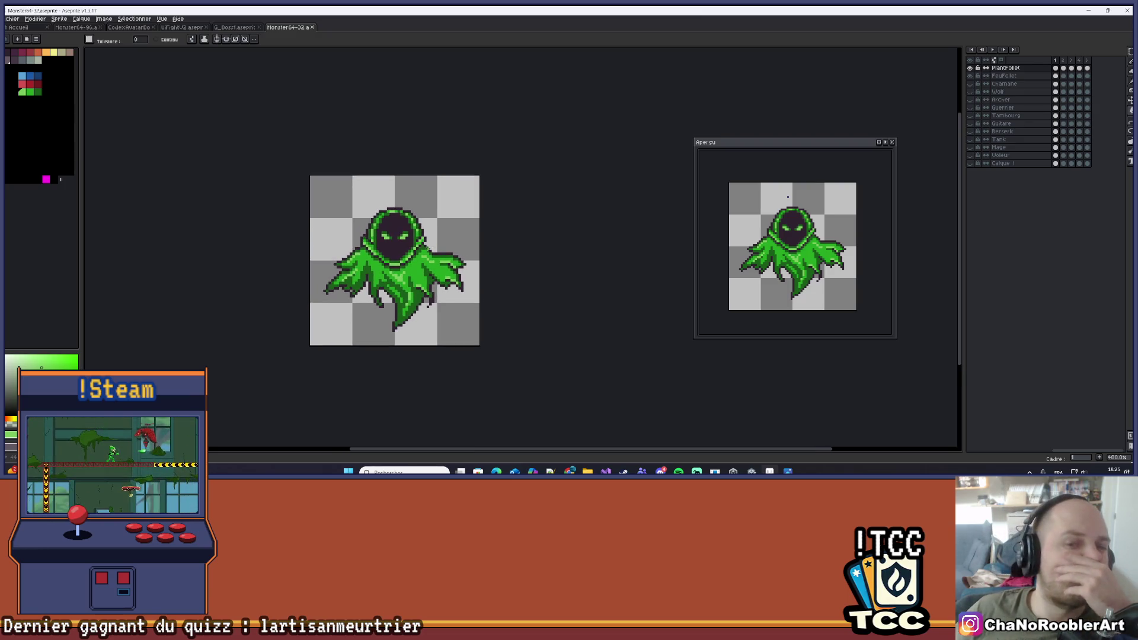
{"action": "scroll", "coordinate": [454, 229], "scroll_direction": "down", "scroll_amount": 1}
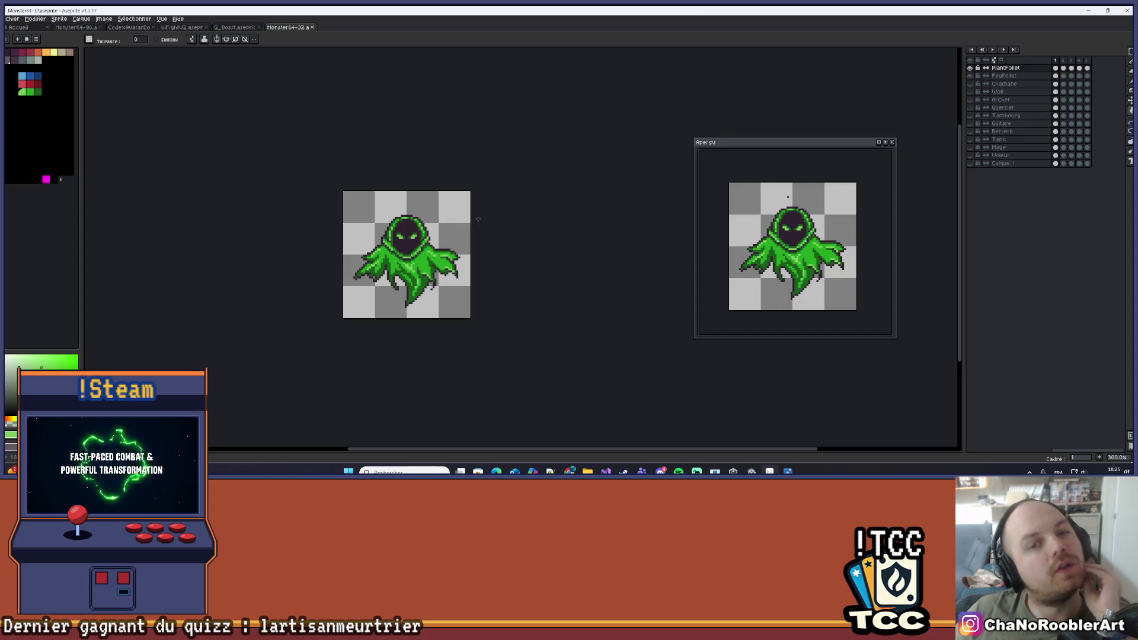
{"action": "scroll", "coordinate": [477, 210], "scroll_direction": "up", "scroll_amount": 3}
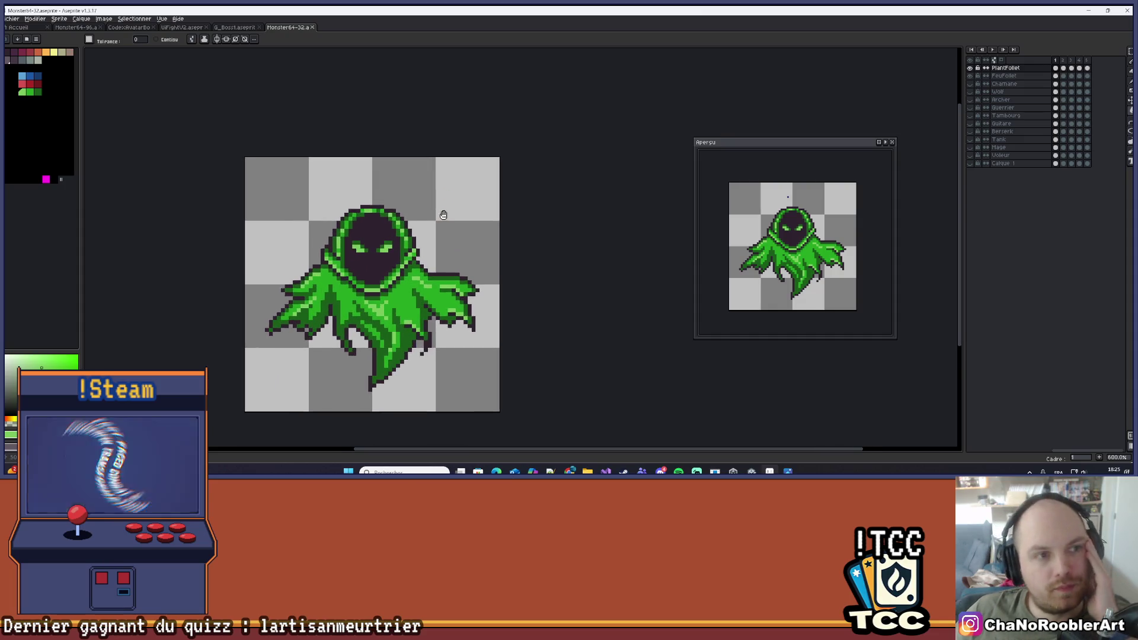
{"action": "scroll", "coordinate": [473, 139], "scroll_direction": "up", "scroll_amount": 1}
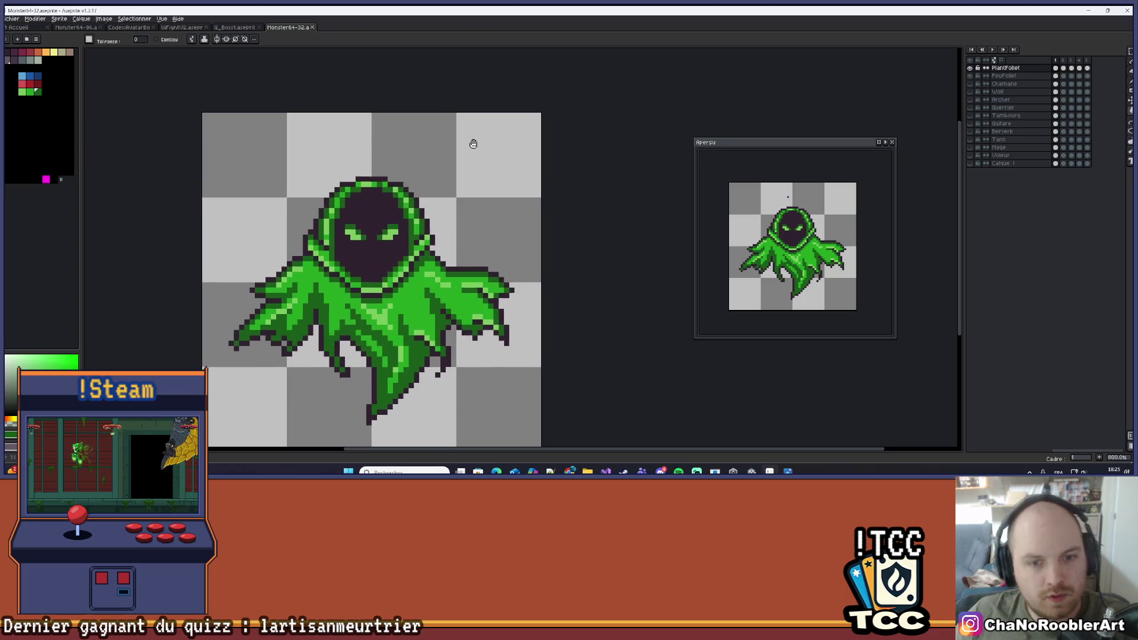
{"action": "left_click", "coordinate": [1064, 66]}
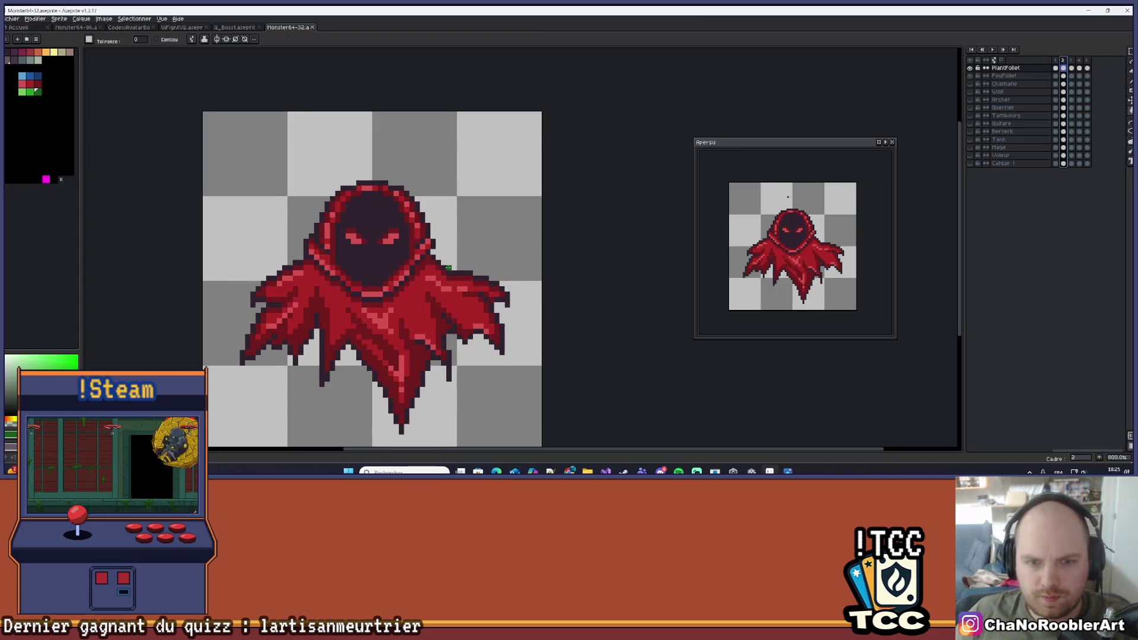
{"action": "left_click", "coordinate": [423, 263]}
{"action": "key", "text": "Return"}
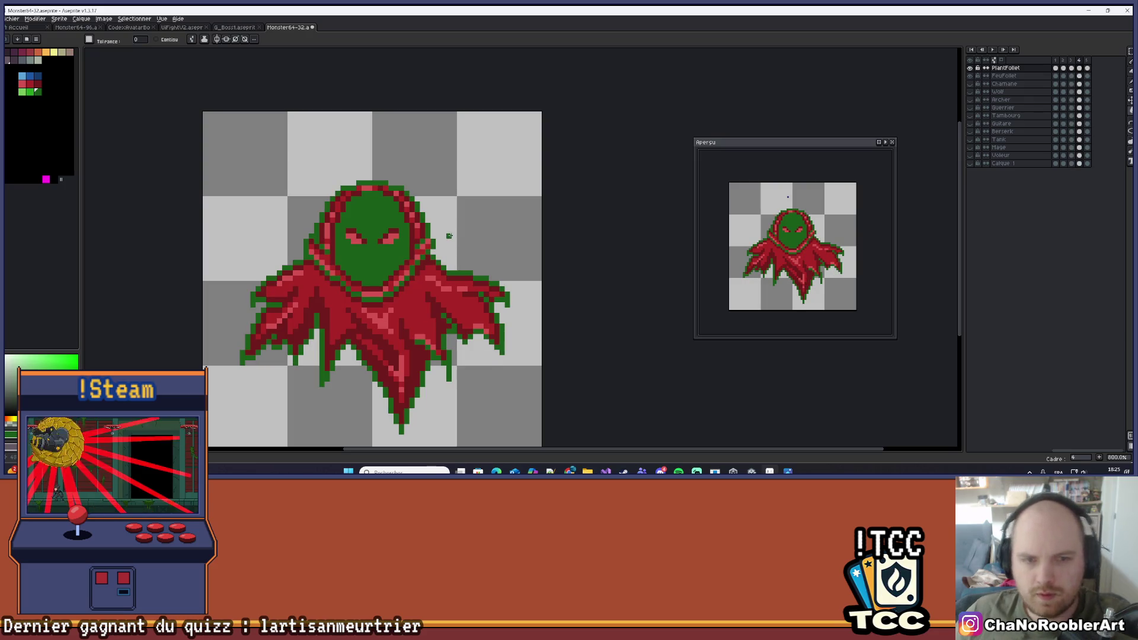
{"action": "key", "text": "ctrl+z"}
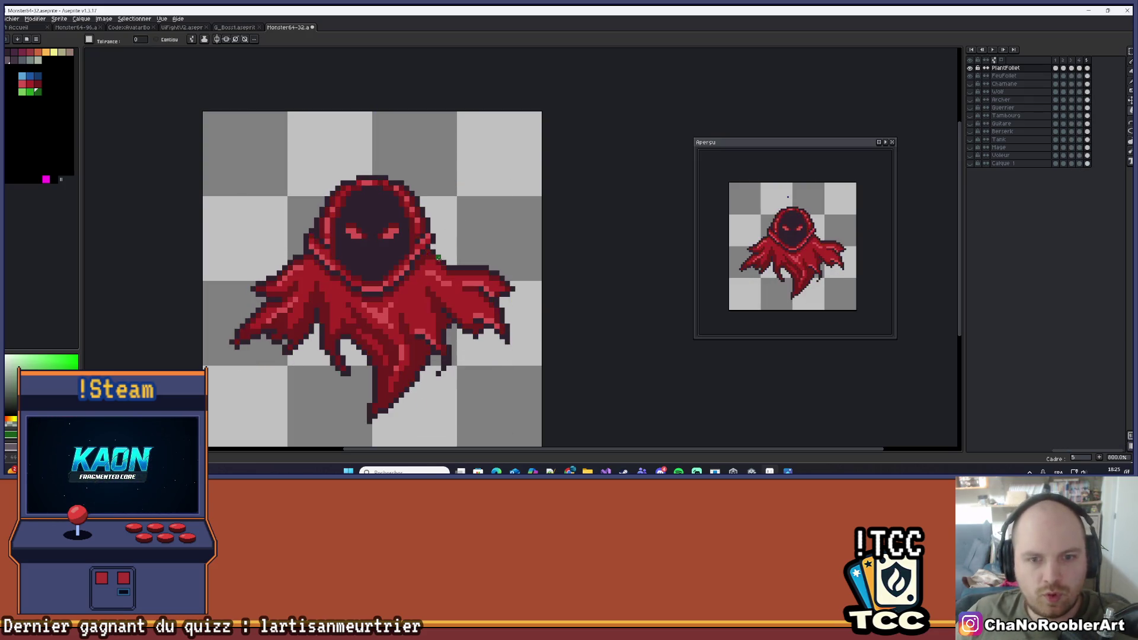
{"action": "left_click", "coordinate": [428, 258]}
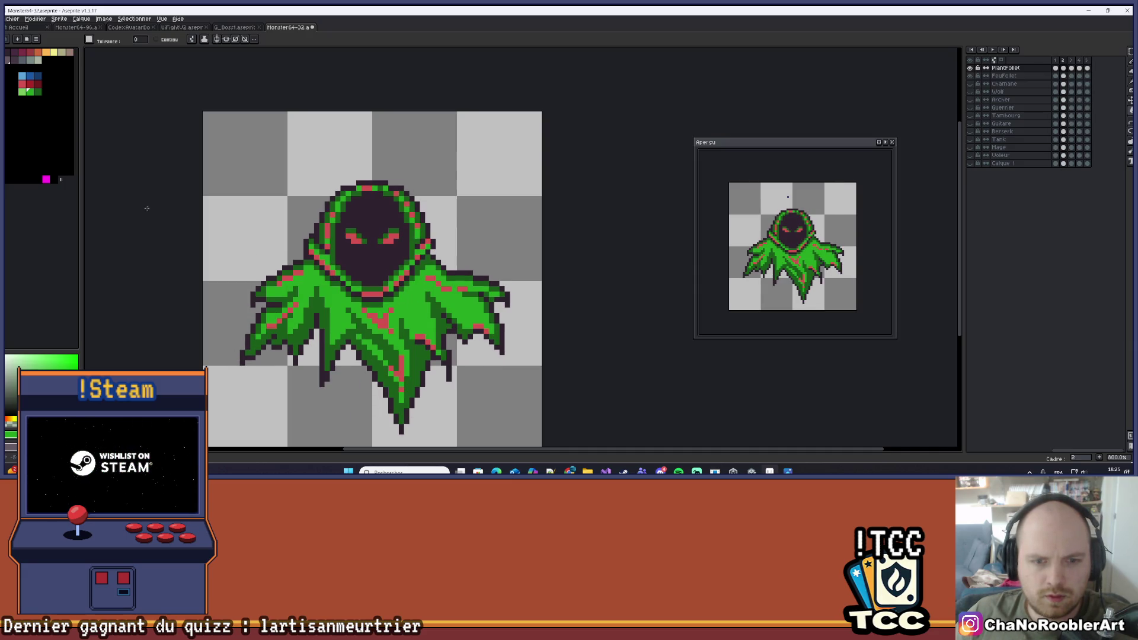
Pick light green, stop the animation playback, and duplicate the PlantFollet layer
{"action": "left_click", "coordinate": [23, 92]}
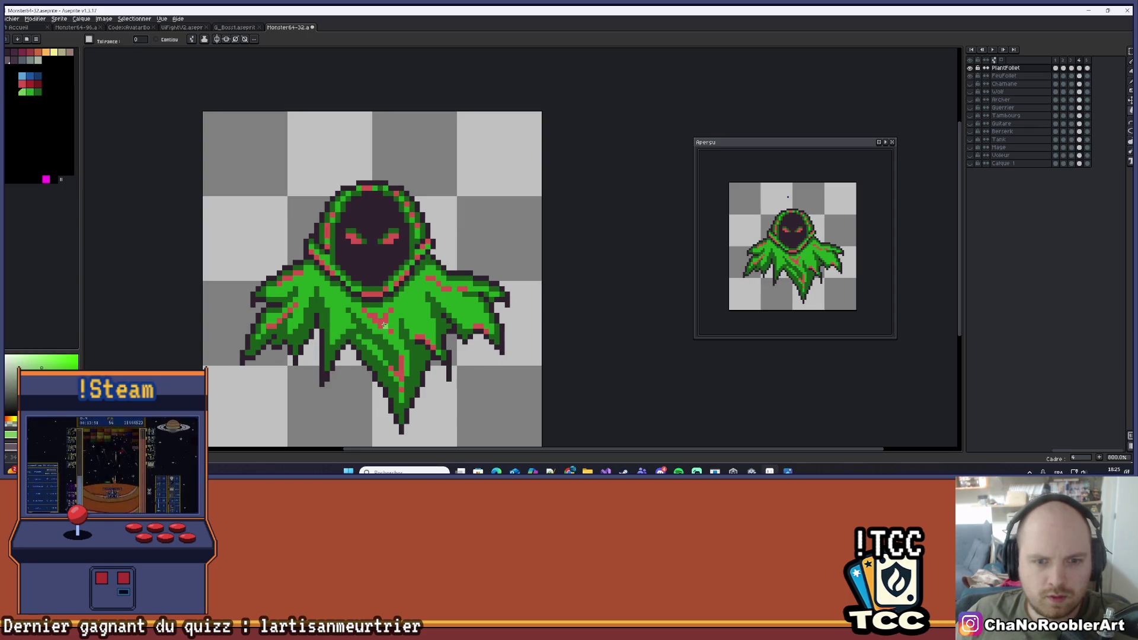
{"action": "scroll", "coordinate": [415, 274], "scroll_direction": "down", "scroll_amount": 2}
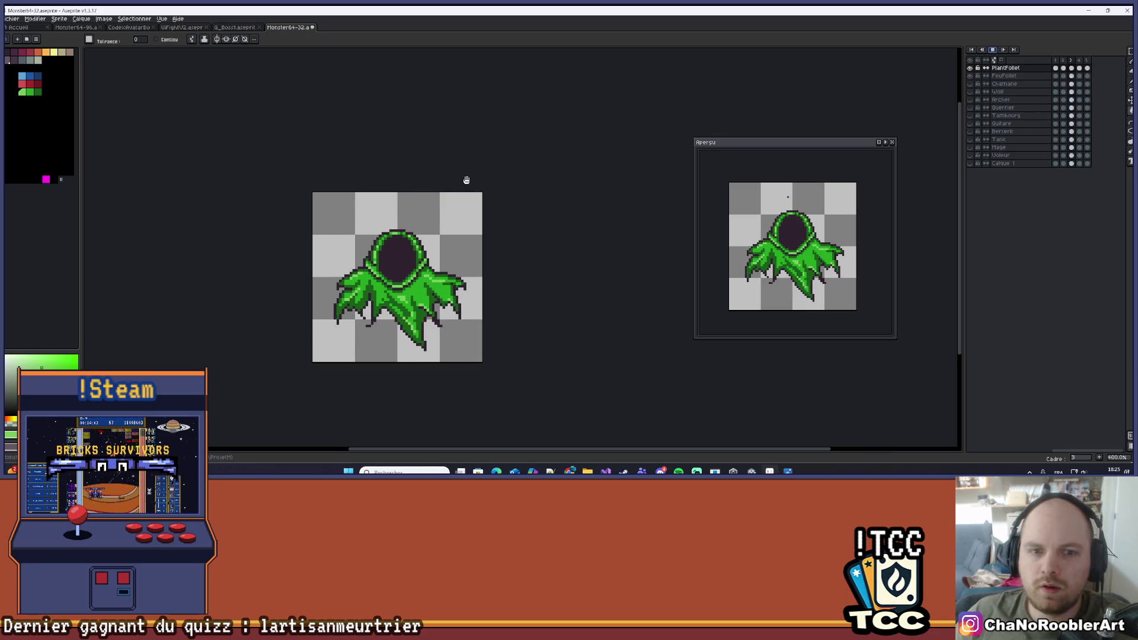
{"action": "left_click_drag", "start_coordinate": [551, 152], "coordinate": [528, 172]}
{"action": "scroll", "coordinate": [514, 190], "scroll_direction": "down", "scroll_amount": 1}
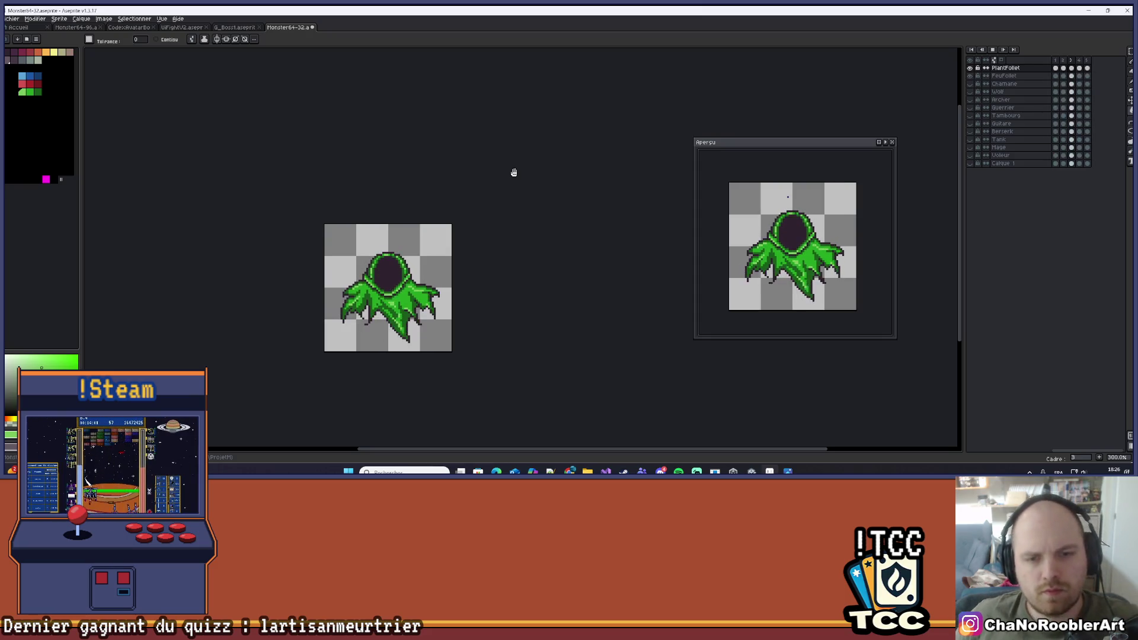
{"action": "key", "text": "Return"}
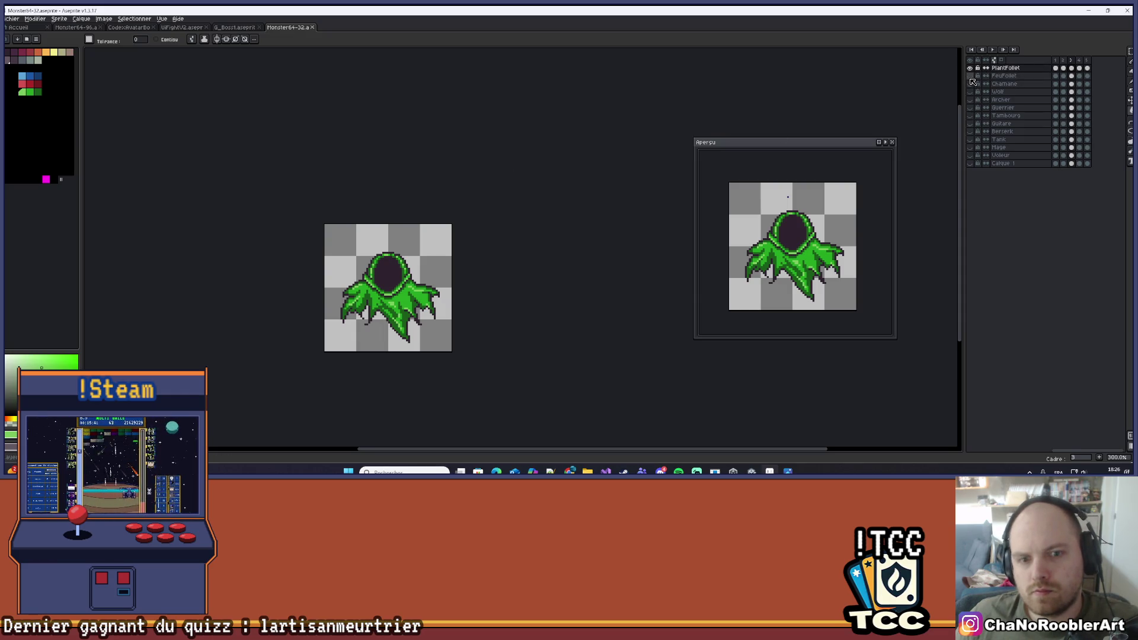
{"action": "left_click_drag", "start_coordinate": [1024, 72], "coordinate": [982, 84]}
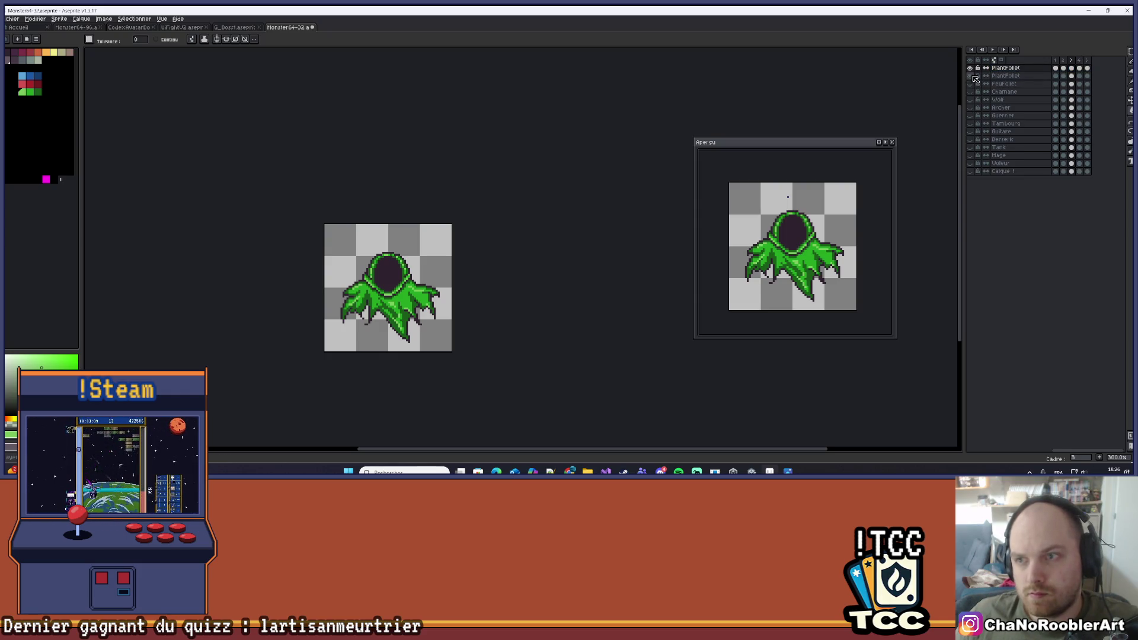
Rename the new top layer EauFollet and show frame 1 of the green ghost
{"action": "double_click", "coordinate": [1005, 67]}
{"action": "left_click", "coordinate": [866, 199]}
{"action": "key", "text": "BackSpace"}
{"action": "key", "text": "BackSpace"}
{"action": "key", "text": "BackSpace"}
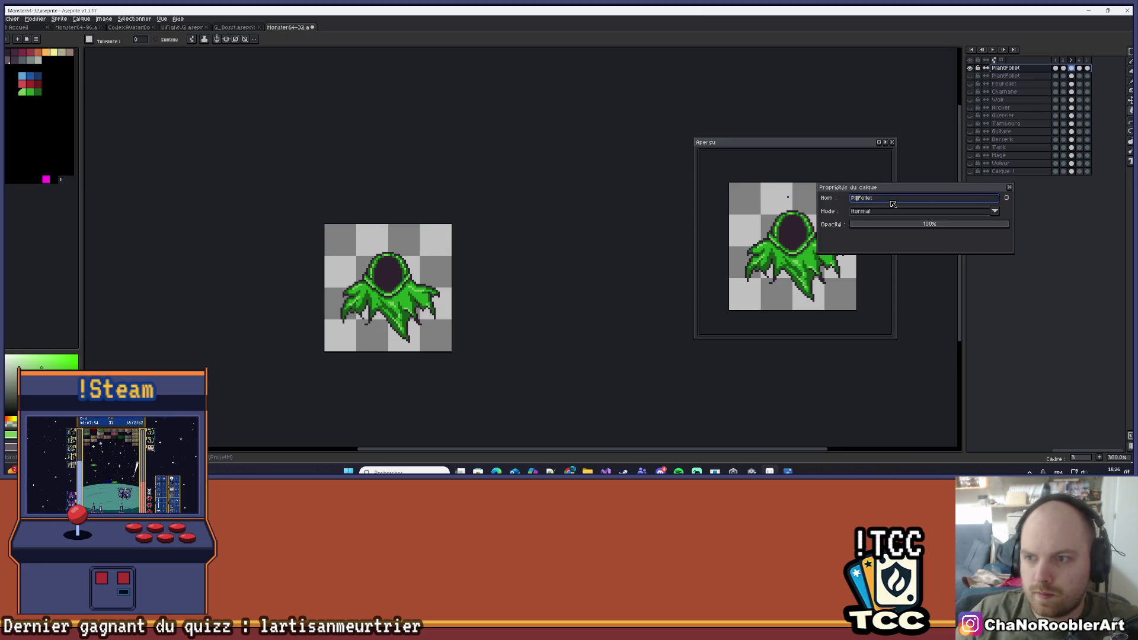
{"action": "type", "text": "au"}
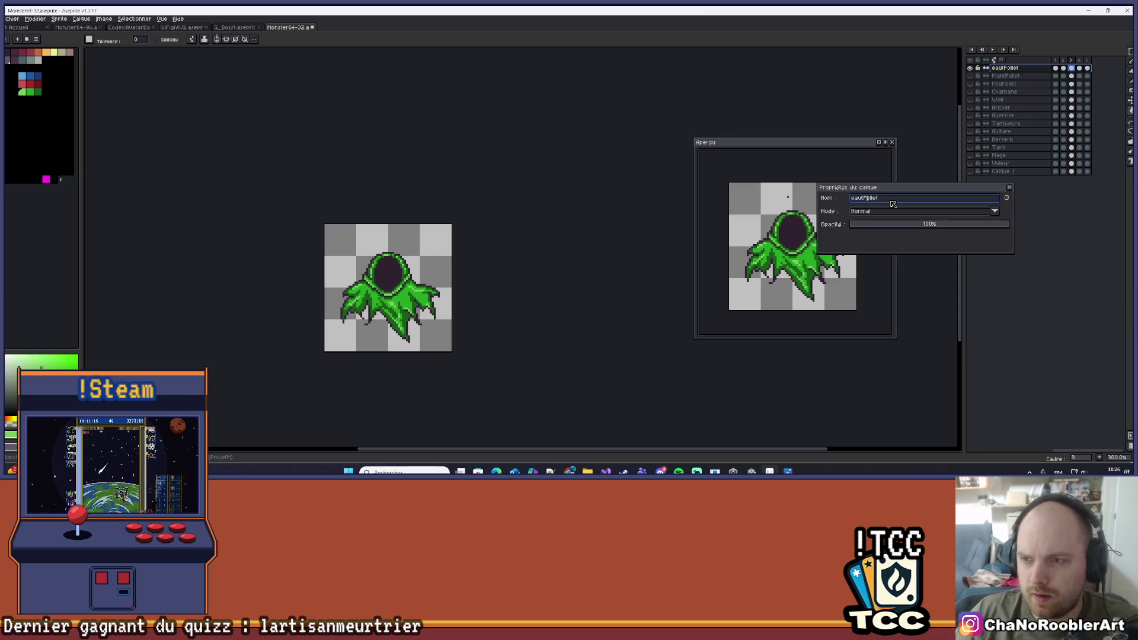
{"action": "key", "text": "Delete"}
{"action": "type", "text": "E"}
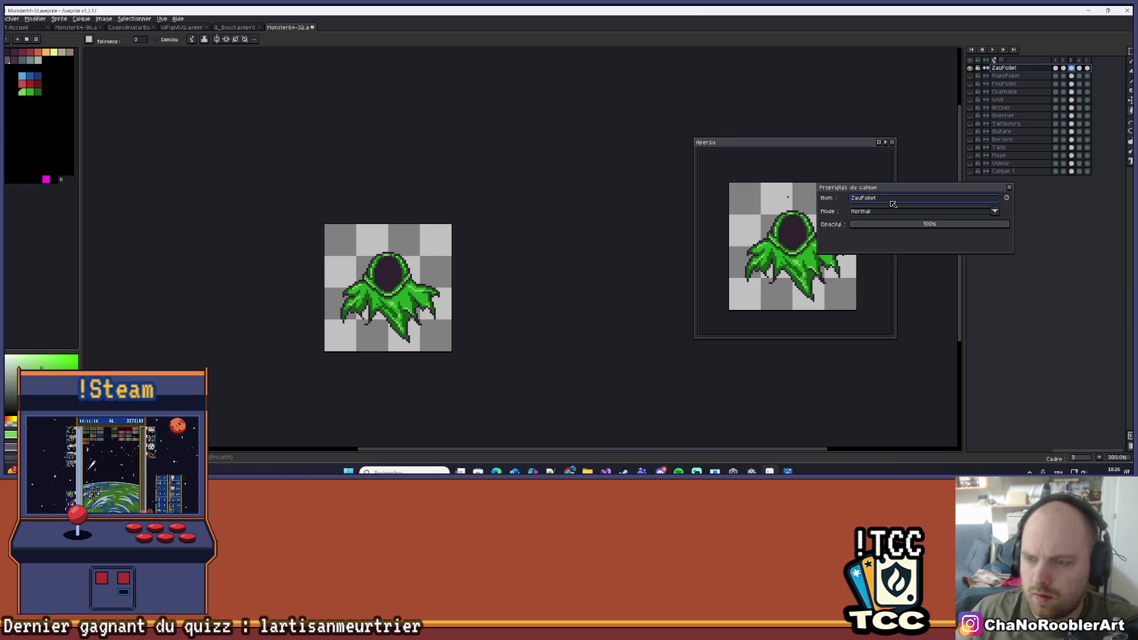
{"action": "key", "text": "Return"}
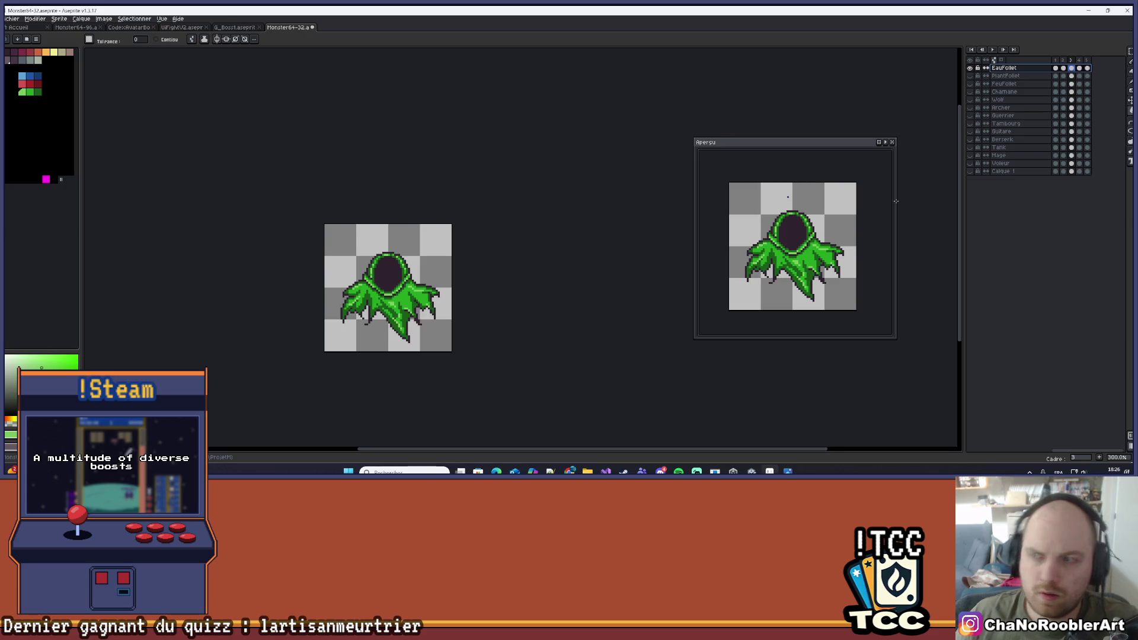
{"action": "left_click_drag", "start_coordinate": [487, 277], "coordinate": [502, 251]}
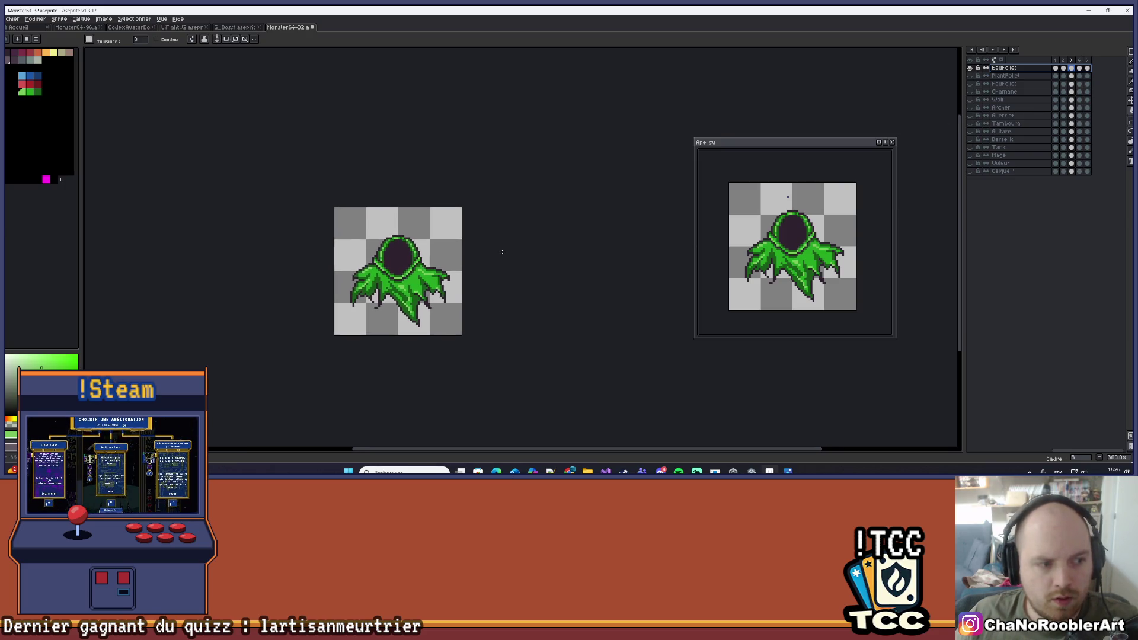
{"action": "left_click", "coordinate": [1056, 68]}
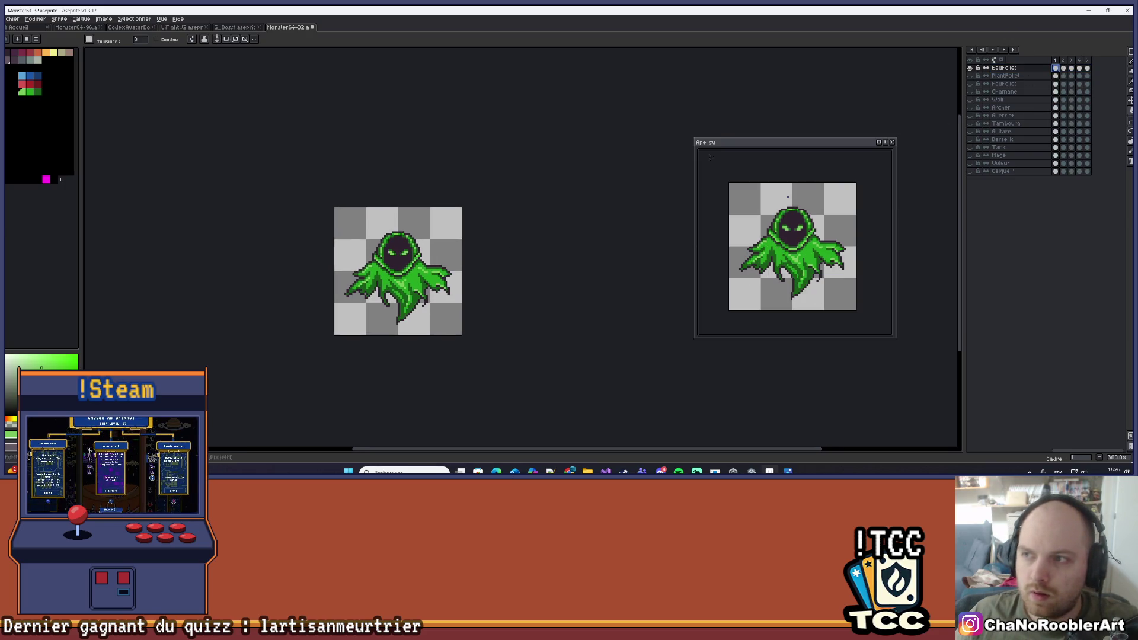
Zoom in and bucket-fill the ghost's green shades with blue, starting with navy for the dark shading
{"action": "scroll", "coordinate": [413, 296], "scroll_direction": "up", "scroll_amount": 1}
{"action": "scroll", "coordinate": [413, 296], "scroll_direction": "up", "scroll_amount": 1}
{"action": "scroll", "coordinate": [354, 276], "scroll_direction": "up", "scroll_amount": 2}
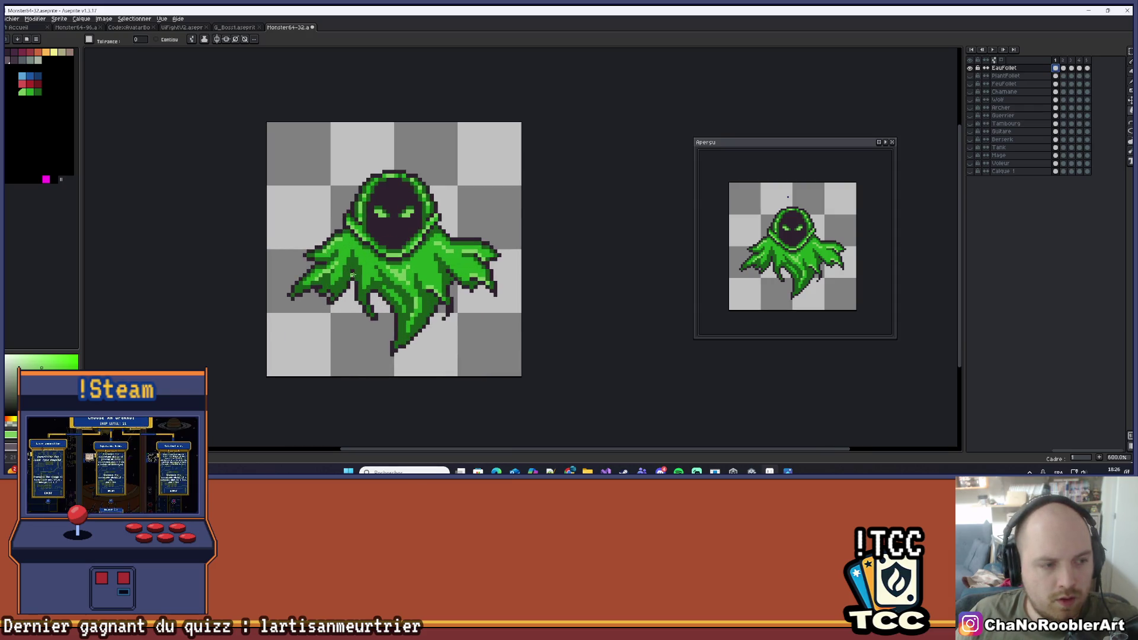
{"action": "left_click_drag", "start_coordinate": [458, 216], "coordinate": [494, 246]}
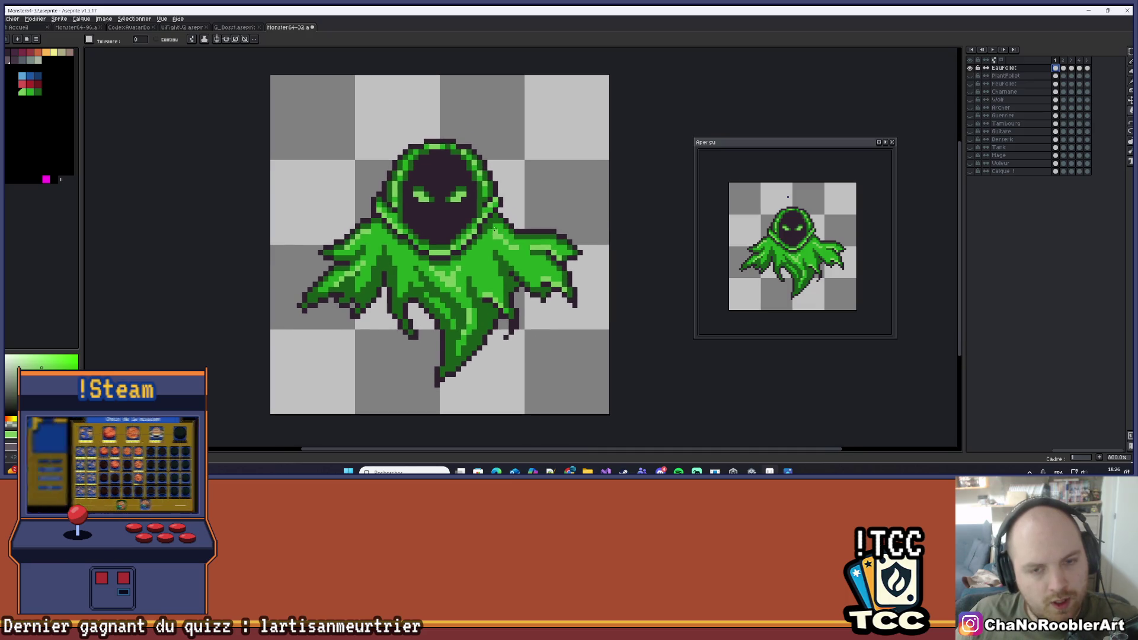
{"action": "scroll", "coordinate": [476, 225], "scroll_direction": "up", "scroll_amount": 2}
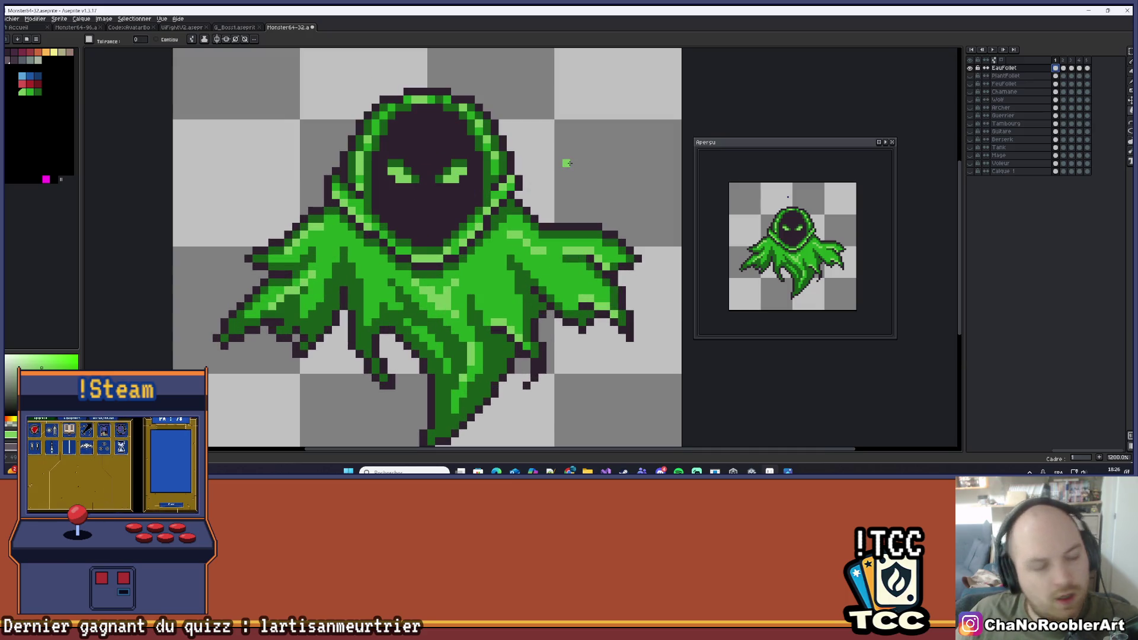
{"action": "left_click_drag", "start_coordinate": [567, 163], "coordinate": [552, 157]}
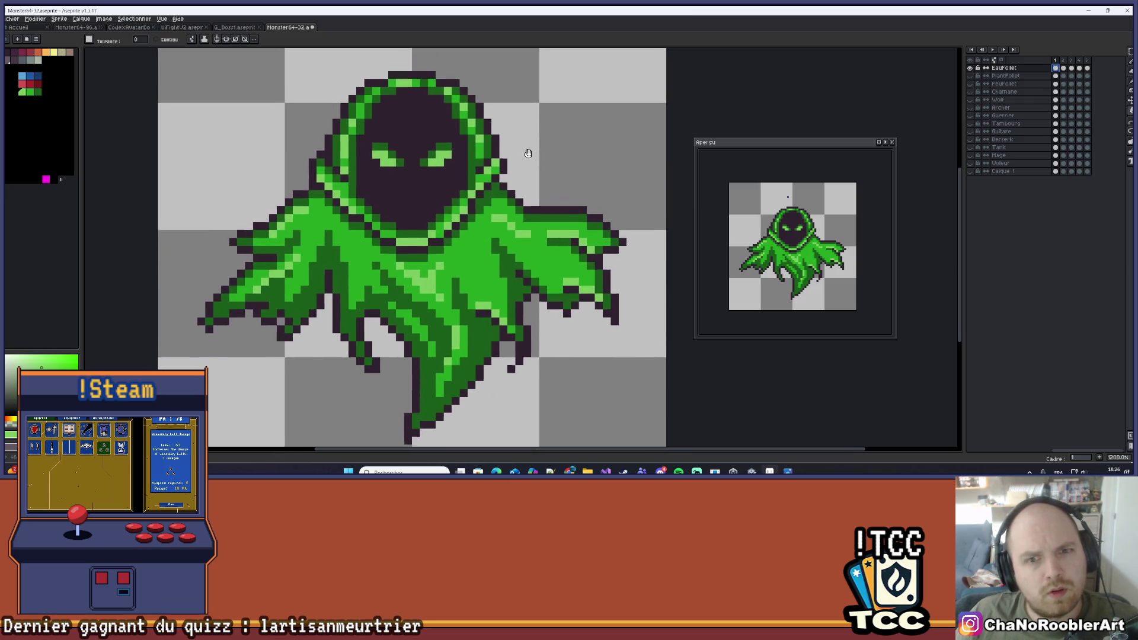
{"action": "left_click", "coordinate": [35, 75]}
{"action": "left_click_drag", "start_coordinate": [482, 101], "coordinate": [470, 112]}
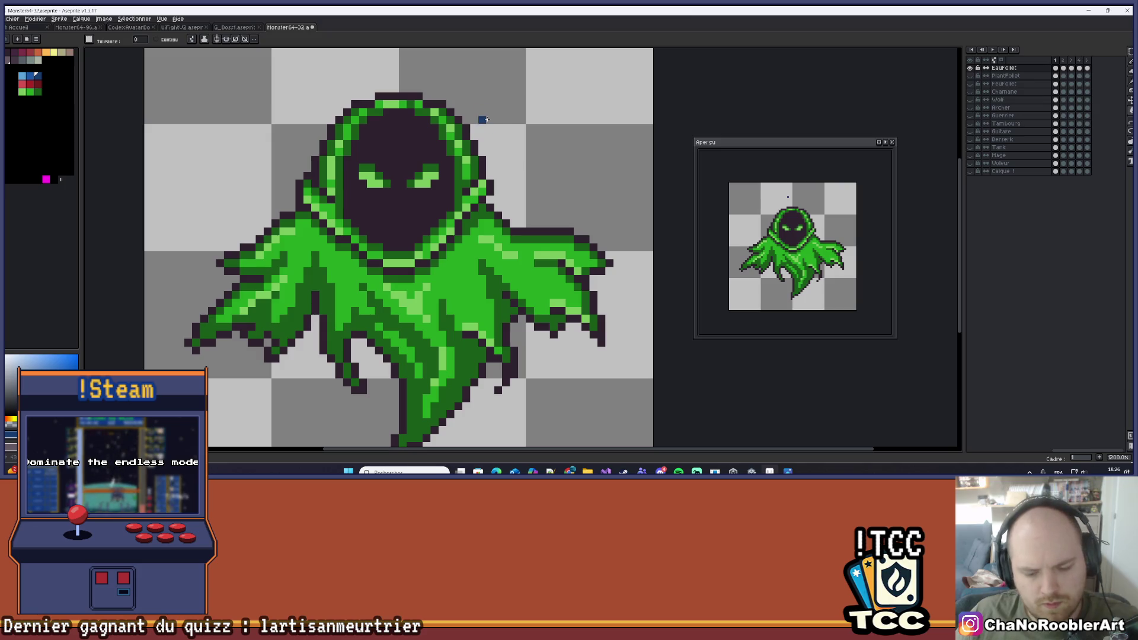
{"action": "left_click", "coordinate": [481, 216]}
{"action": "left_click", "coordinate": [482, 217]}
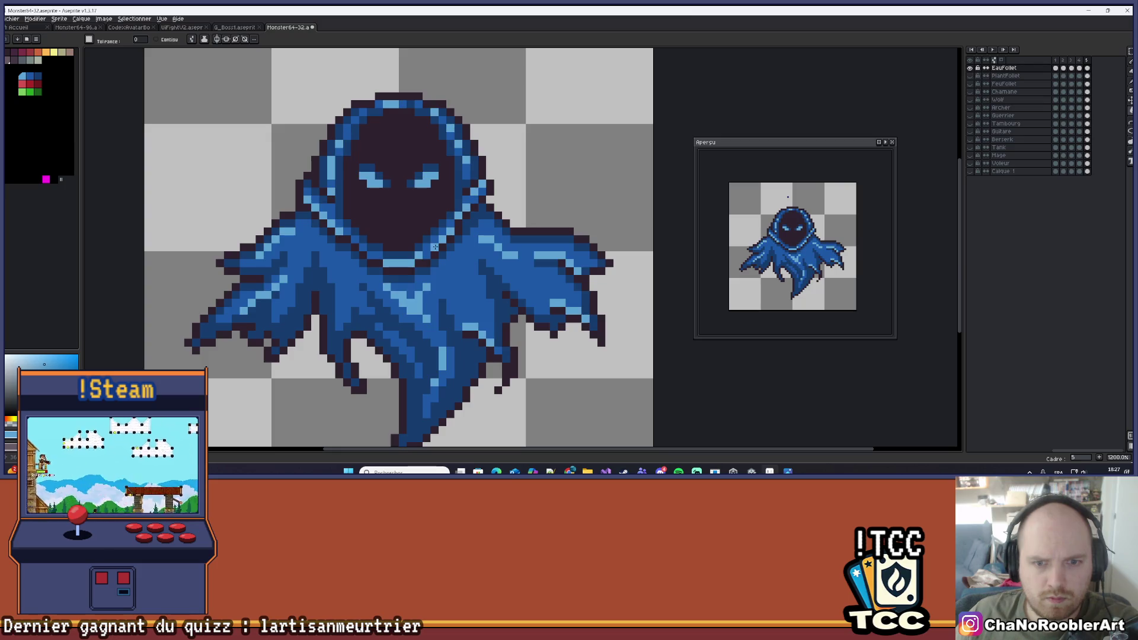
{"action": "scroll", "coordinate": [522, 213], "scroll_direction": "down", "scroll_amount": 4}
{"action": "scroll", "coordinate": [563, 195], "scroll_direction": "up", "scroll_amount": 1}
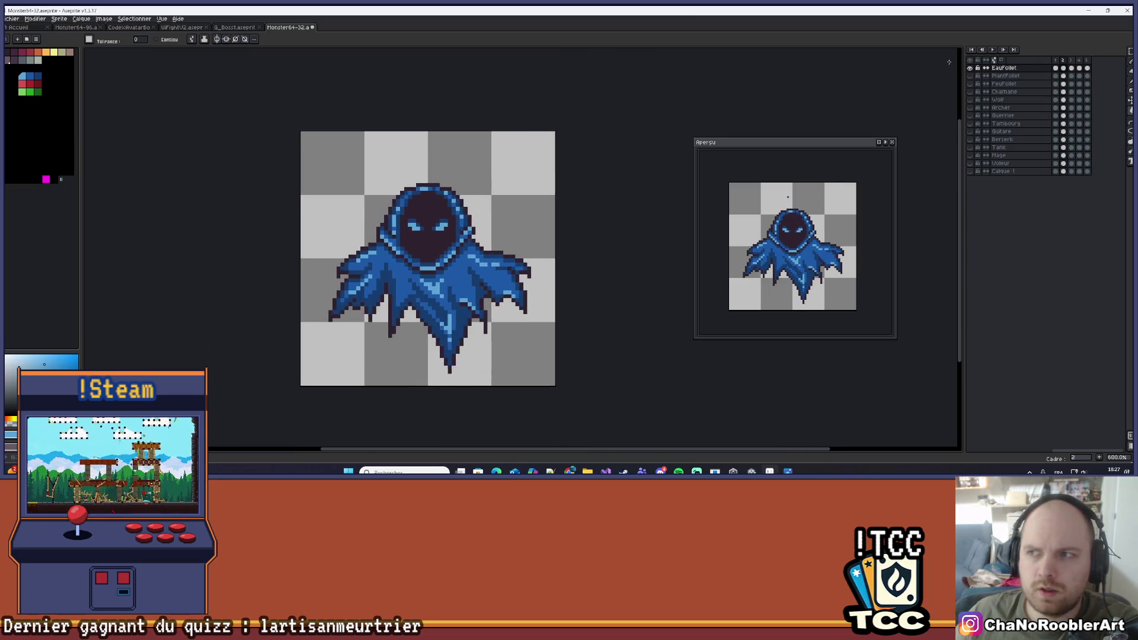
Reposition the blue ghost in view and play its animation
{"action": "left_click_drag", "start_coordinate": [630, 142], "coordinate": [564, 163]}
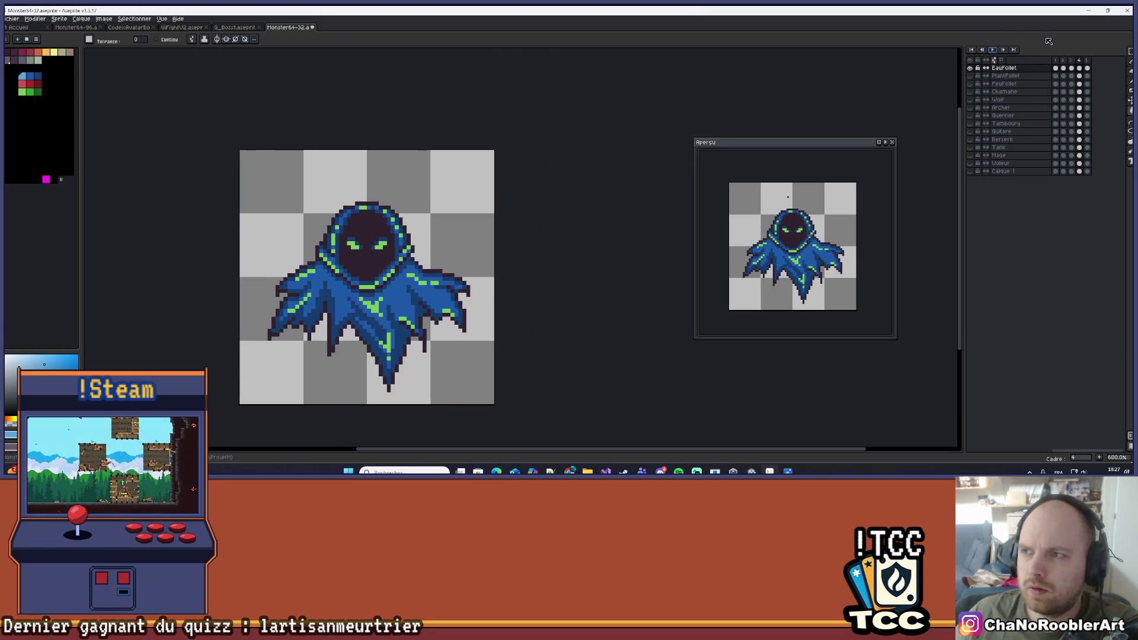
{"action": "scroll", "coordinate": [368, 266], "scroll_direction": "up", "scroll_amount": 1}
{"action": "scroll", "coordinate": [391, 264], "scroll_direction": "down", "scroll_amount": 1}
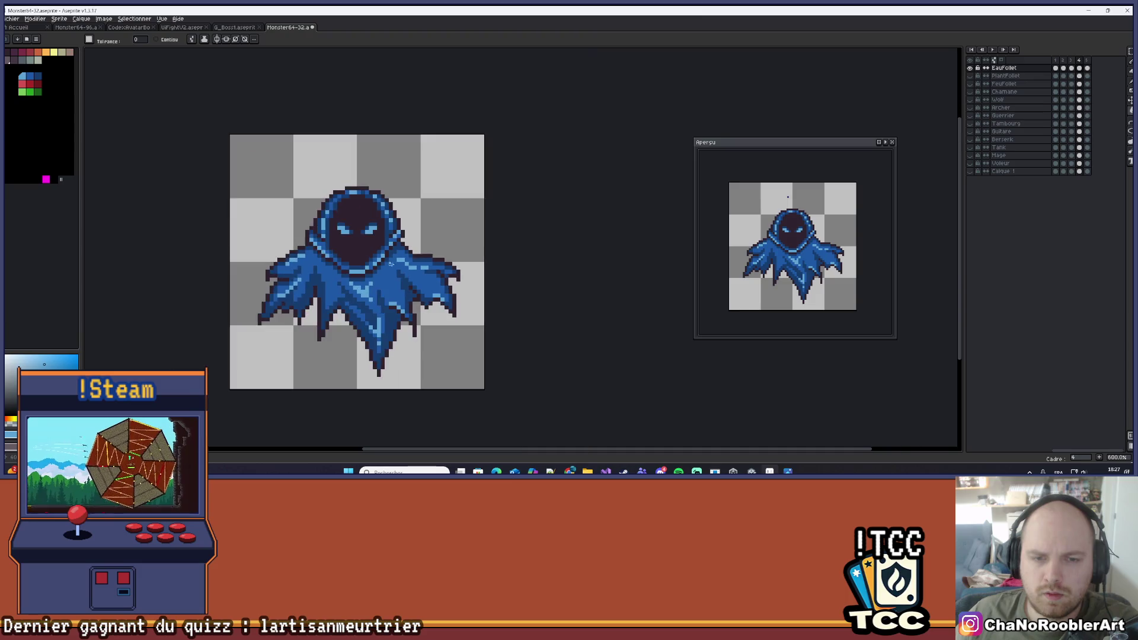
{"action": "scroll", "coordinate": [483, 213], "scroll_direction": "down", "scroll_amount": 1}
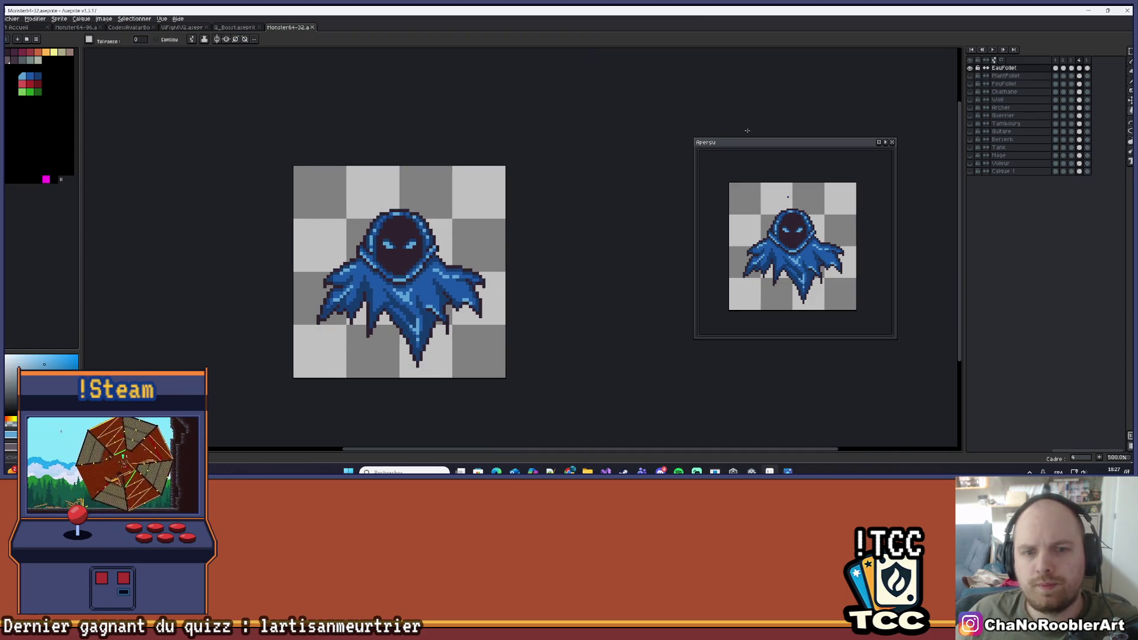
{"action": "left_click", "coordinate": [992, 50]}
{"action": "scroll", "coordinate": [533, 170], "scroll_direction": "down", "scroll_amount": 2}
{"action": "left_click_drag", "start_coordinate": [551, 168], "coordinate": [483, 255]}
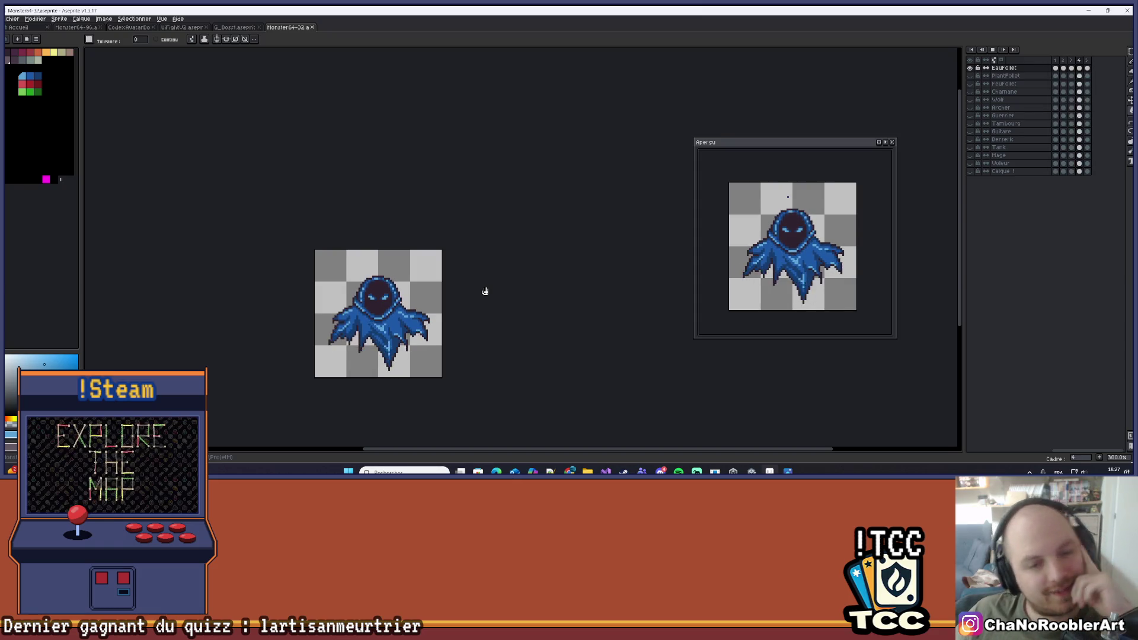
Toggle EauFollet, PlantFollet and FeuFollet visibility to compare them, ending with EauFollet hidden
{"action": "left_click", "coordinate": [970, 68]}
{"action": "left_click", "coordinate": [972, 77]}
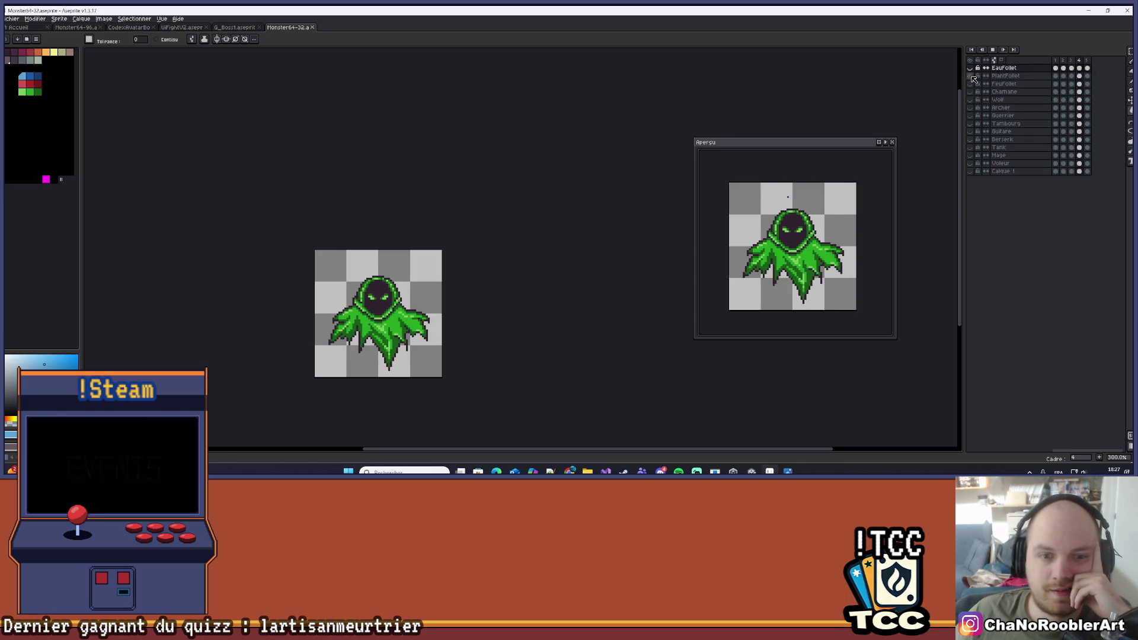
{"action": "left_click", "coordinate": [972, 77]}
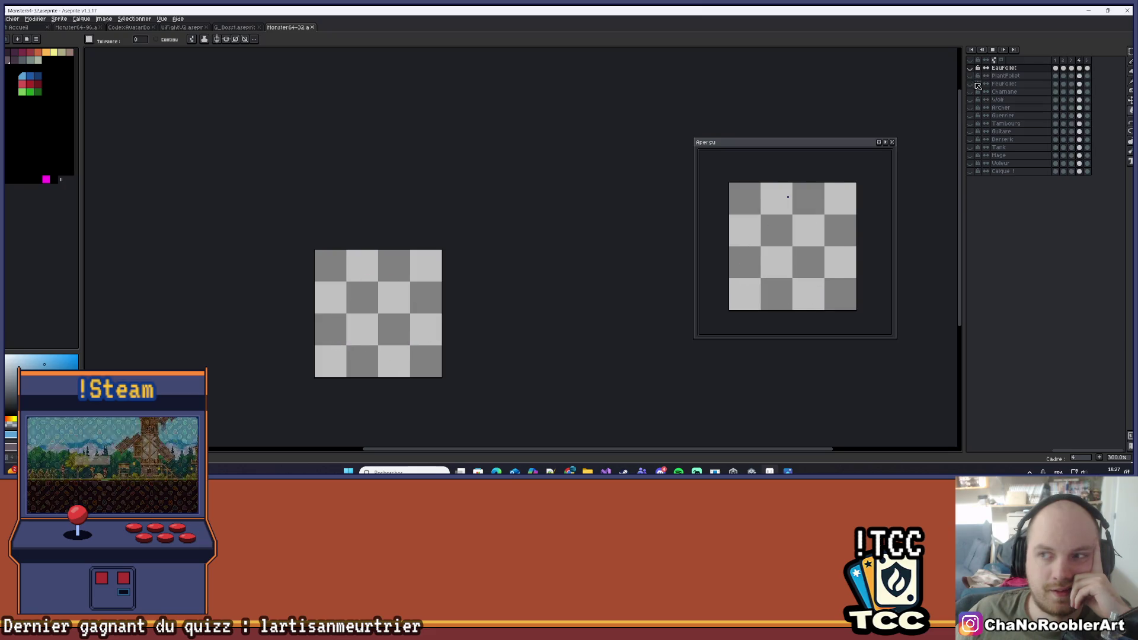
{"action": "left_click", "coordinate": [974, 84]}
{"action": "left_click", "coordinate": [973, 85]}
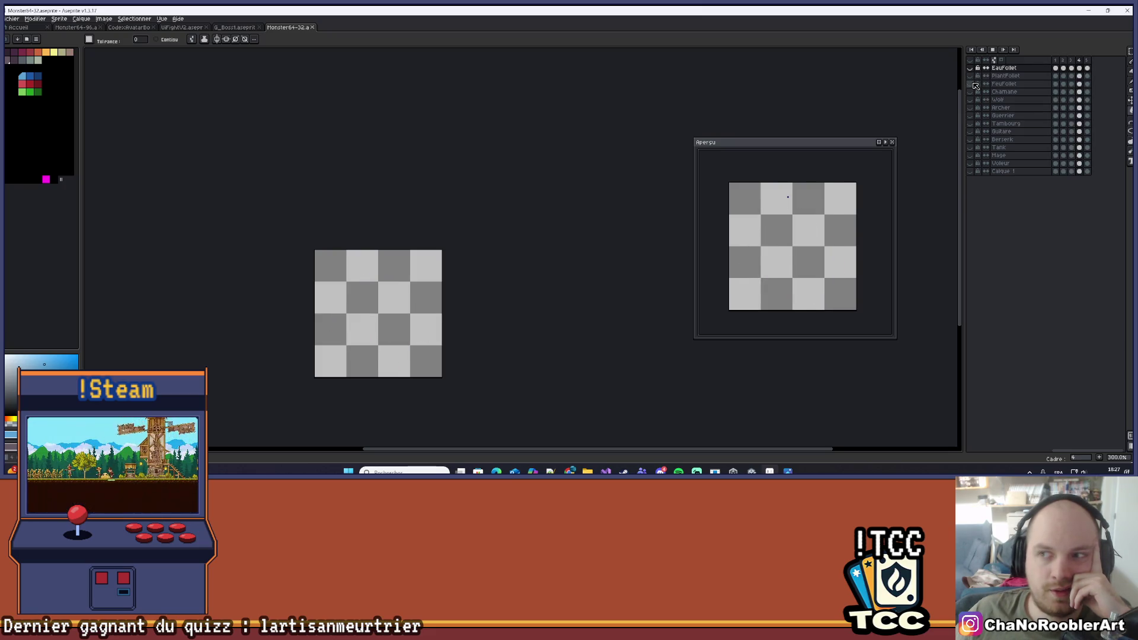
{"action": "left_click", "coordinate": [971, 68]}
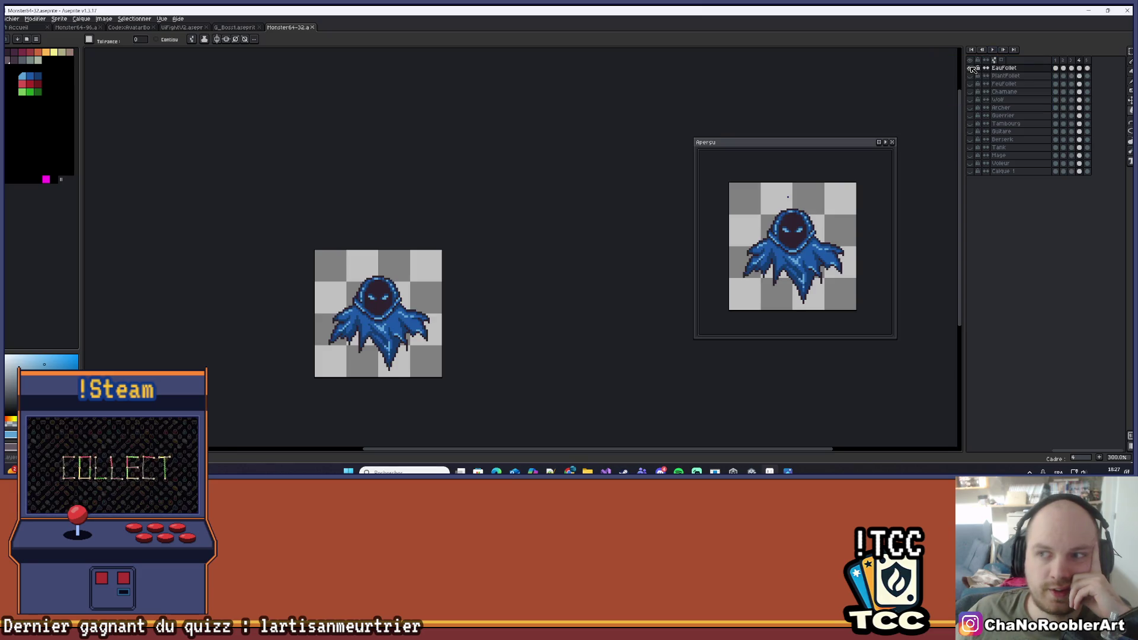
{"action": "scroll", "coordinate": [437, 316], "scroll_direction": "up", "scroll_amount": 1}
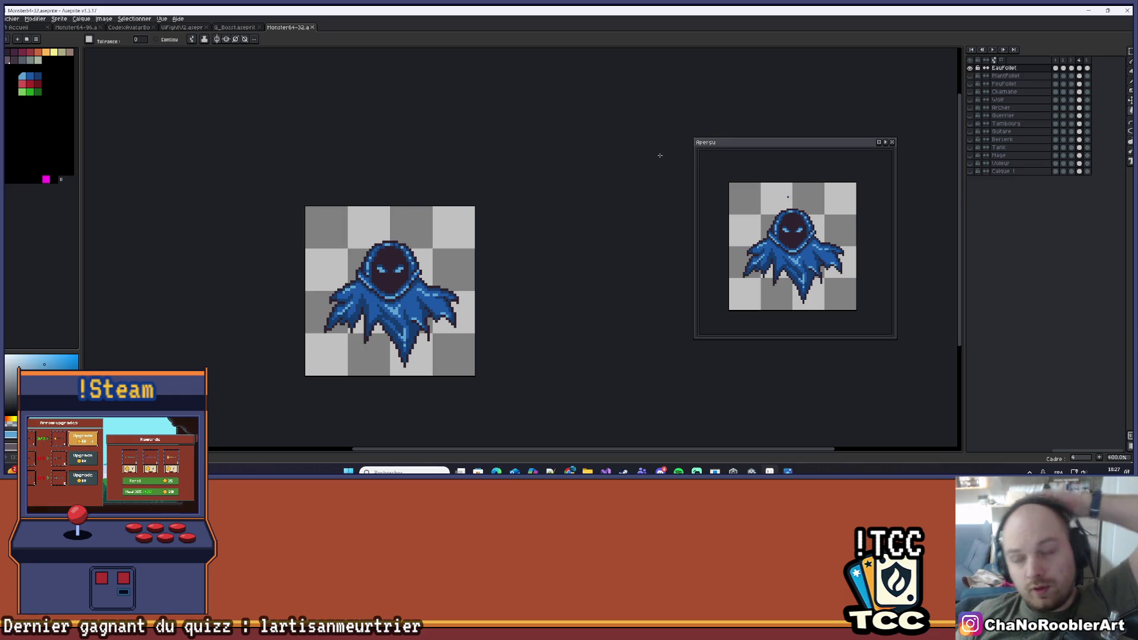
{"action": "left_click", "coordinate": [970, 67]}
Flick through the green and red ghost layers, then show the Chamane goblin shaman layer
{"action": "left_click", "coordinate": [970, 76]}
{"action": "left_click", "coordinate": [970, 76]}
{"action": "left_click", "coordinate": [970, 83]}
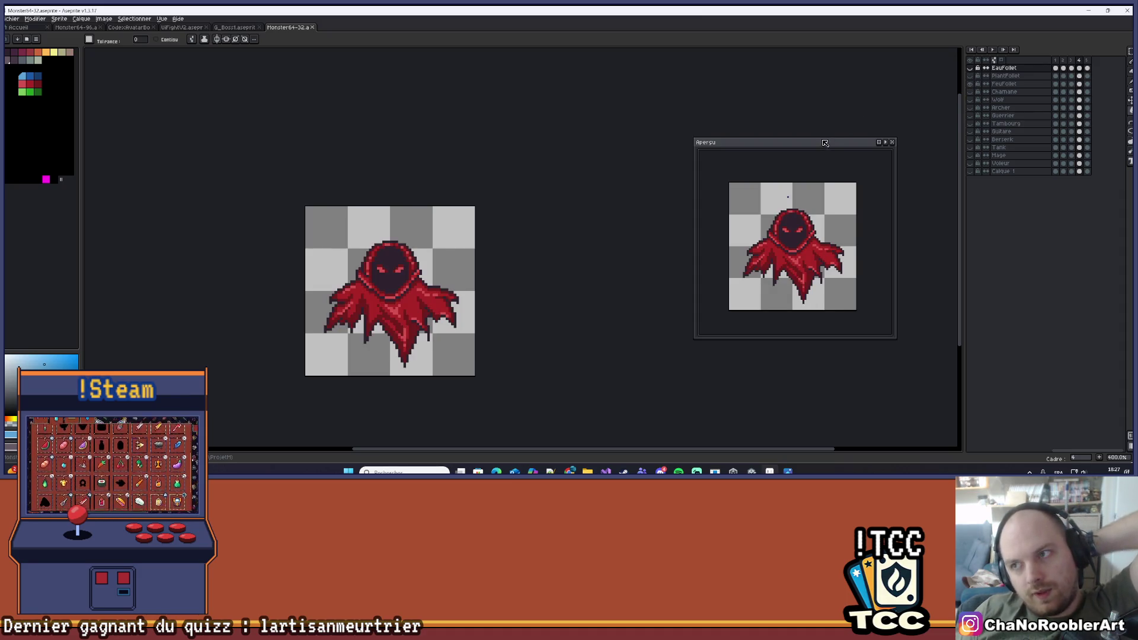
{"action": "left_click", "coordinate": [970, 83]}
{"action": "left_click", "coordinate": [970, 92]}
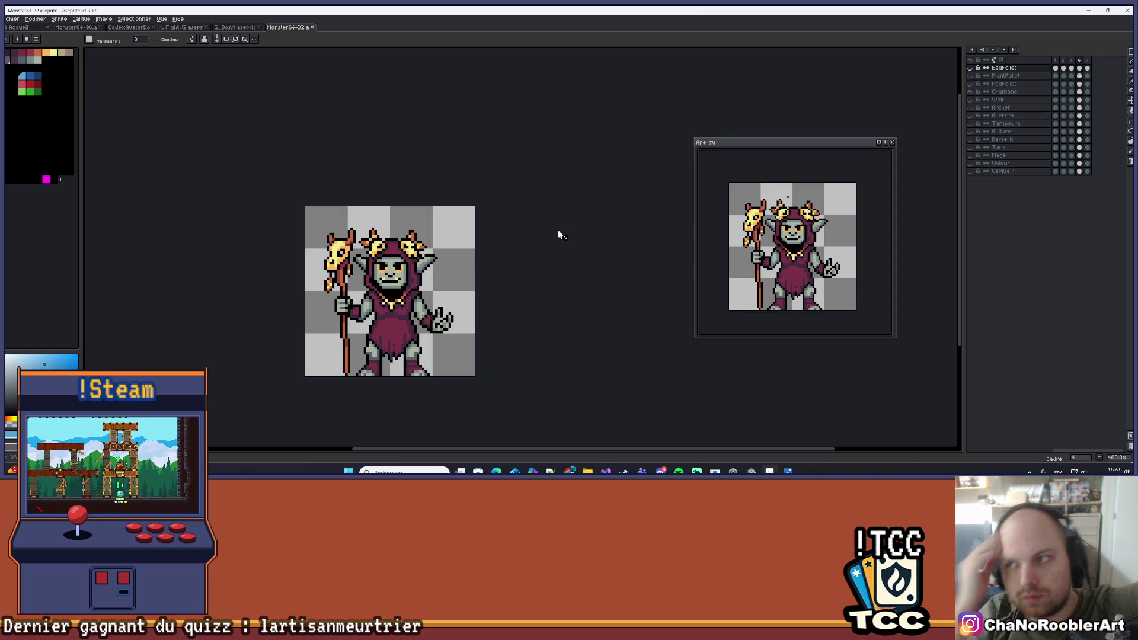
Briefly check File Explorer, close the preview panel, and select the Chamane layer
{"action": "left_click", "coordinate": [587, 471]}
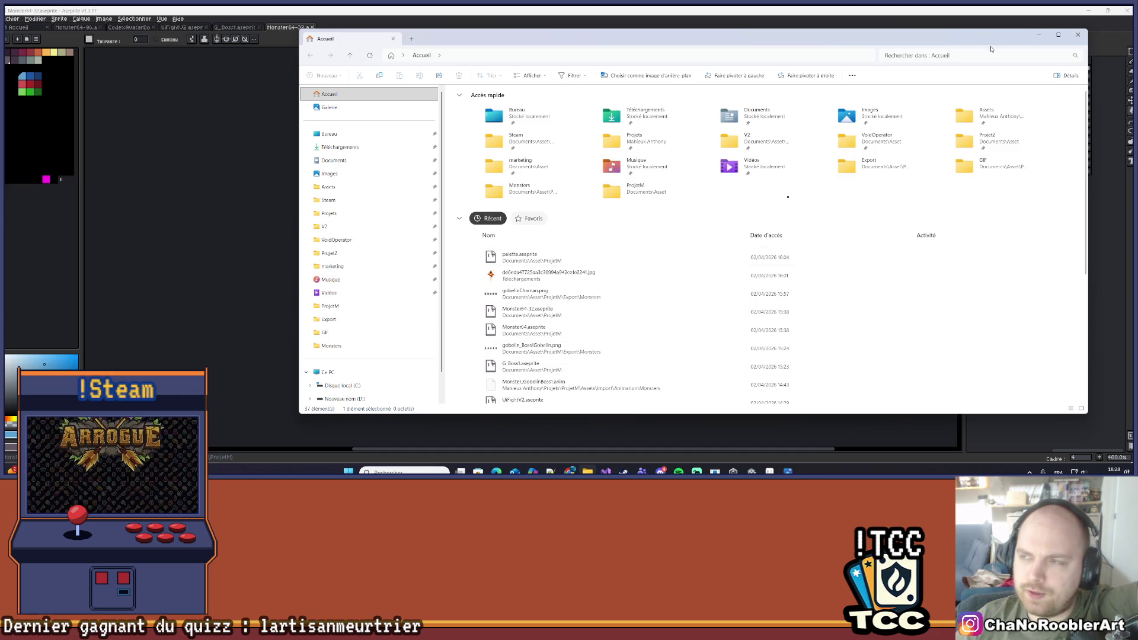
{"action": "left_click", "coordinate": [1038, 35]}
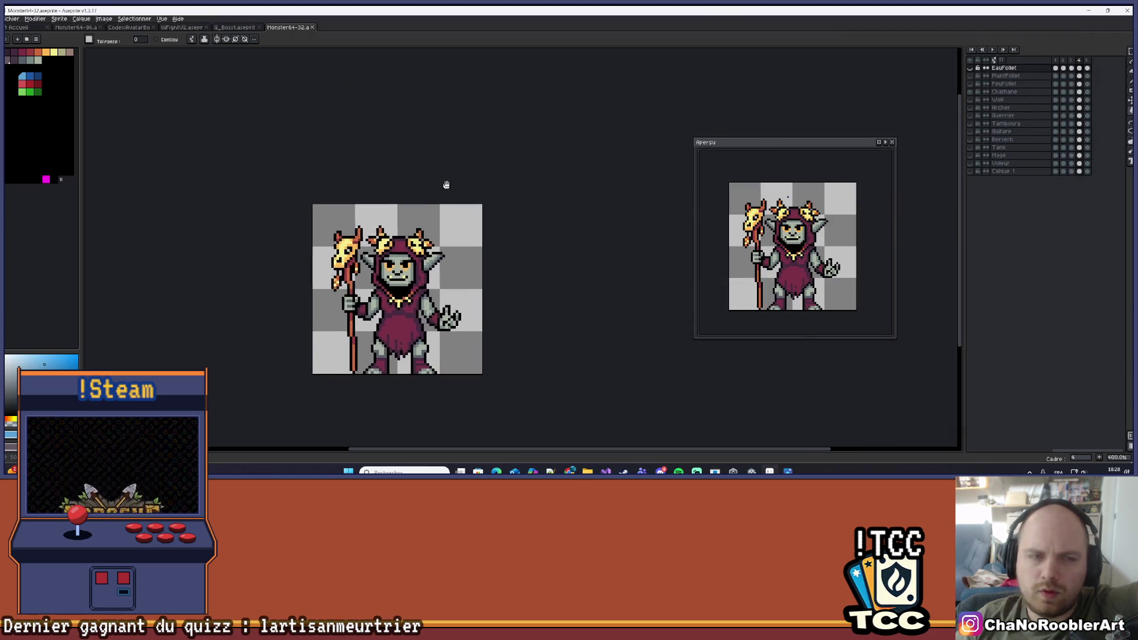
{"action": "left_click", "coordinate": [893, 143]}
{"action": "left_click", "coordinate": [1004, 92]}
Toggle the Chamane layer off and on, then recentre the goblin shaman in view
{"action": "left_click", "coordinate": [970, 92]}
{"action": "left_click", "coordinate": [971, 92]}
{"action": "scroll", "coordinate": [523, 252], "scroll_direction": "up", "scroll_amount": 2}
{"action": "left_click_drag", "start_coordinate": [497, 264], "coordinate": [459, 286]}
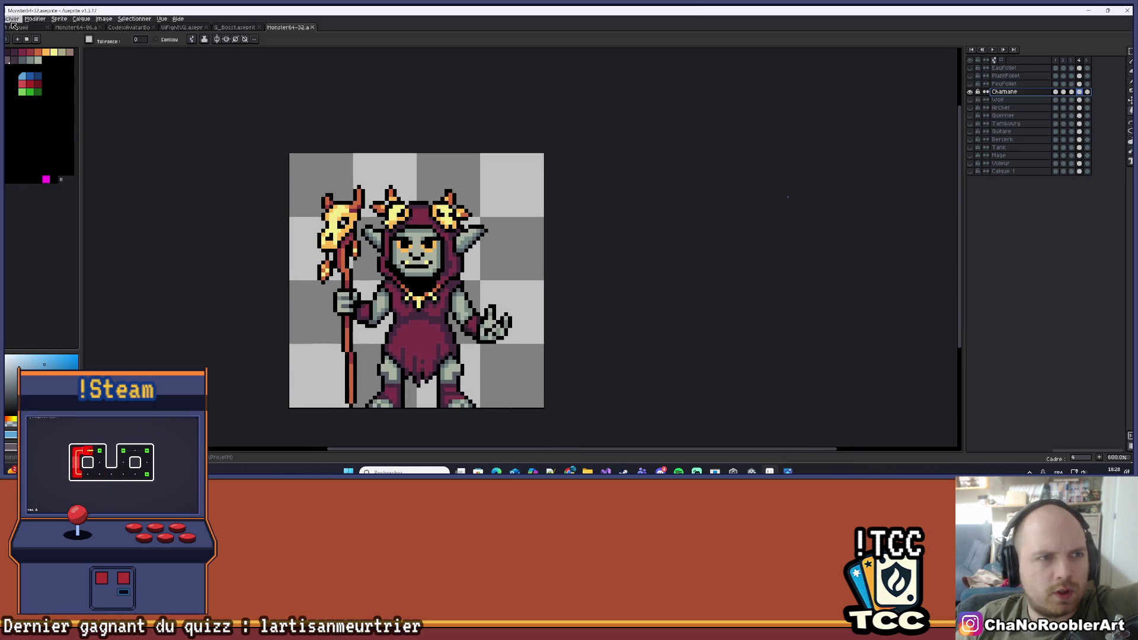
Export the goblin shaman animation as a sprite sheet, overwriting gobelinChaman.png
{"action": "left_click", "coordinate": [11, 19]}
{"action": "mouse_move", "coordinate": [95, 101]}
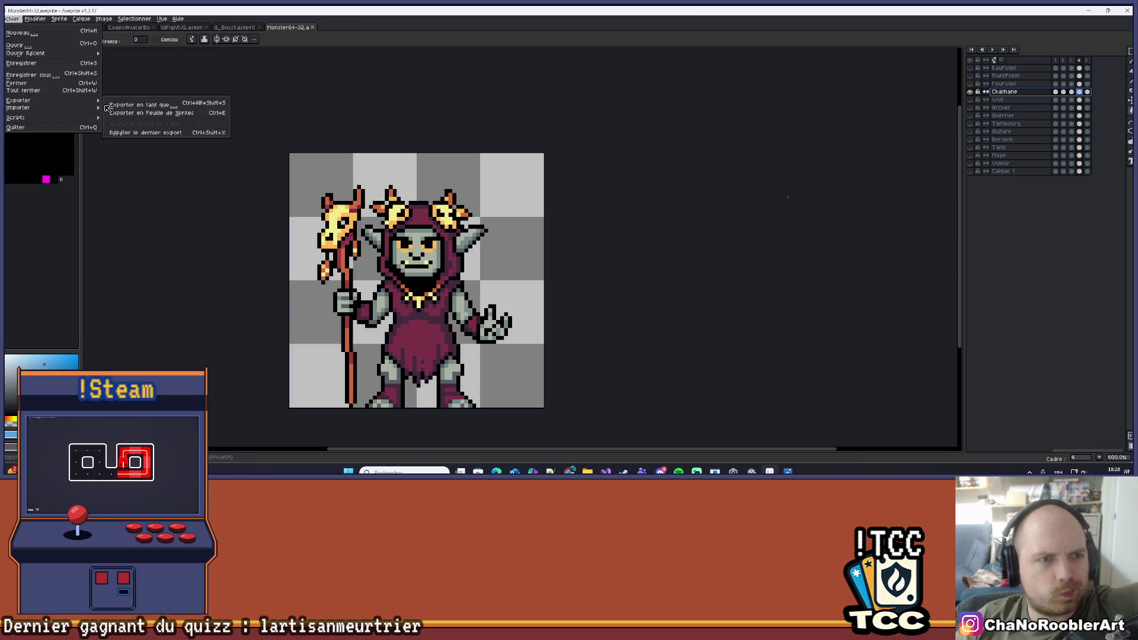
{"action": "left_click", "coordinate": [144, 113]}
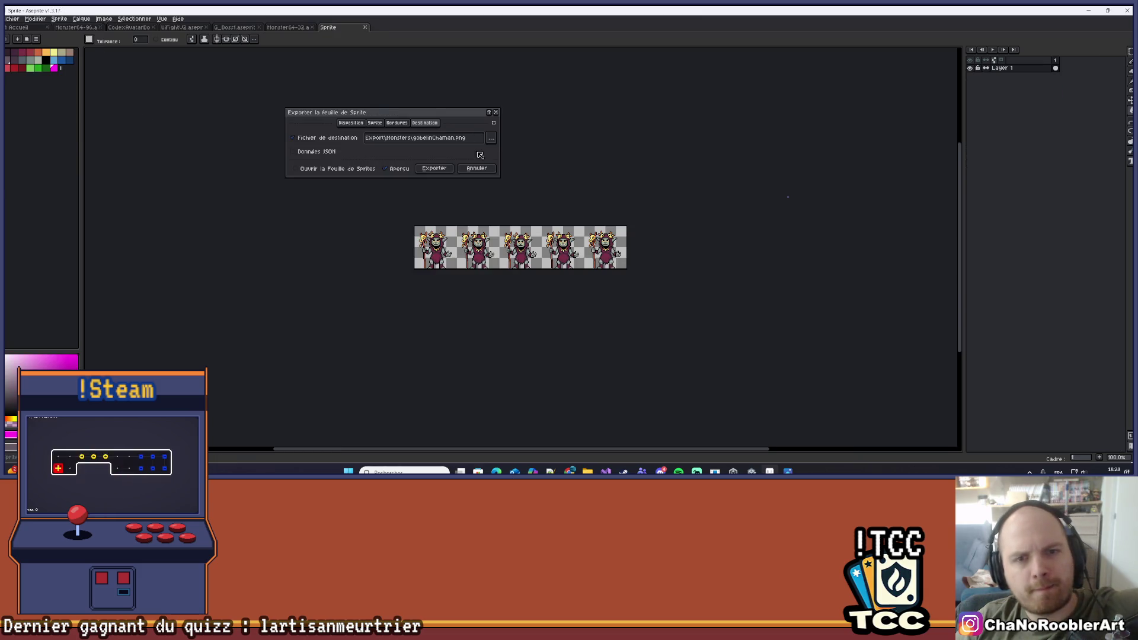
{"action": "scroll", "coordinate": [622, 191], "scroll_direction": "up", "scroll_amount": 2}
{"action": "left_click_drag", "start_coordinate": [637, 176], "coordinate": [675, 176]}
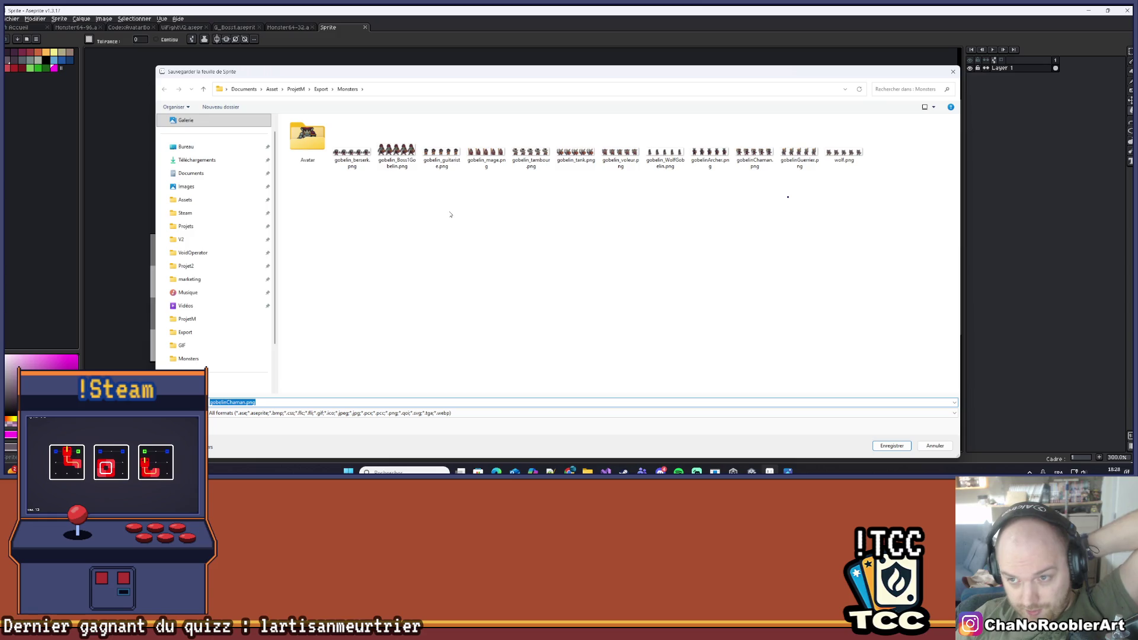
{"action": "left_click", "coordinate": [753, 153]}
{"action": "double_click", "coordinate": [753, 153]}
{"action": "left_click", "coordinate": [611, 249]}
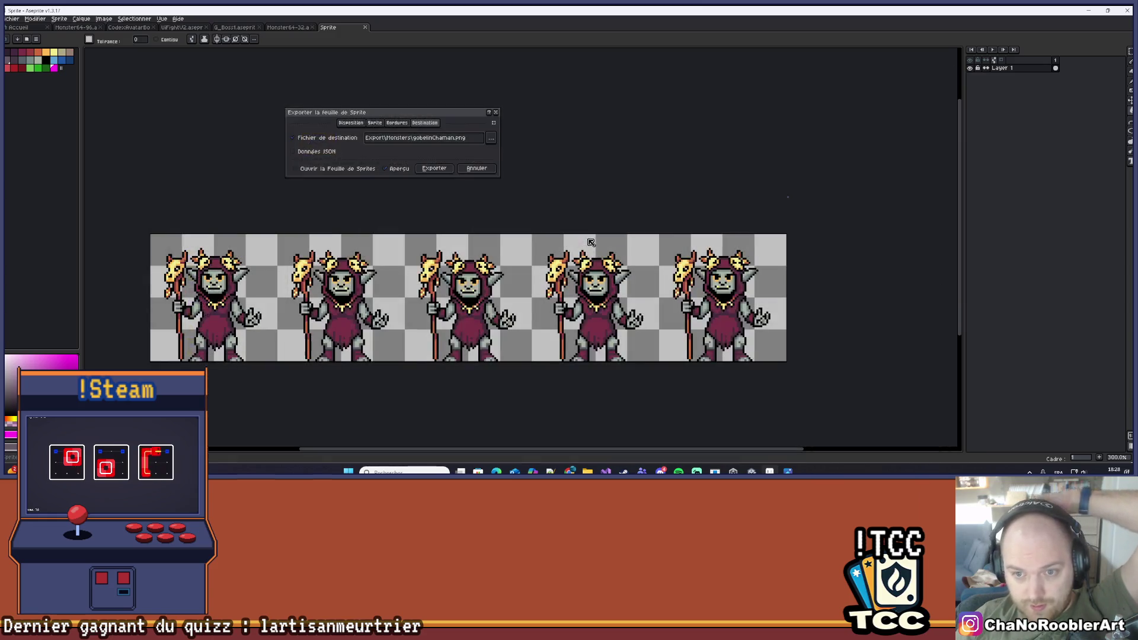
{"action": "left_click", "coordinate": [434, 168]}
Close the generated sprite sheet and toggle Chamane to show the red ghost again
{"action": "key", "text": "ctrl+w"}
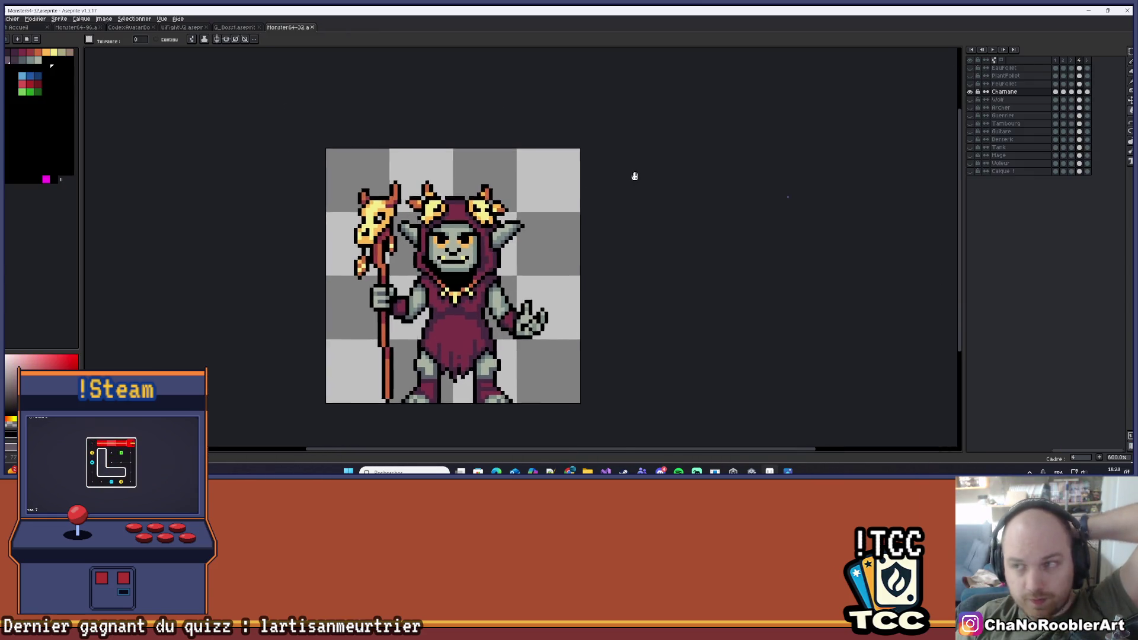
{"action": "left_click", "coordinate": [970, 92]}
{"action": "left_click", "coordinate": [970, 92]}
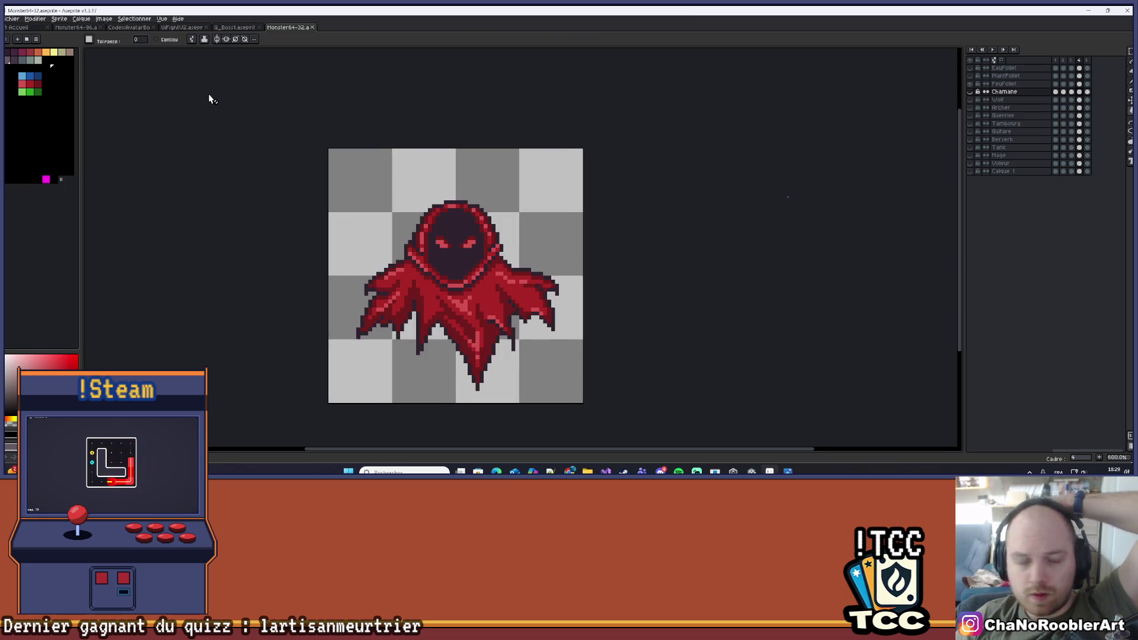
Start a sprite sheet export of the red ghost and browse for its destination
{"action": "left_click", "coordinate": [13, 21]}
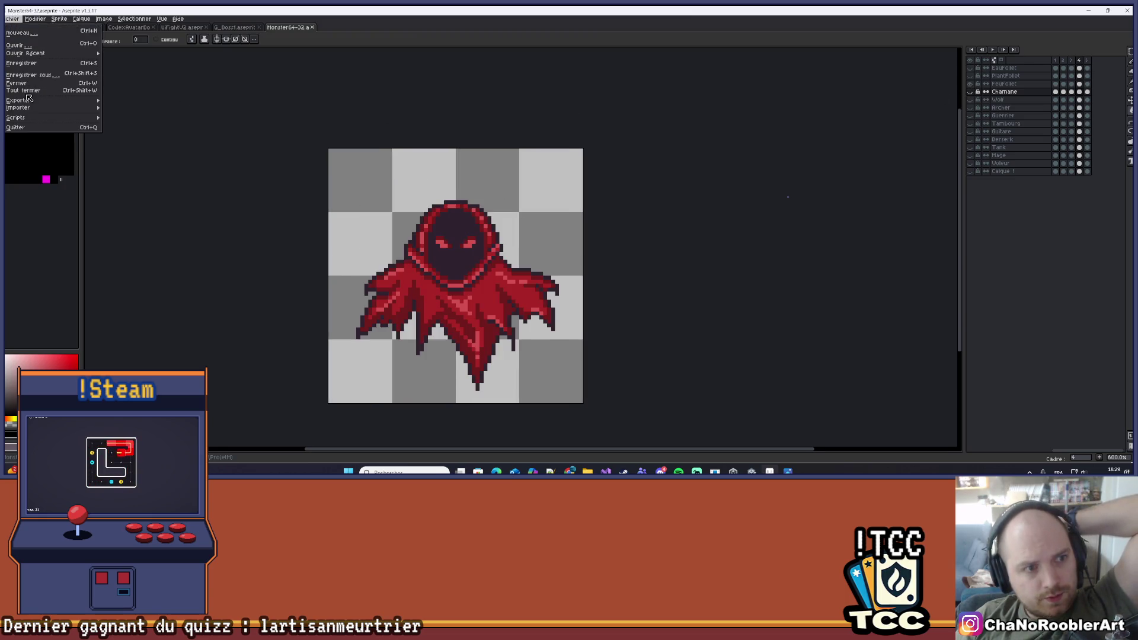
{"action": "mouse_move", "coordinate": [31, 101]}
{"action": "left_click", "coordinate": [128, 112]}
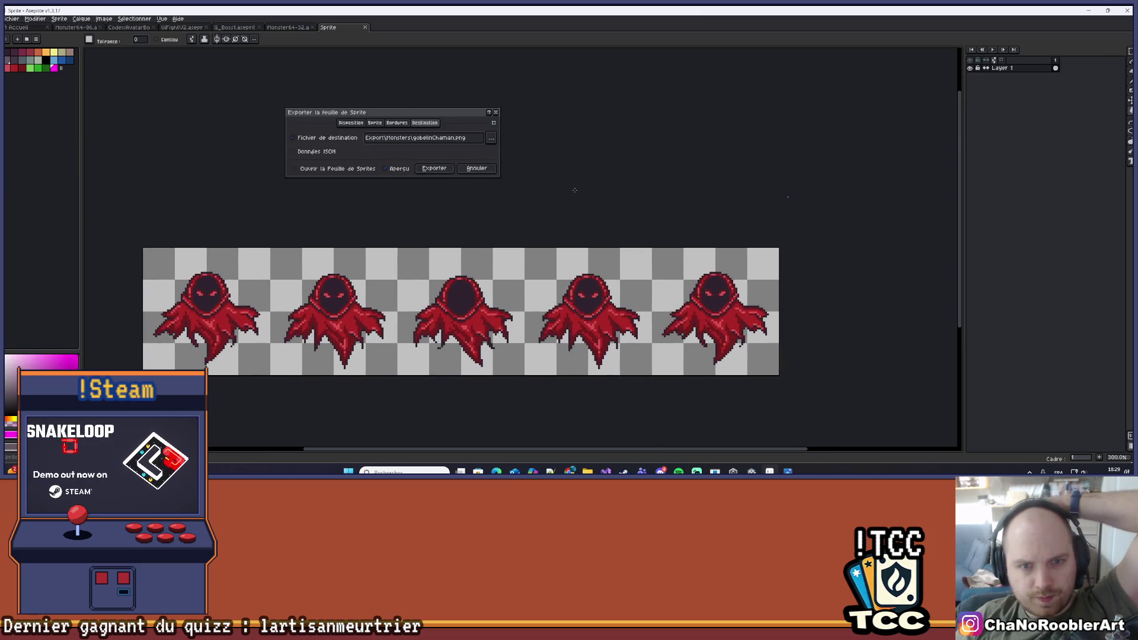
{"action": "left_click", "coordinate": [488, 139]}
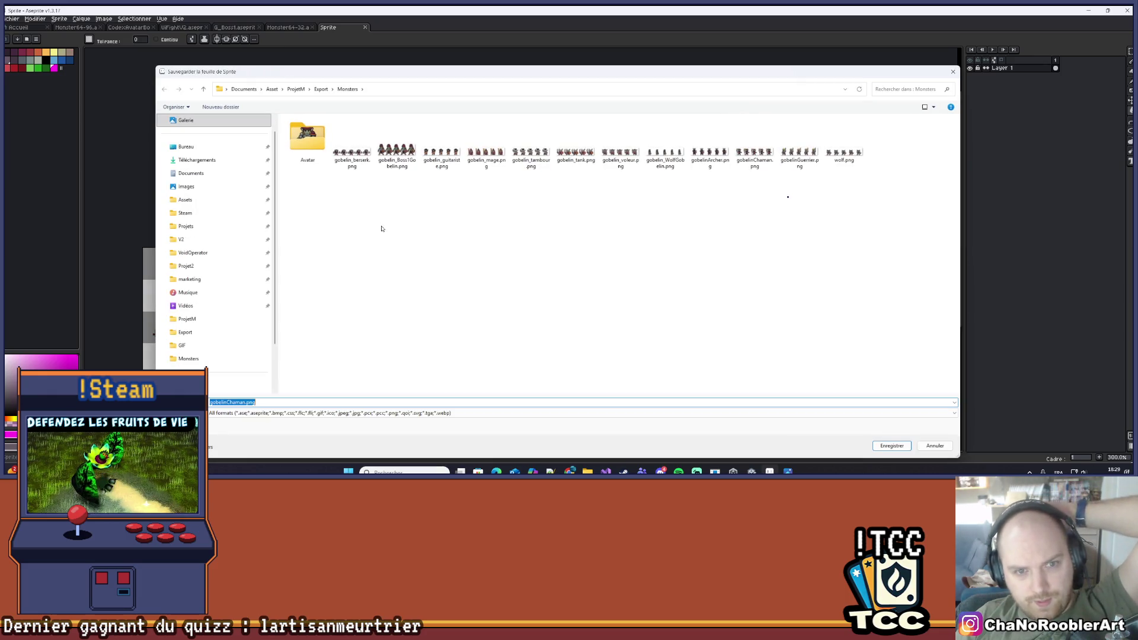
Rename the output file to fire_feuFollet.png and confirm it
{"action": "left_click", "coordinate": [230, 402]}
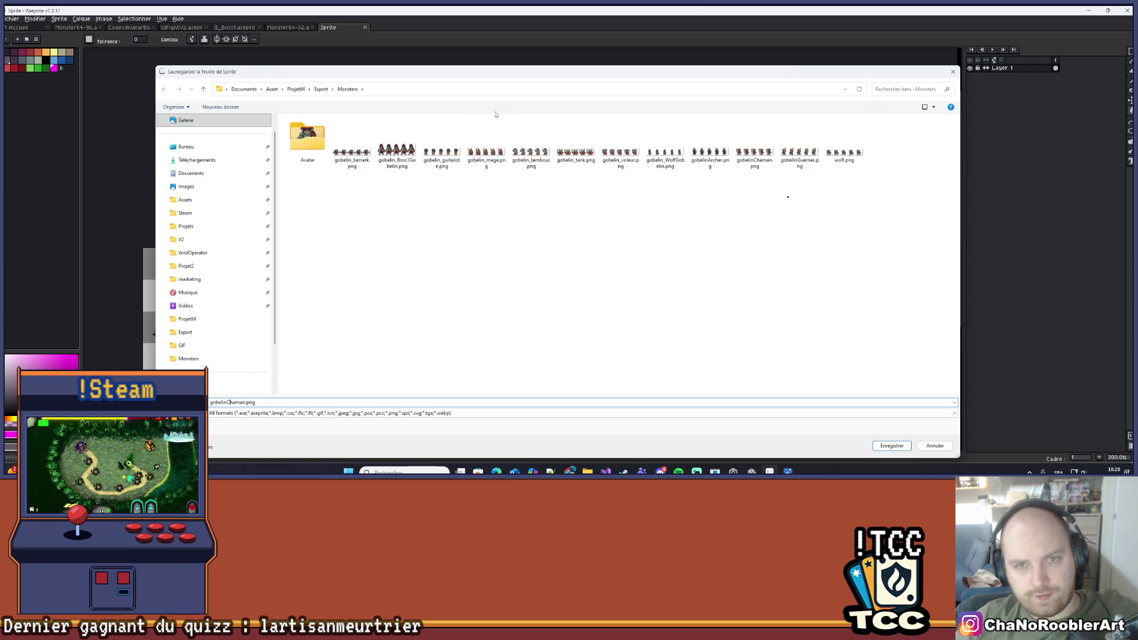
{"action": "mouse_move", "coordinate": [501, 72]}
{"action": "left_mouse_down"}
{"action": "mouse_move", "coordinate": [603, 65]}
{"action": "mouse_move", "coordinate": [501, 56]}
{"action": "left_mouse_up"}
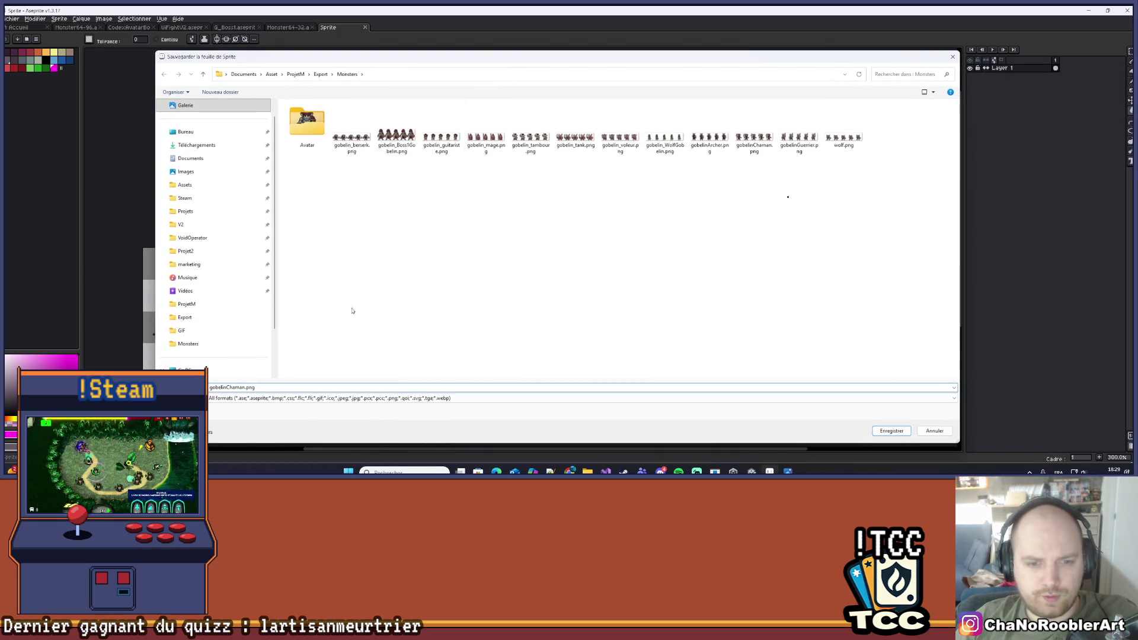
{"action": "key", "text": "BackSpace"}
{"action": "key", "text": "BackSpace"}
{"action": "key", "text": "BackSpace"}
{"action": "type", "text": "re_"}
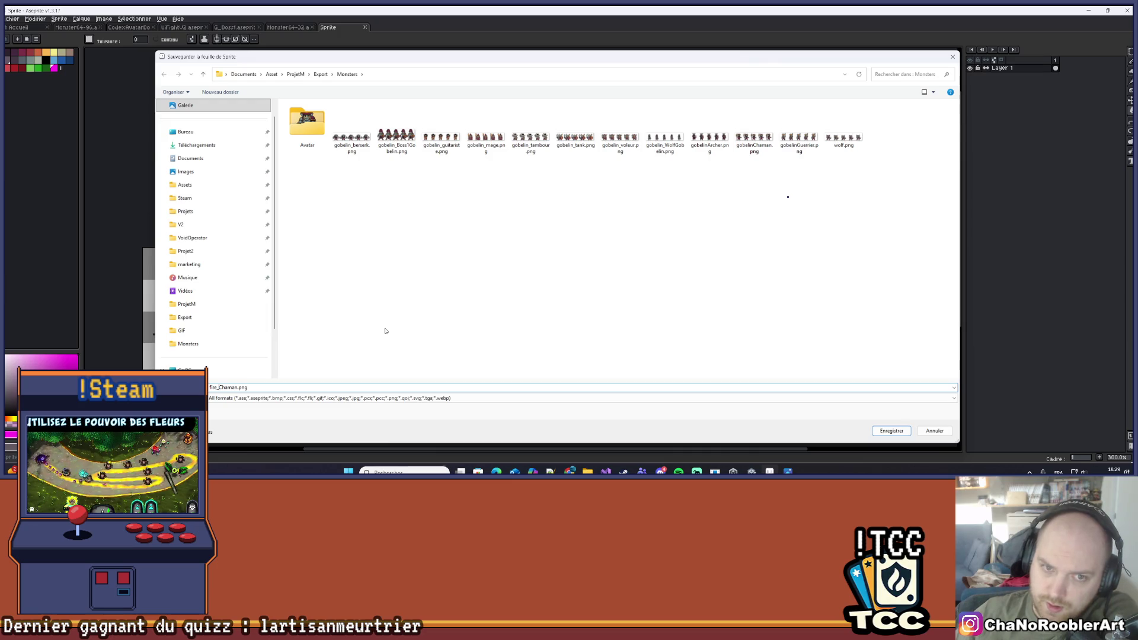
{"action": "key", "text": "Delete"}
{"action": "key", "text": "Delete"}
{"action": "key", "text": "Delete"}
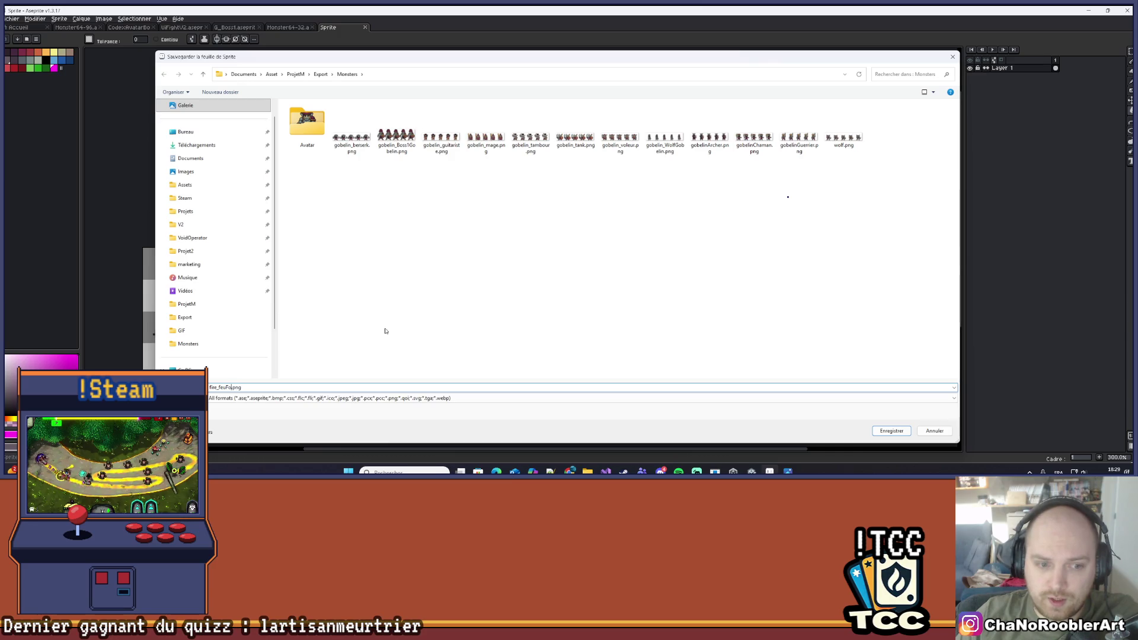
{"action": "type", "text": "llet"}
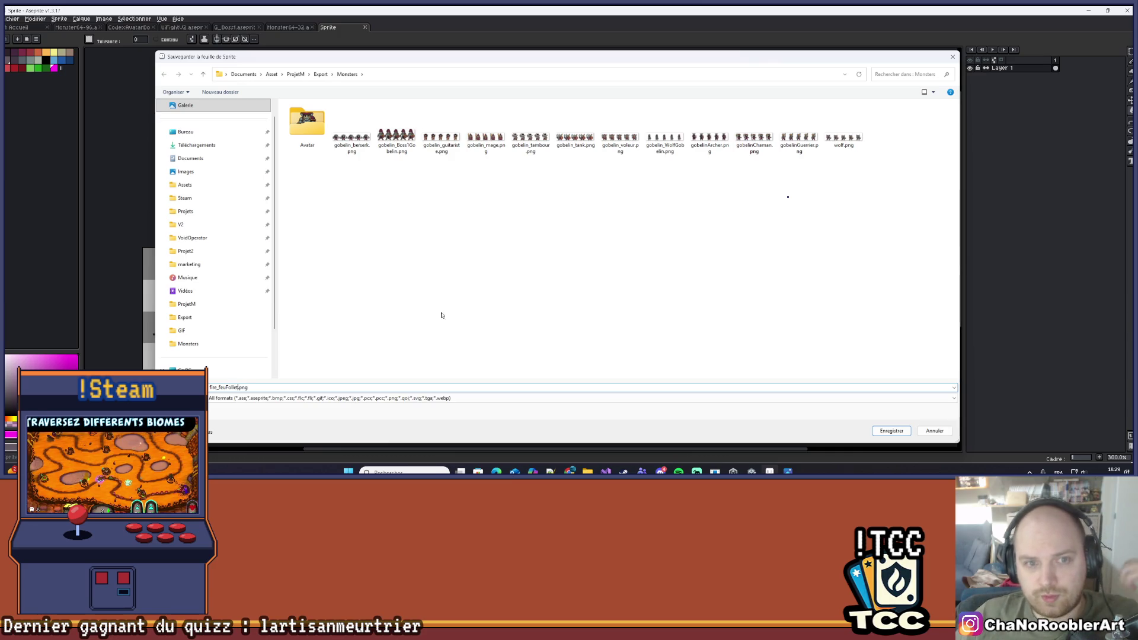
{"action": "mouse_move", "coordinate": [689, 61]}
{"action": "left_mouse_down"}
{"action": "mouse_move", "coordinate": [839, 384]}
{"action": "mouse_move", "coordinate": [646, 25]}
{"action": "mouse_move", "coordinate": [675, 27]}
{"action": "left_mouse_up"}
{"action": "left_click", "coordinate": [867, 398]}
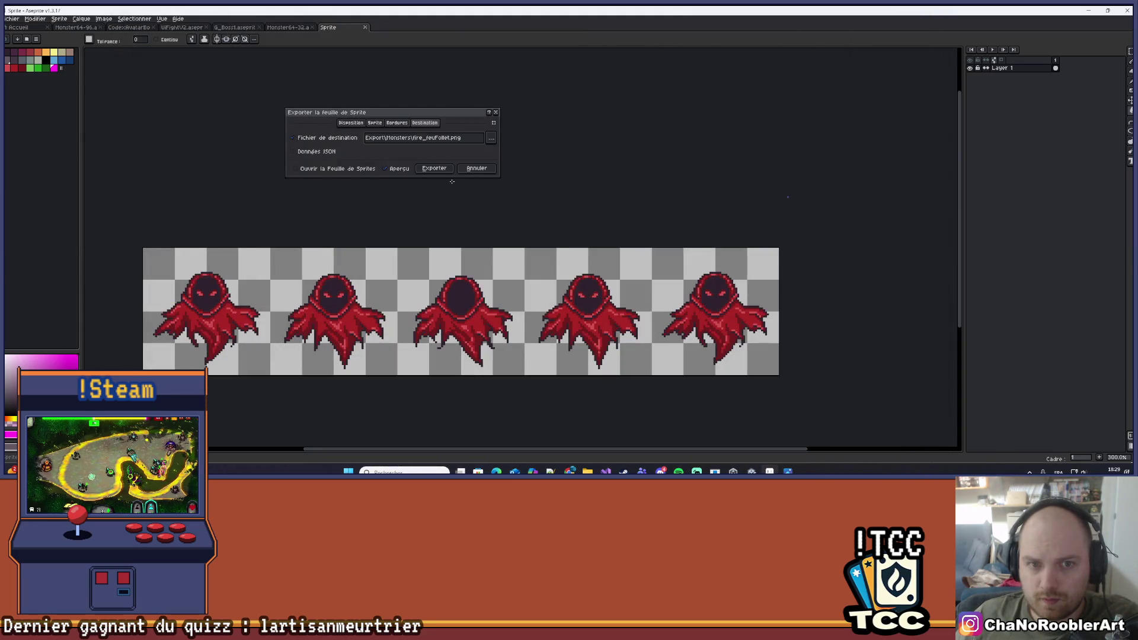
Export the red ghost sheet and show the green PlantFollet layer instead of Chamane
{"action": "left_click", "coordinate": [435, 169]}
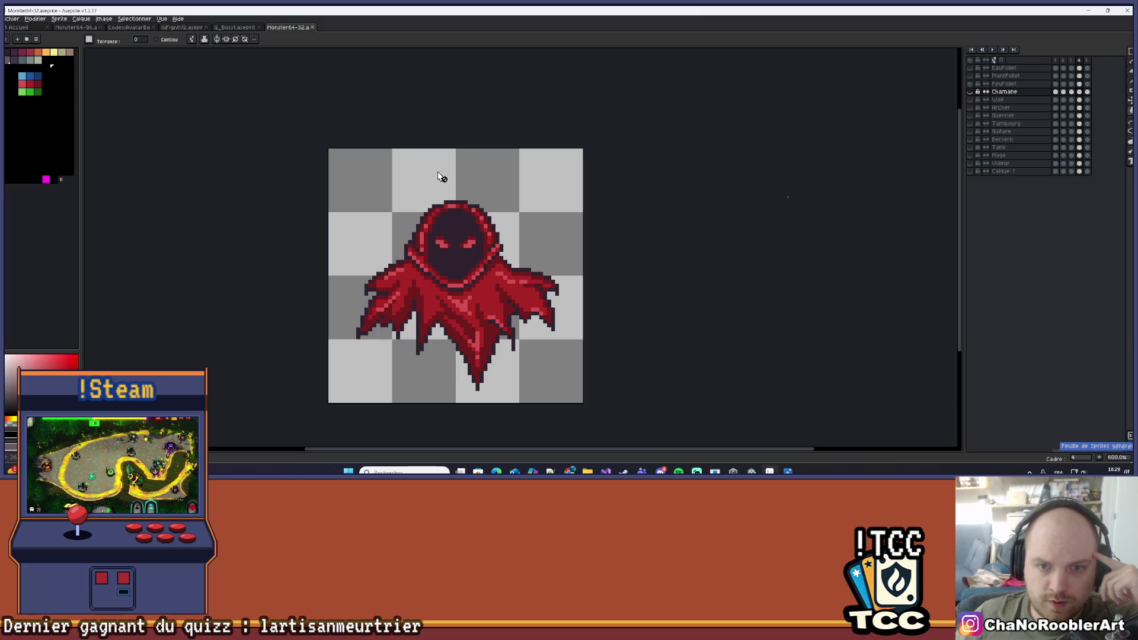
{"action": "left_click", "coordinate": [970, 92]}
{"action": "left_click", "coordinate": [969, 76]}
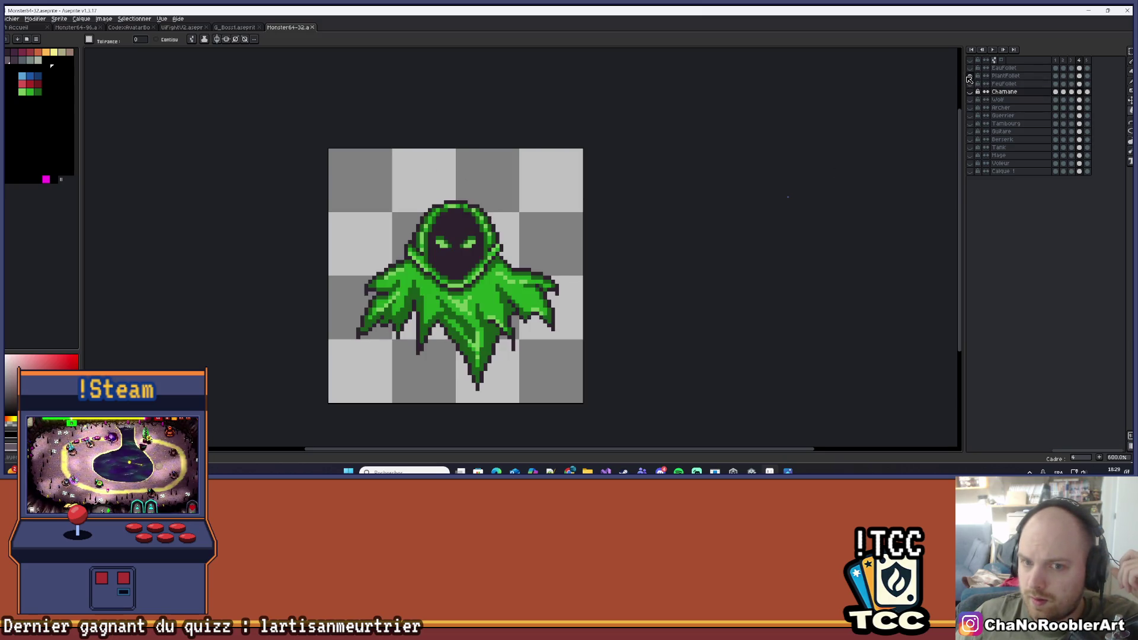
{"action": "left_click", "coordinate": [13, 18]}
Start a sprite sheet export of the green ghost and rename the output to plant_feuFollet.png
{"action": "mouse_move", "coordinate": [34, 101]}
{"action": "left_click", "coordinate": [137, 113]}
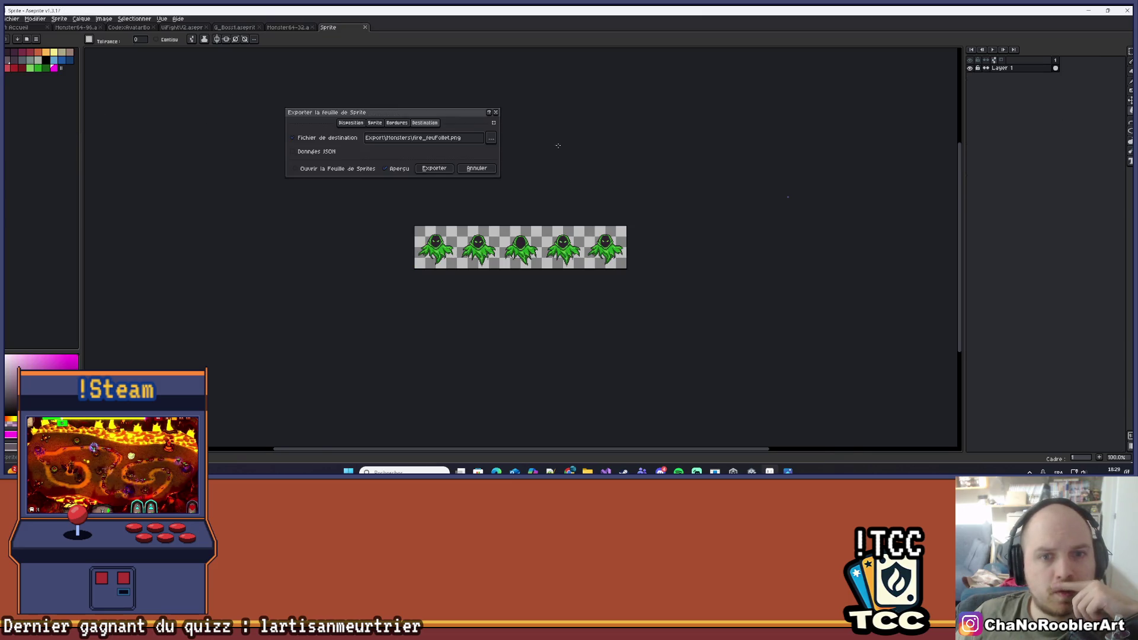
{"action": "scroll", "coordinate": [557, 145], "scroll_direction": "up", "scroll_amount": 2}
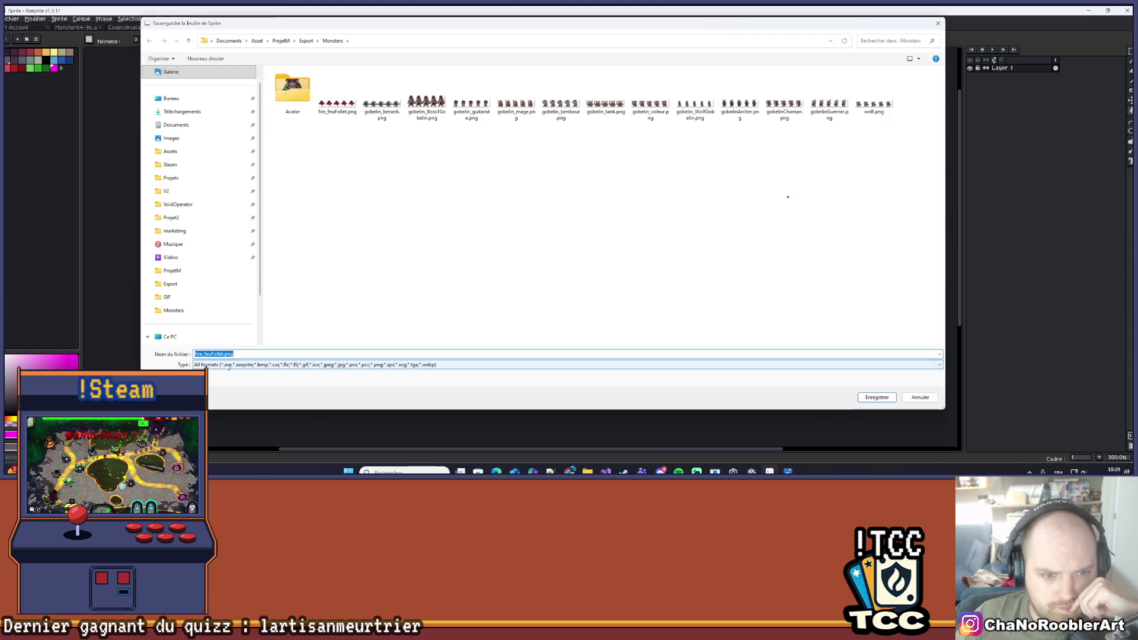
{"action": "key", "text": "BackSpace"}
{"action": "key", "text": "BackSpace"}
{"action": "key", "text": "BackSpace"}
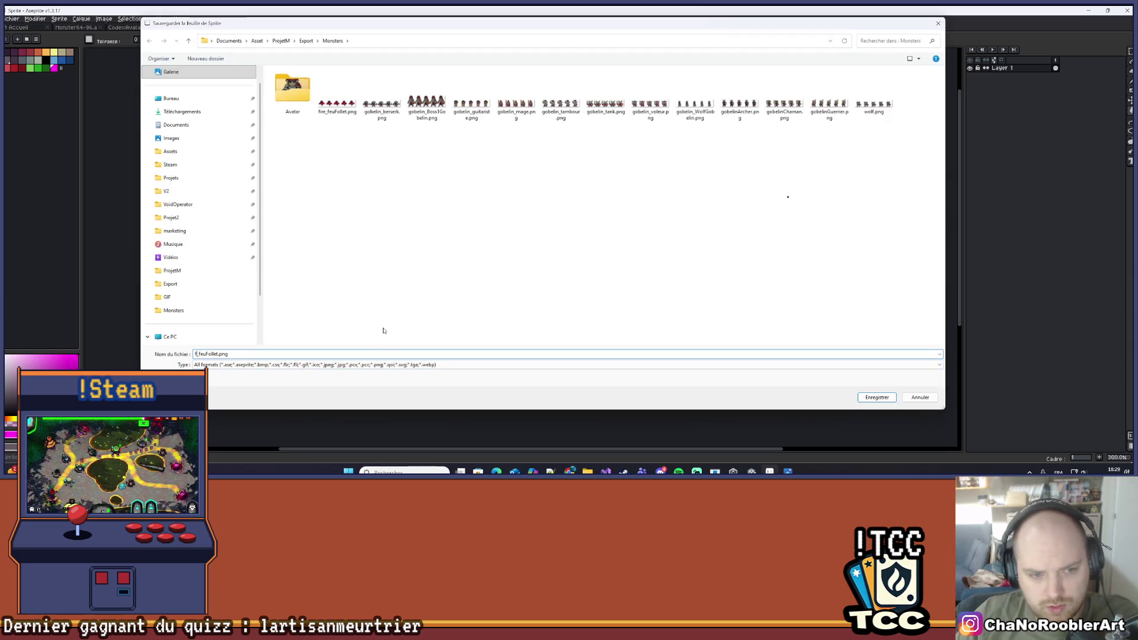
{"action": "type", "text": "plant"}
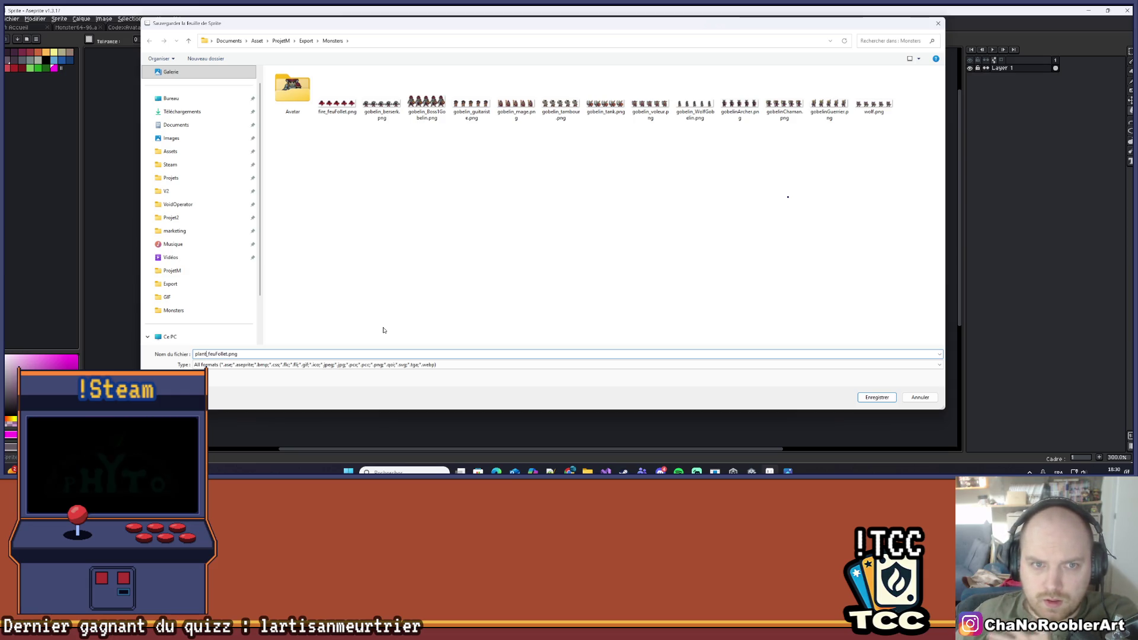
{"action": "key", "text": "Return"}
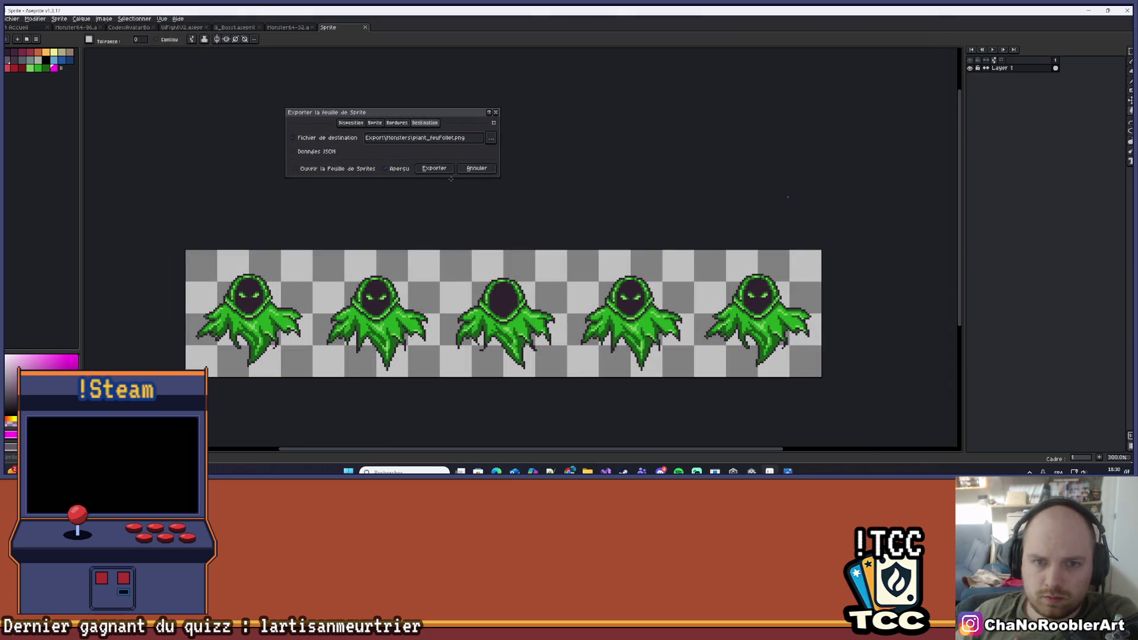
Export the green ghost sheet, then show and select the blue EauFollet layer
{"action": "left_click", "coordinate": [436, 168]}
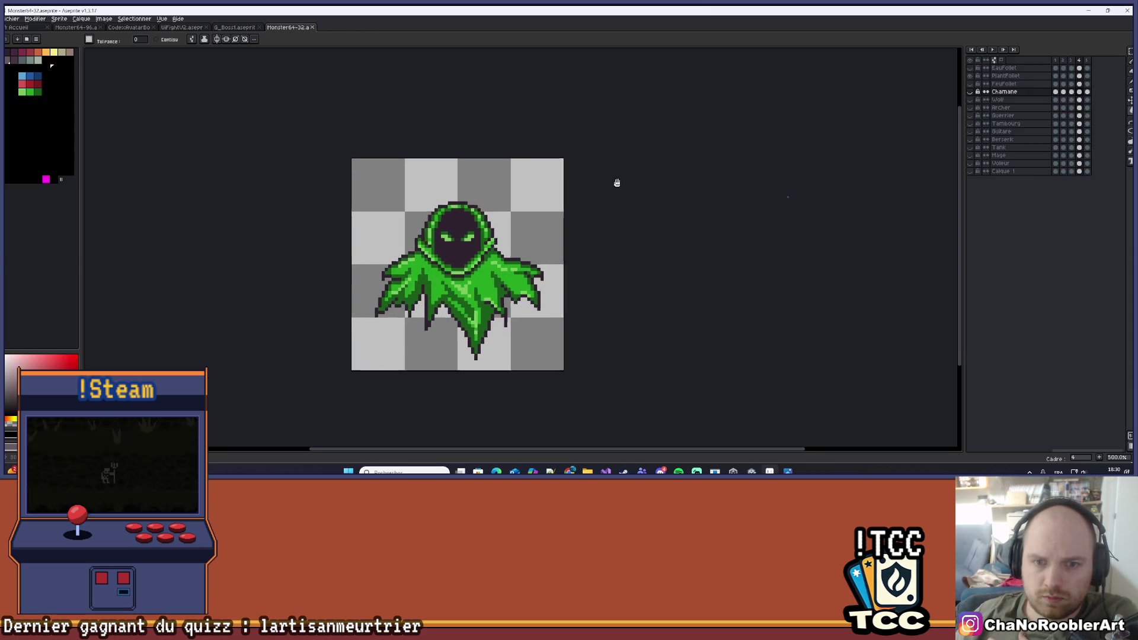
{"action": "left_click_drag", "start_coordinate": [617, 183], "coordinate": [599, 196]}
{"action": "left_click", "coordinate": [970, 76]}
{"action": "left_click", "coordinate": [970, 67]}
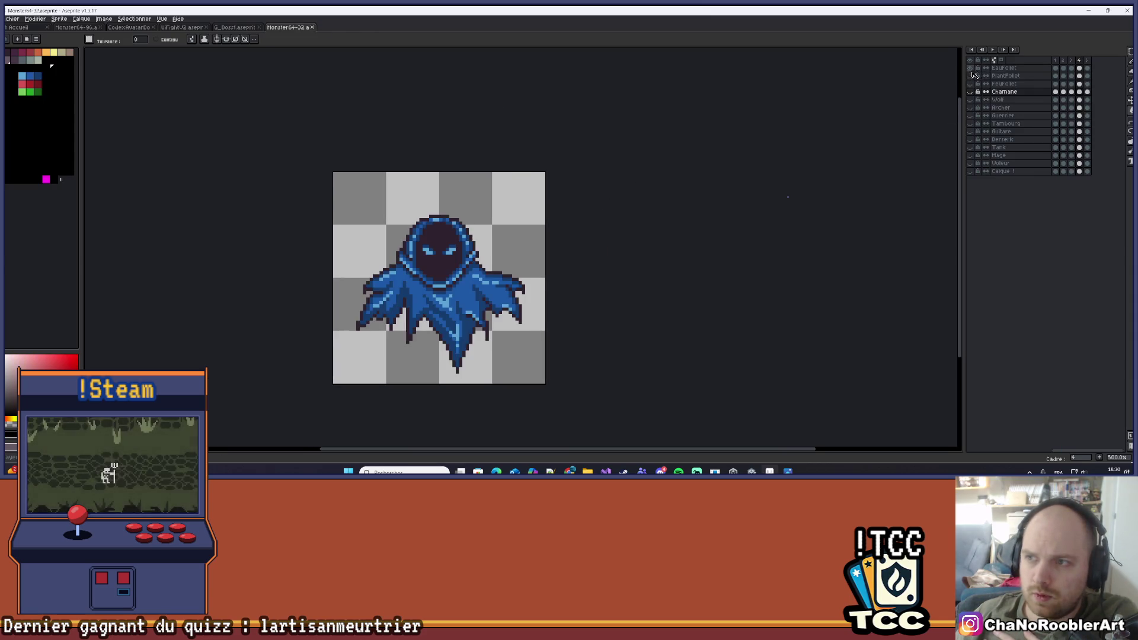
{"action": "left_click", "coordinate": [1003, 67]}
Cancel the single-file export dialog and return to the Monster64-32 sprite
{"action": "left_click", "coordinate": [12, 19]}
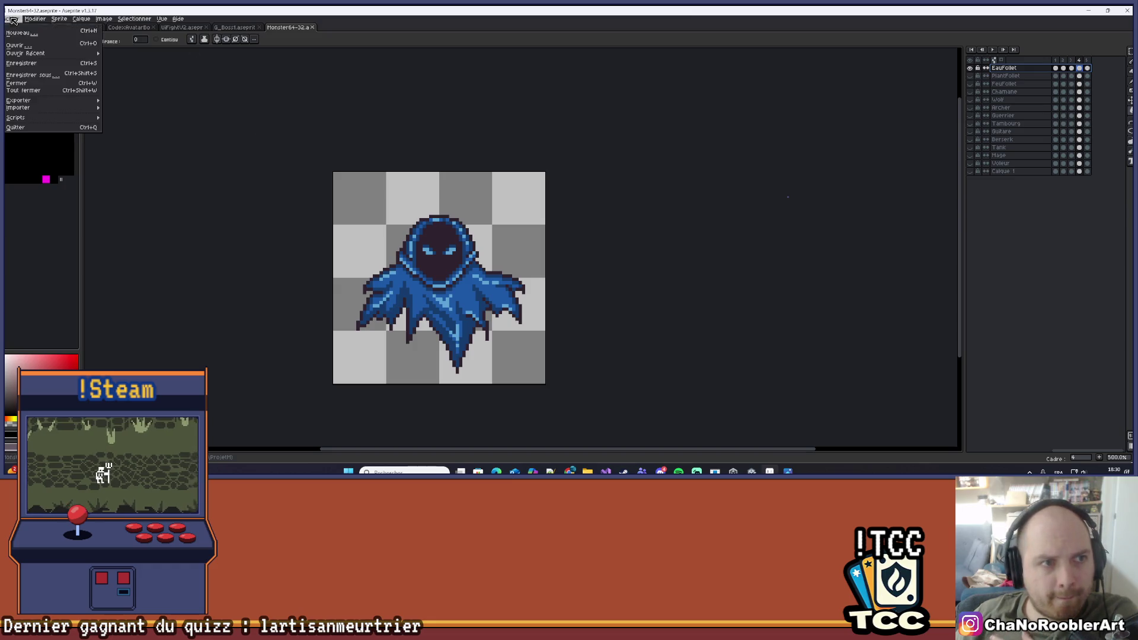
{"action": "mouse_move", "coordinate": [35, 101]}
{"action": "left_click", "coordinate": [126, 109]}
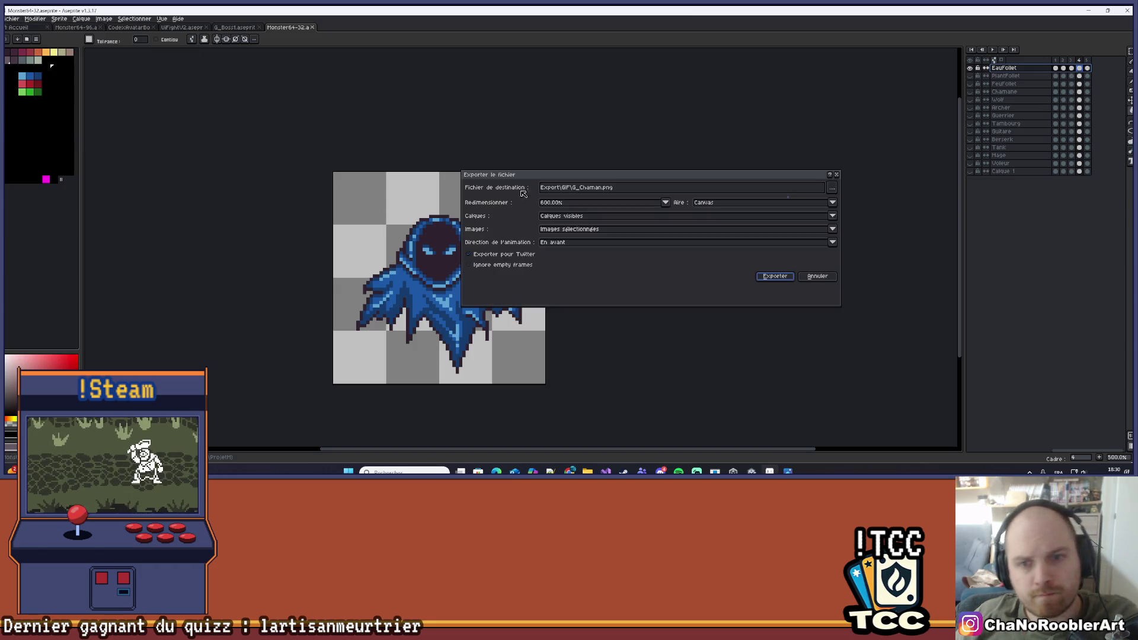
{"action": "left_click", "coordinate": [832, 189]}
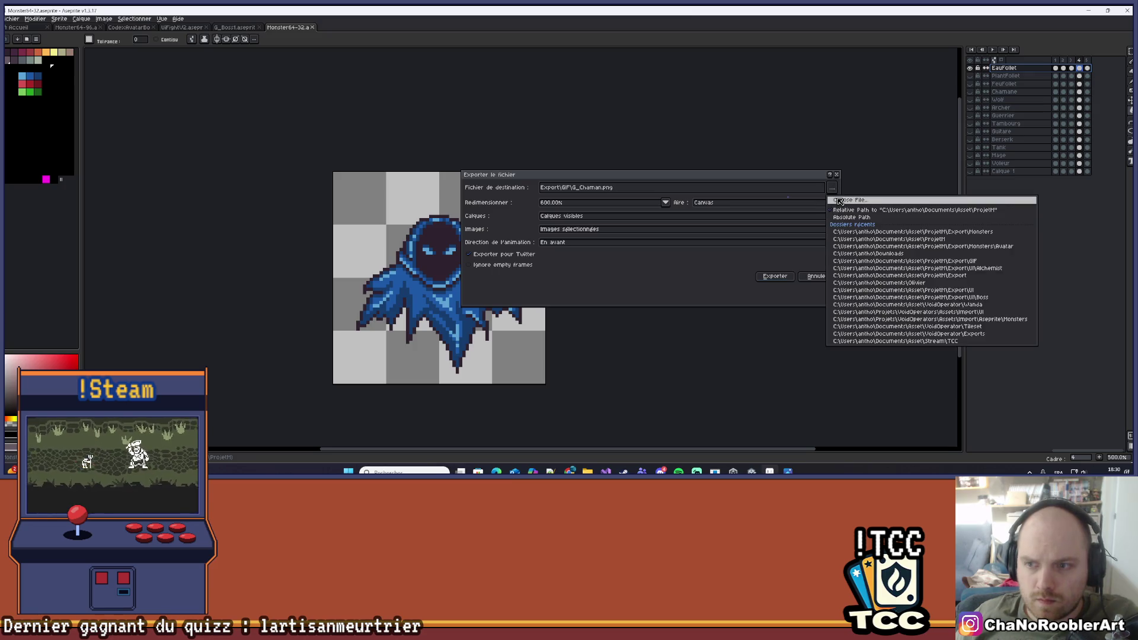
{"action": "left_click", "coordinate": [836, 174]}
{"action": "left_click", "coordinate": [836, 174]}
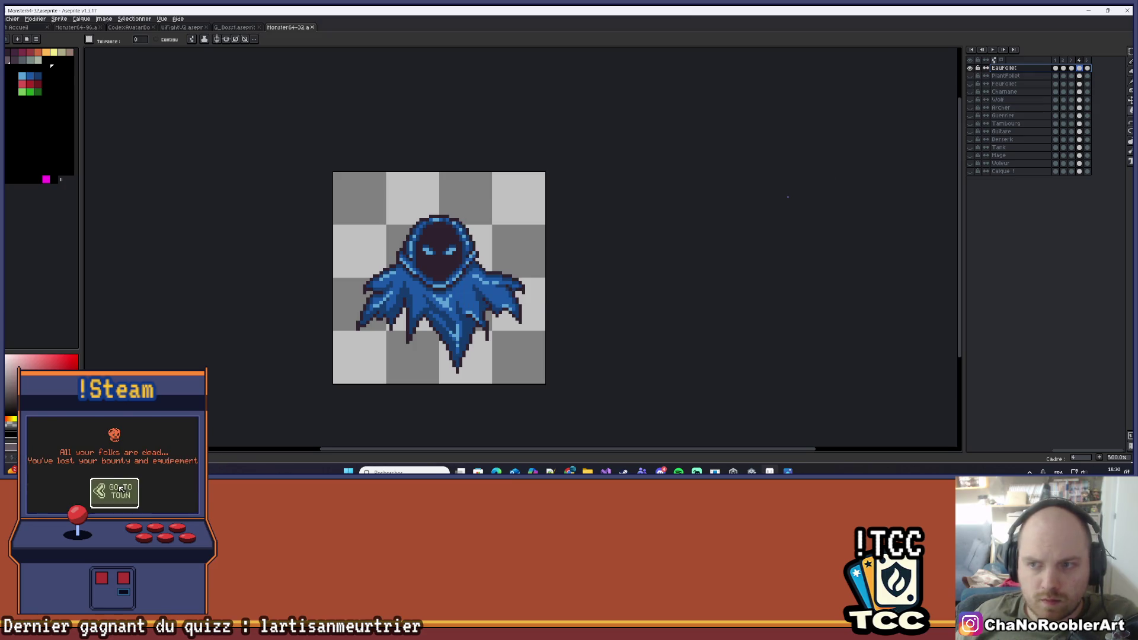
{"action": "left_click", "coordinate": [18, 27]}
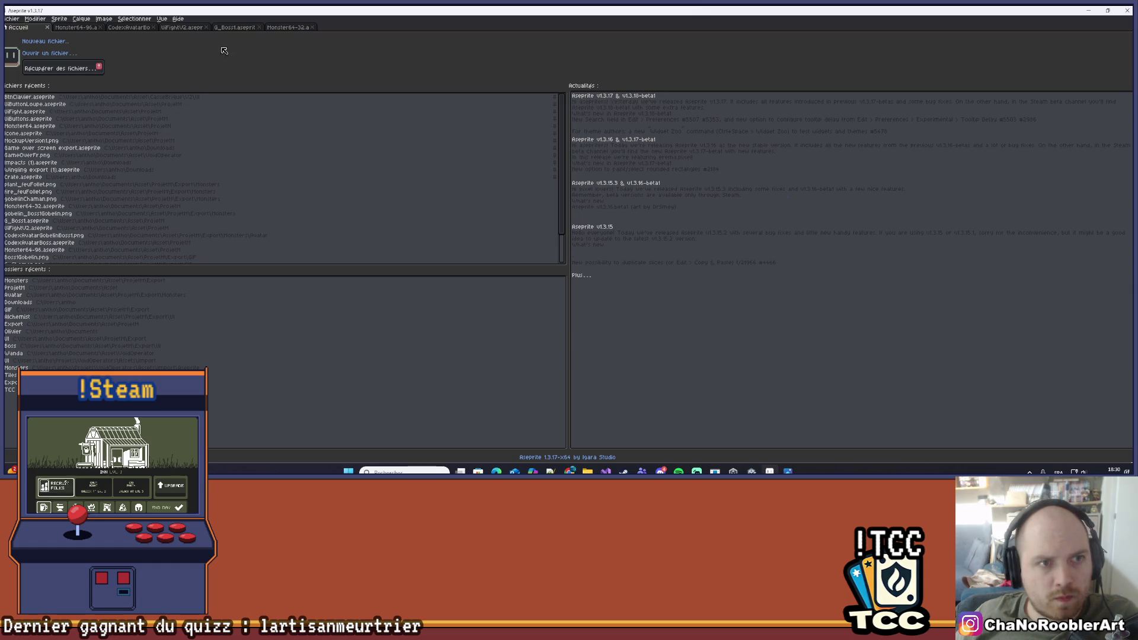
{"action": "left_click", "coordinate": [279, 27]}
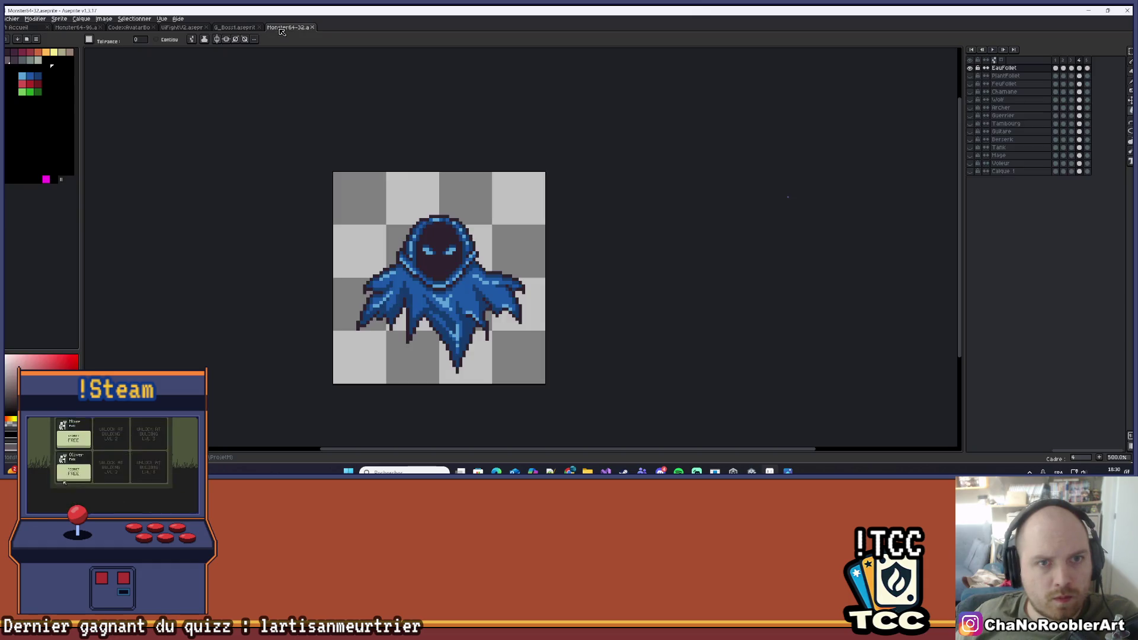
Export the blue ghost sprite sheet as water_feuFollet.png
{"action": "left_click", "coordinate": [12, 19]}
{"action": "mouse_move", "coordinate": [42, 101]}
{"action": "left_click", "coordinate": [148, 115]}
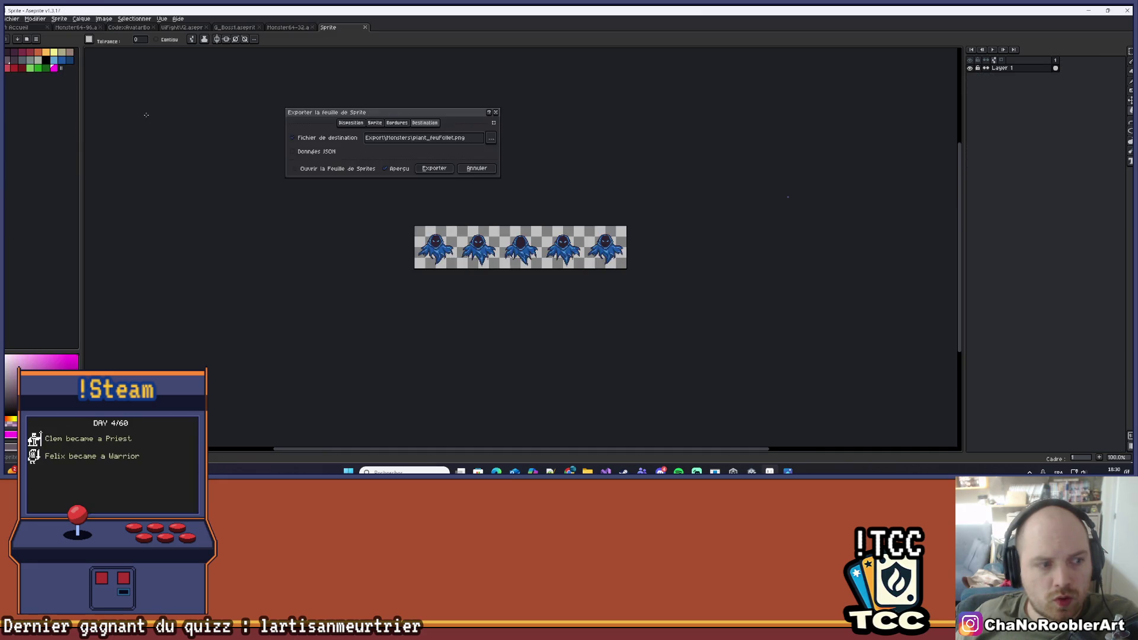
{"action": "left_click", "coordinate": [491, 137]}
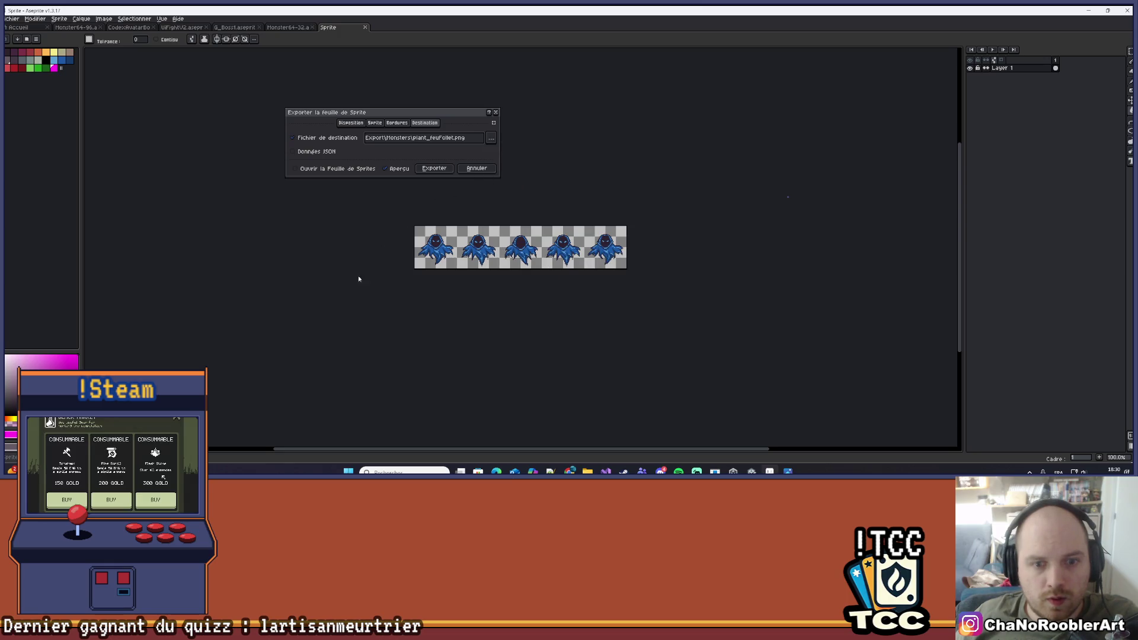
{"action": "left_click", "coordinate": [204, 354]}
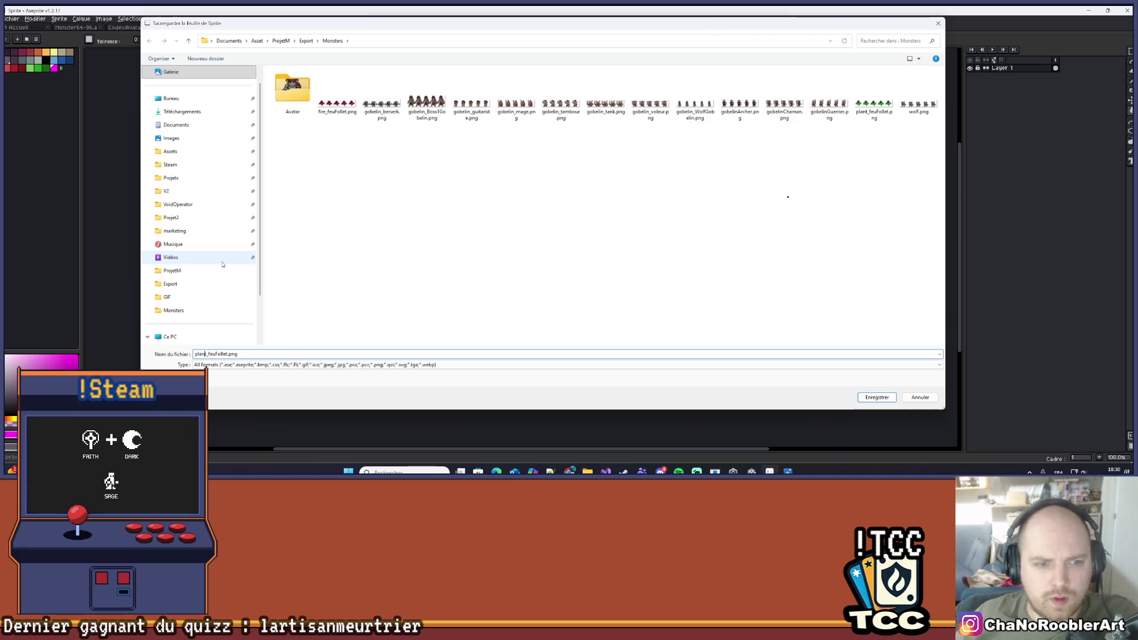
{"action": "key", "text": "BackSpace"}
{"action": "key", "text": "BackSpace"}
{"action": "key", "text": "BackSpace"}
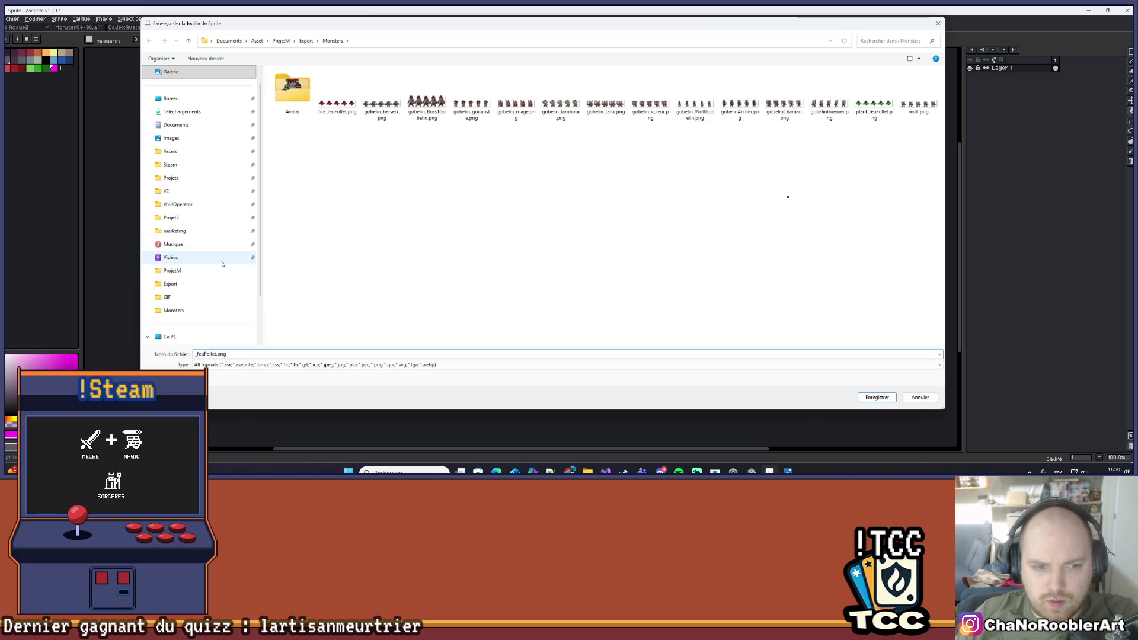
{"action": "type", "text": "viwa"}
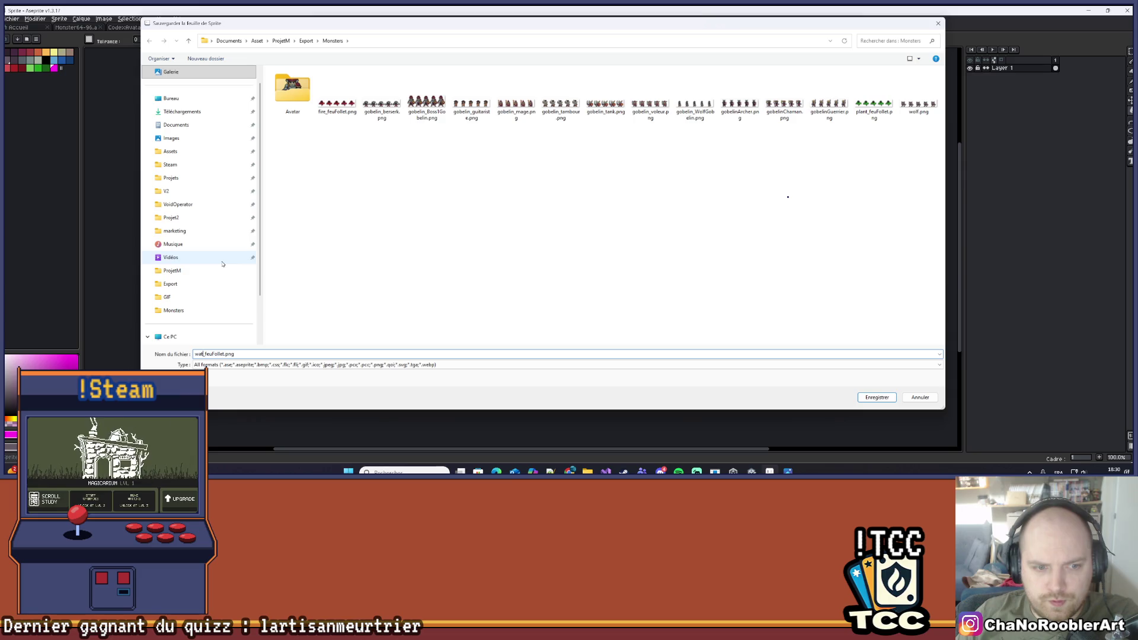
{"action": "type", "text": "ter"}
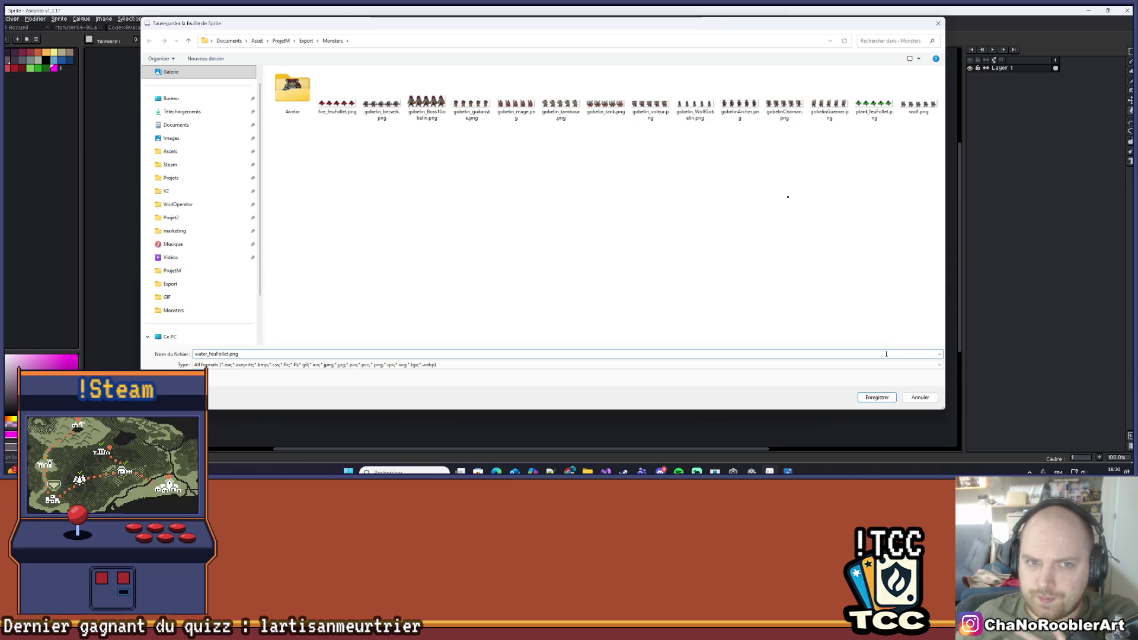
{"action": "left_click", "coordinate": [876, 397]}
{"action": "left_click", "coordinate": [434, 169]}
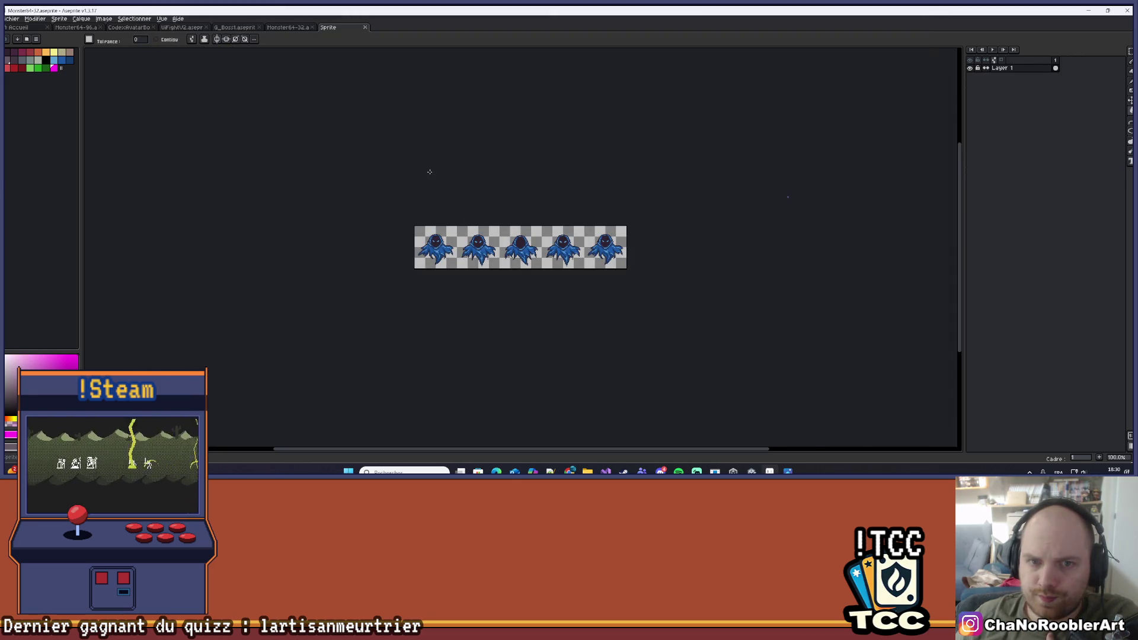
Hide EauFollet, briefly check PlantFollet and FeuFollet, show Chamane, then switch to G_Boss1
{"action": "left_click", "coordinate": [969, 68]}
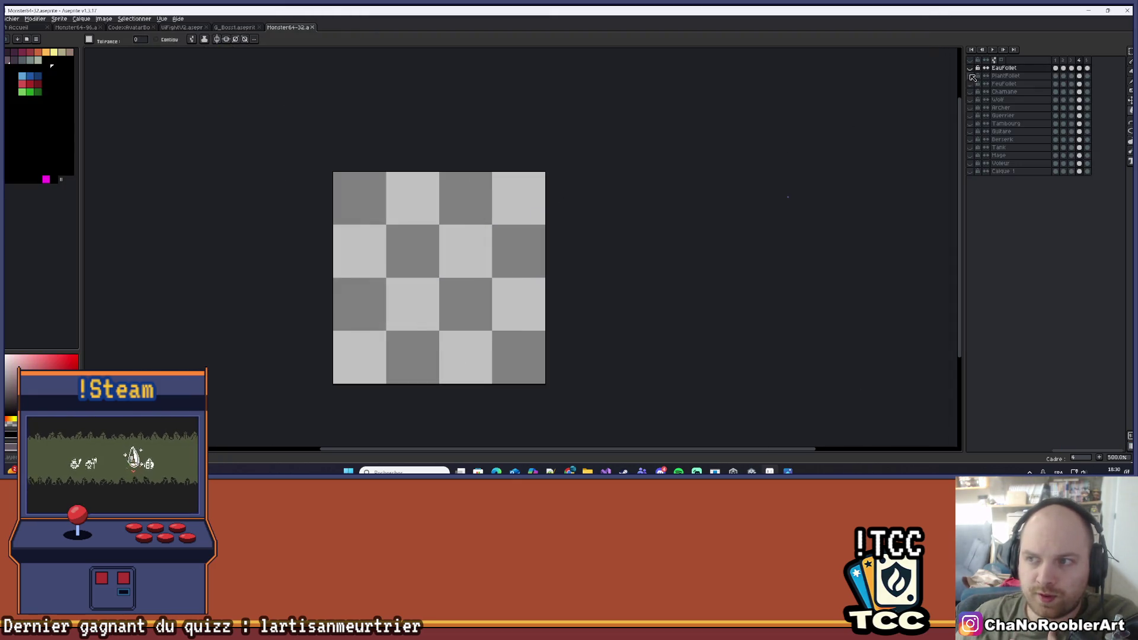
{"action": "left_click", "coordinate": [969, 76]}
{"action": "left_click", "coordinate": [969, 76]}
{"action": "left_click", "coordinate": [976, 84]}
{"action": "left_click", "coordinate": [976, 83]}
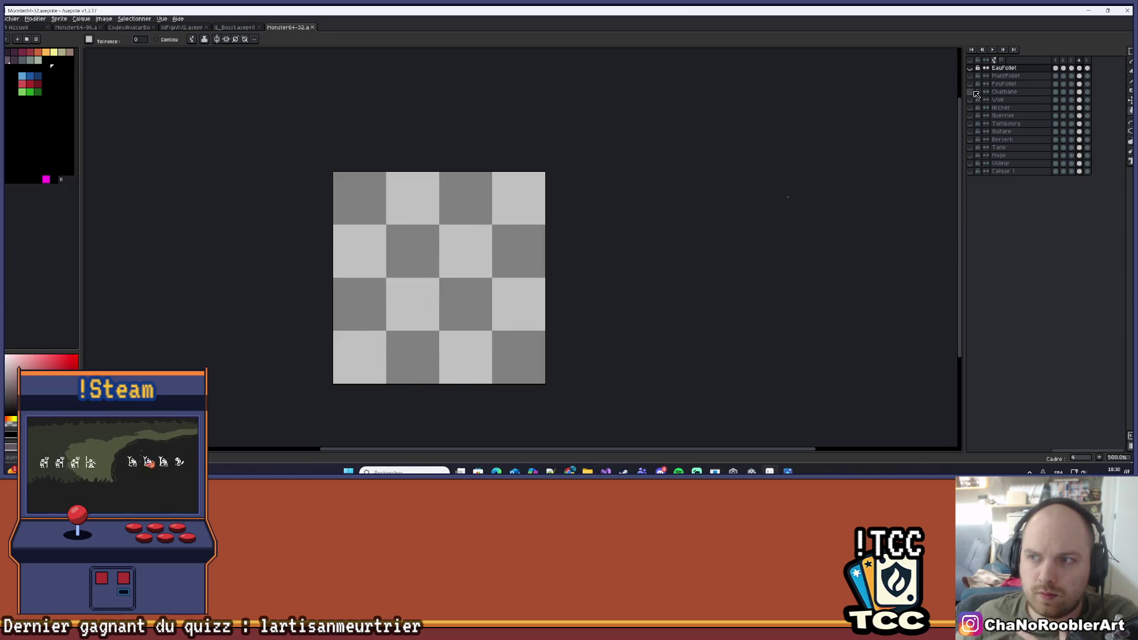
{"action": "left_click", "coordinate": [975, 92]}
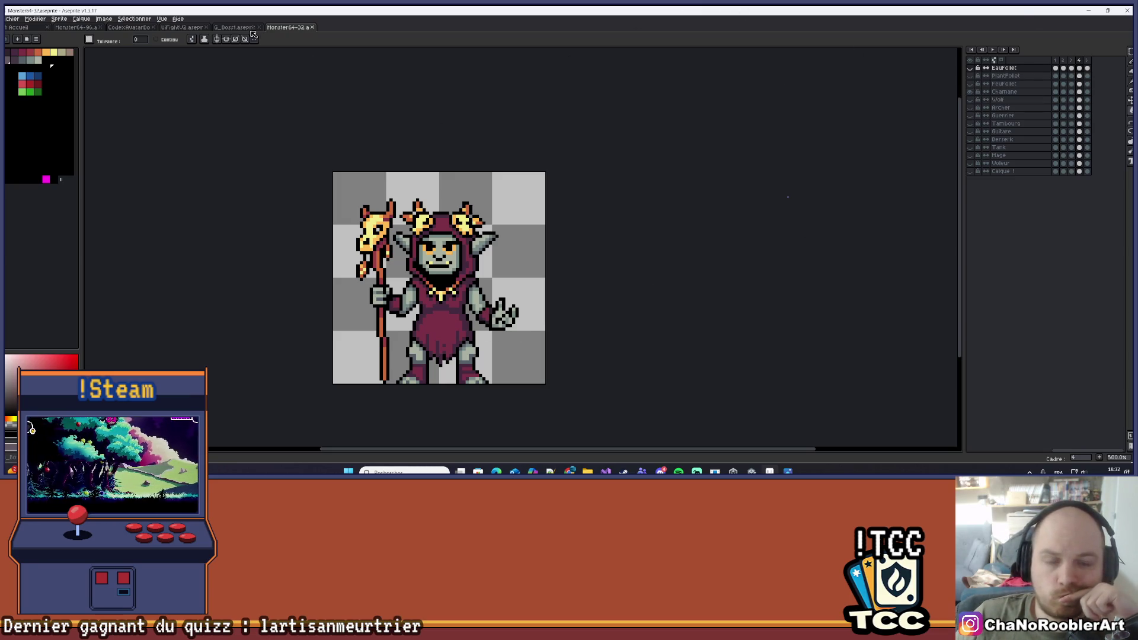
{"action": "left_click", "coordinate": [228, 33]}
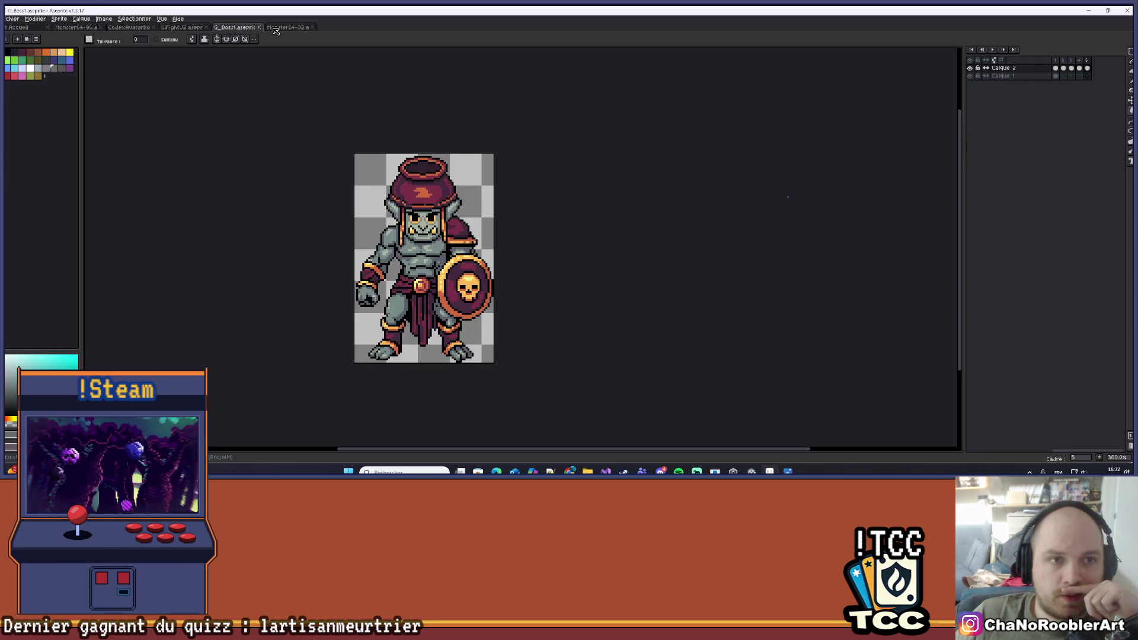
In Monster64-96, hide Calque 2, show the hammer ogre, go to frame 2 and play it
{"action": "left_click", "coordinate": [276, 27]}
{"action": "left_click", "coordinate": [76, 27]}
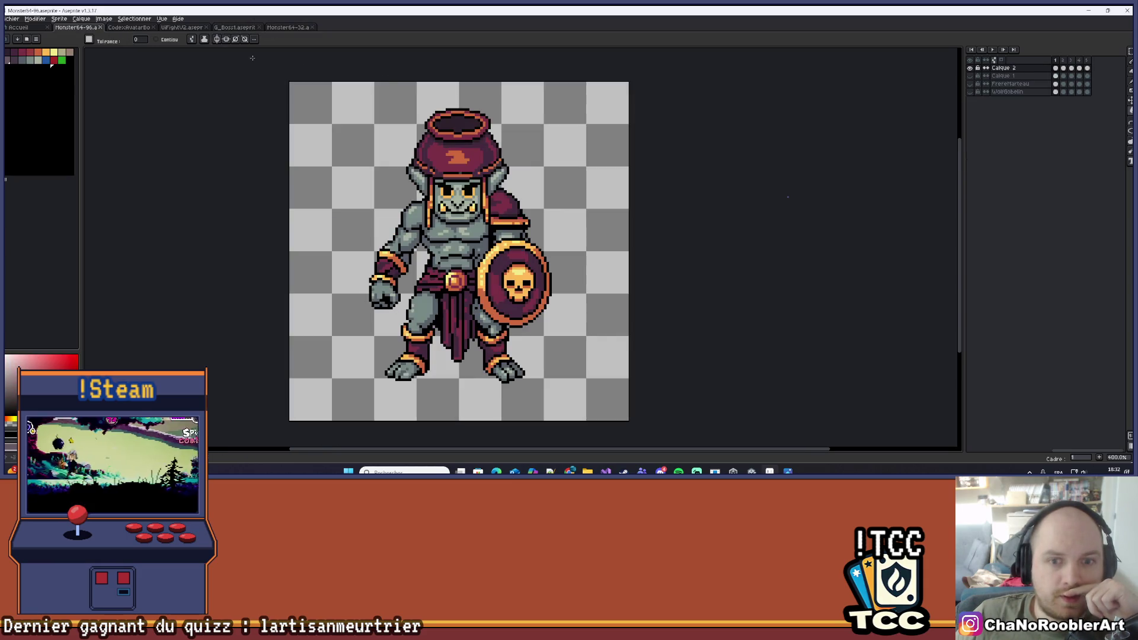
{"action": "left_click", "coordinate": [971, 68]}
{"action": "left_click", "coordinate": [970, 76]}
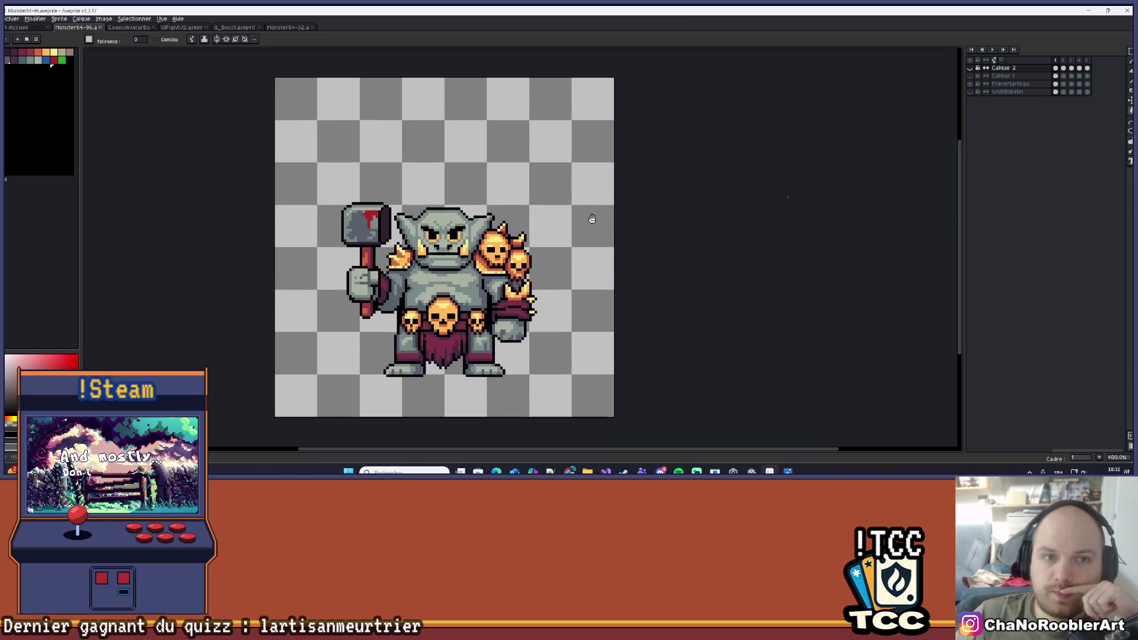
{"action": "left_click", "coordinate": [1003, 50]}
{"action": "mouse_move", "coordinate": [564, 250]}
{"action": "left_mouse_down"}
{"action": "mouse_move", "coordinate": [547, 216]}
{"action": "mouse_move", "coordinate": [553, 238]}
{"action": "left_mouse_up"}
{"action": "scroll", "coordinate": [547, 215], "scroll_direction": "down", "scroll_amount": 1}
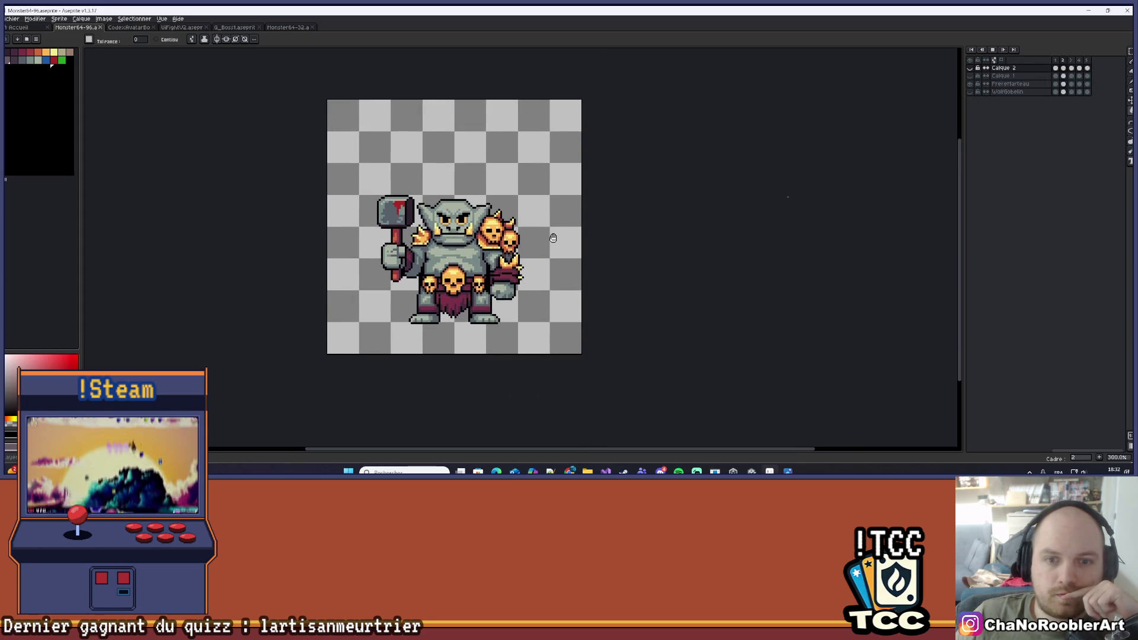
{"action": "key", "text": "Return"}
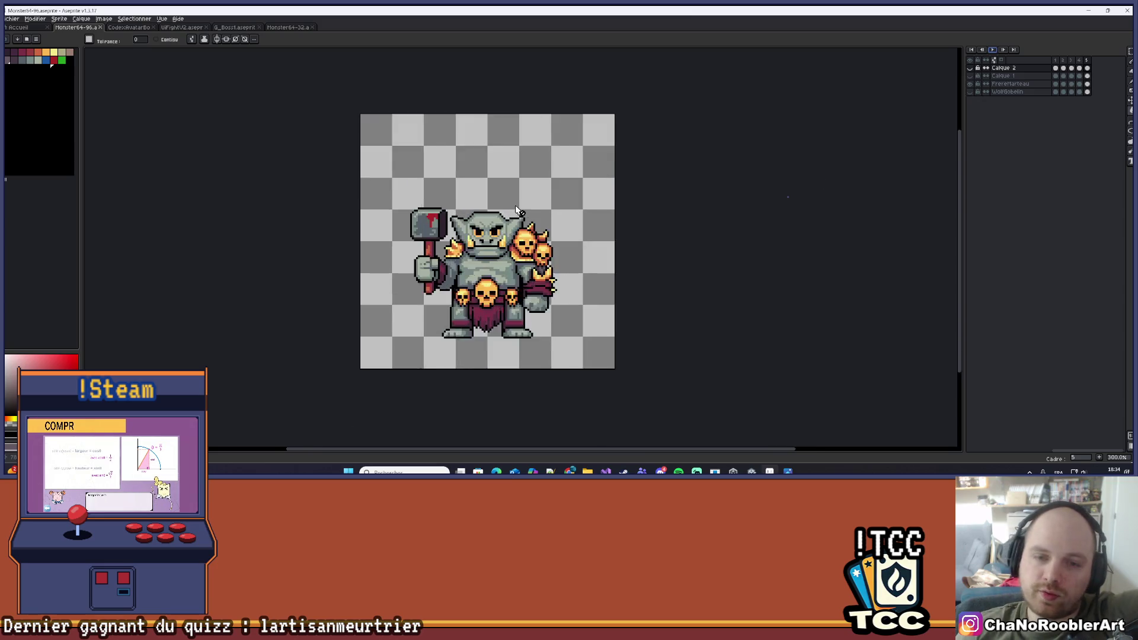
{"action": "scroll", "coordinate": [604, 240], "scroll_direction": "up", "scroll_amount": 3}
{"action": "scroll", "coordinate": [545, 203], "scroll_direction": "down", "scroll_amount": 2}
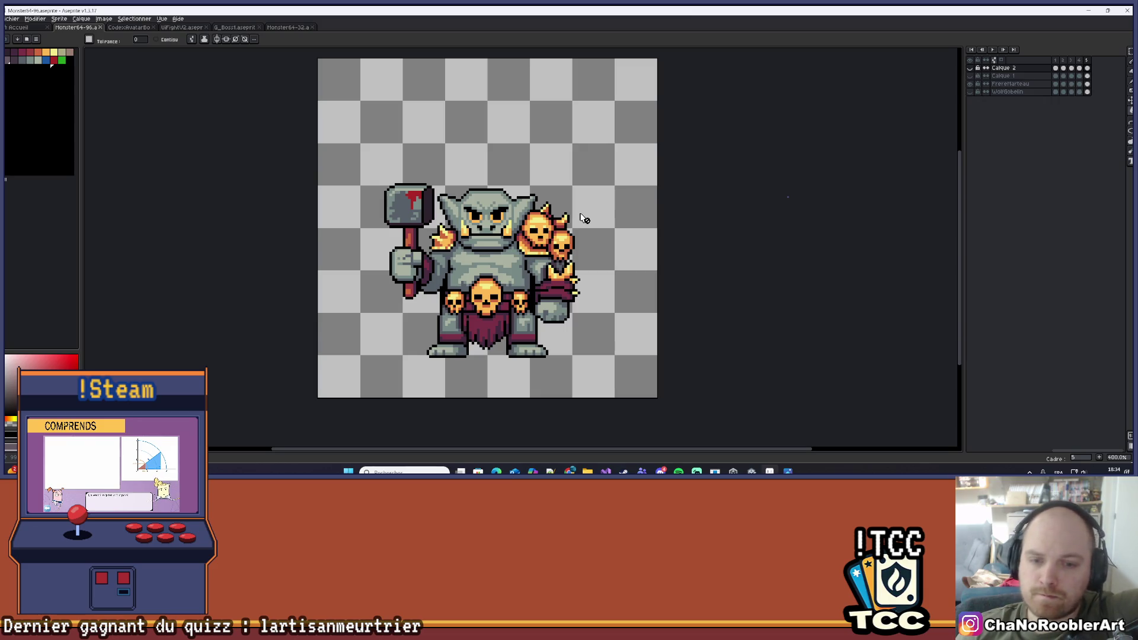
{"action": "scroll", "coordinate": [336, 339], "scroll_direction": "down", "scroll_amount": 1}
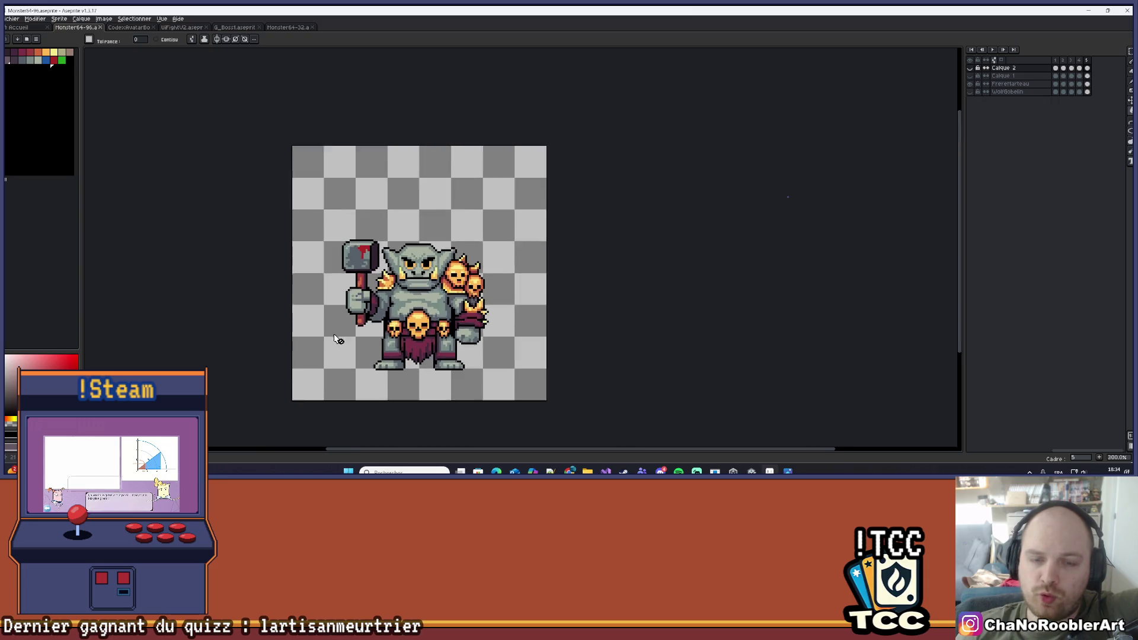
{"action": "scroll", "coordinate": [391, 391], "scroll_direction": "up", "scroll_amount": 1}
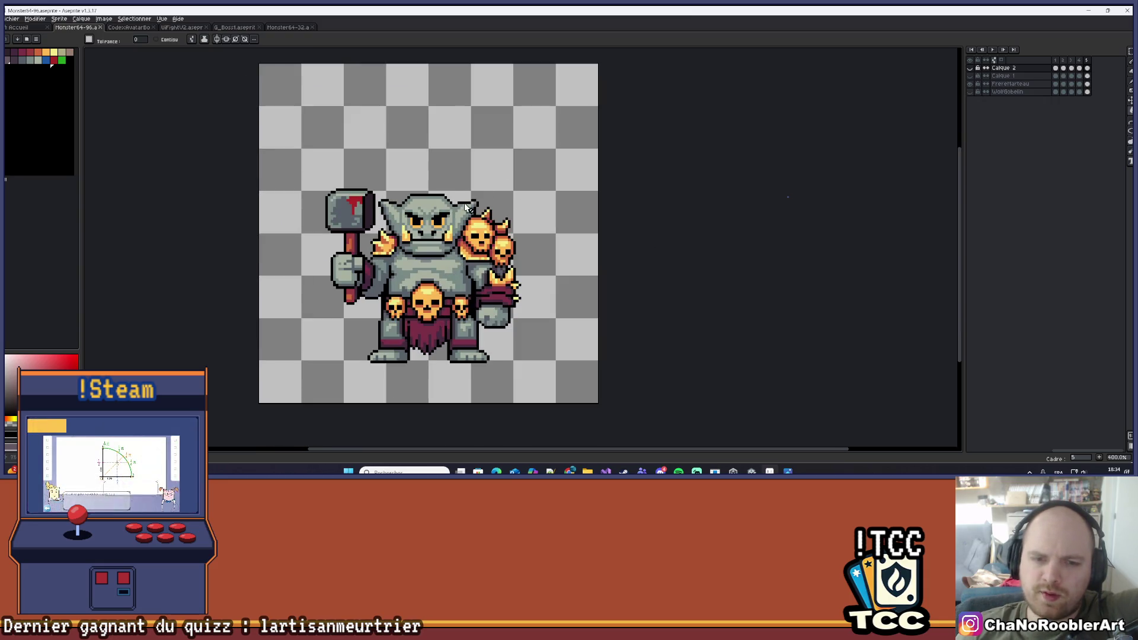
{"action": "scroll", "coordinate": [465, 290], "scroll_direction": "down", "scroll_amount": 1}
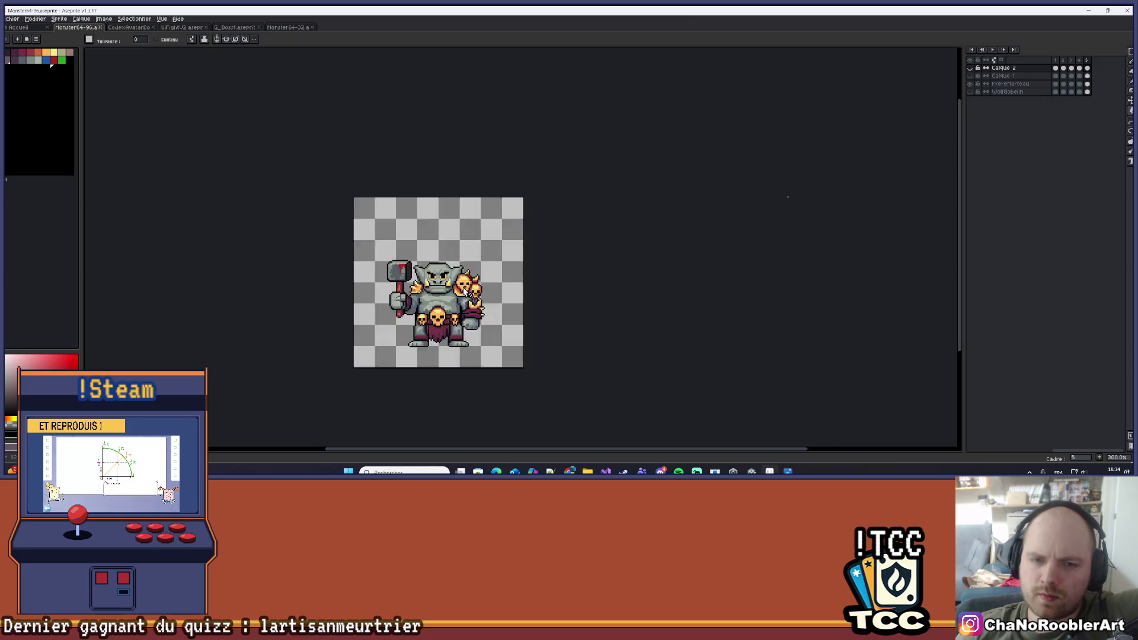
{"action": "scroll", "coordinate": [465, 291], "scroll_direction": "up", "scroll_amount": 3}
{"action": "scroll", "coordinate": [462, 288], "scroll_direction": "down", "scroll_amount": 1}
{"action": "scroll", "coordinate": [427, 284], "scroll_direction": "up", "scroll_amount": 1}
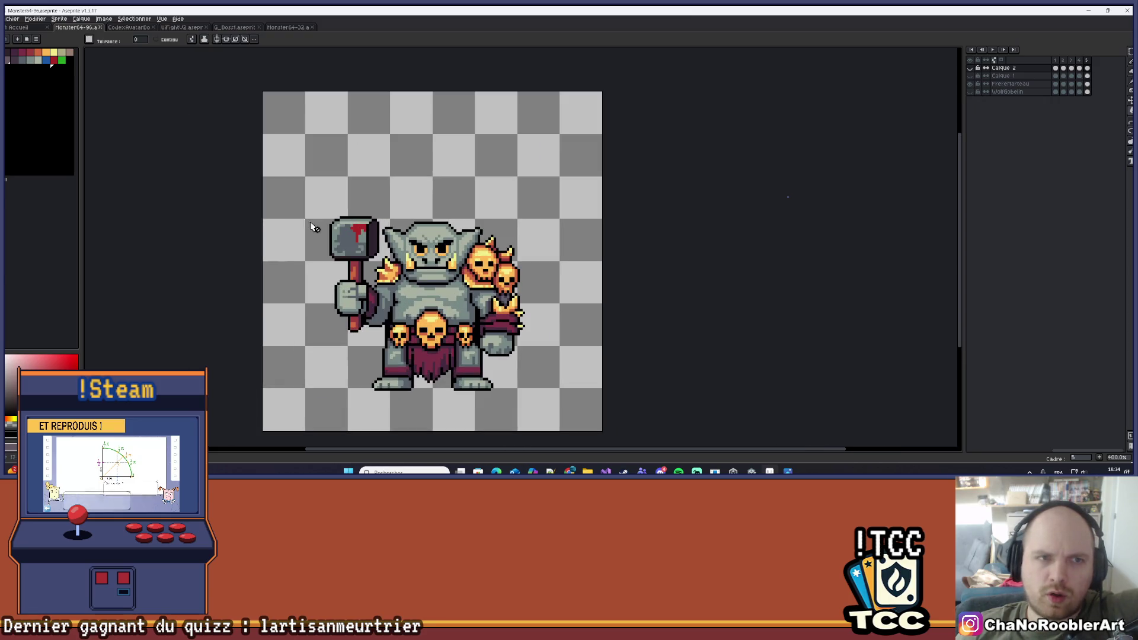
{"action": "left_click", "coordinate": [130, 27]}
{"action": "left_click", "coordinate": [171, 27]}
{"action": "left_click", "coordinate": [237, 27]}
{"action": "left_click", "coordinate": [282, 27]}
{"action": "left_click", "coordinate": [229, 28]}
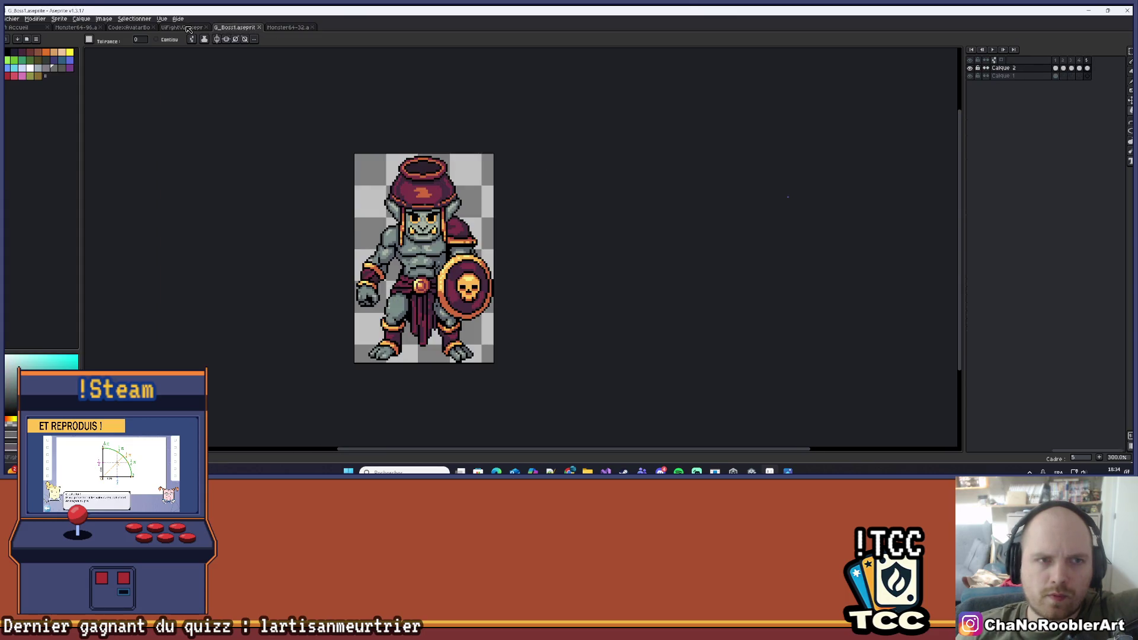
{"action": "left_click", "coordinate": [183, 28]}
{"action": "left_click", "coordinate": [129, 27]}
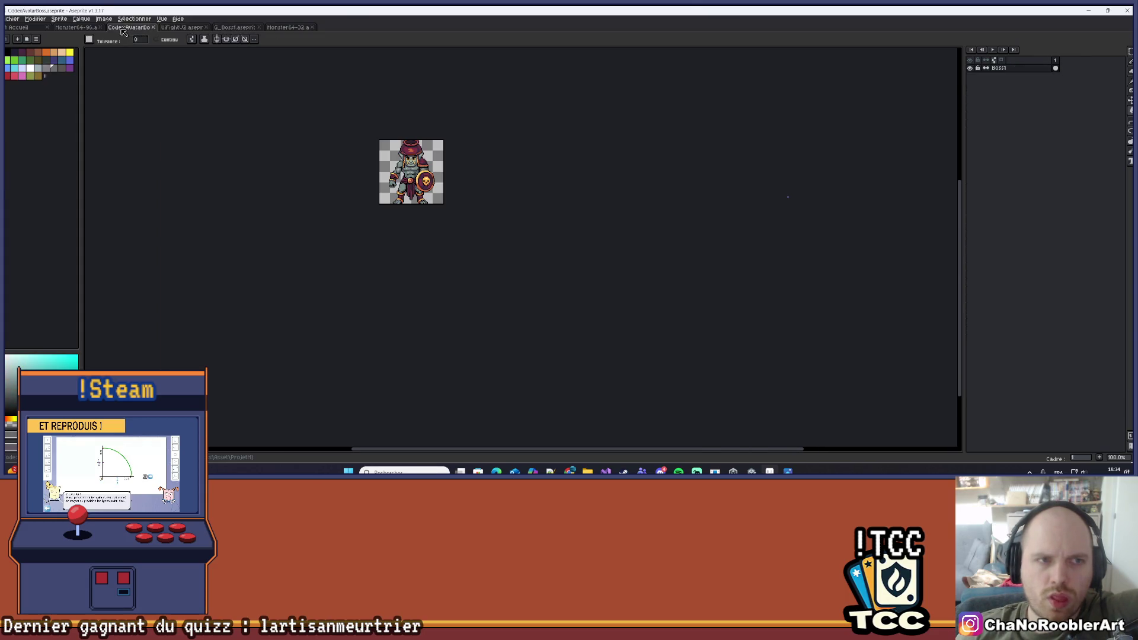
{"action": "left_click", "coordinate": [89, 27]}
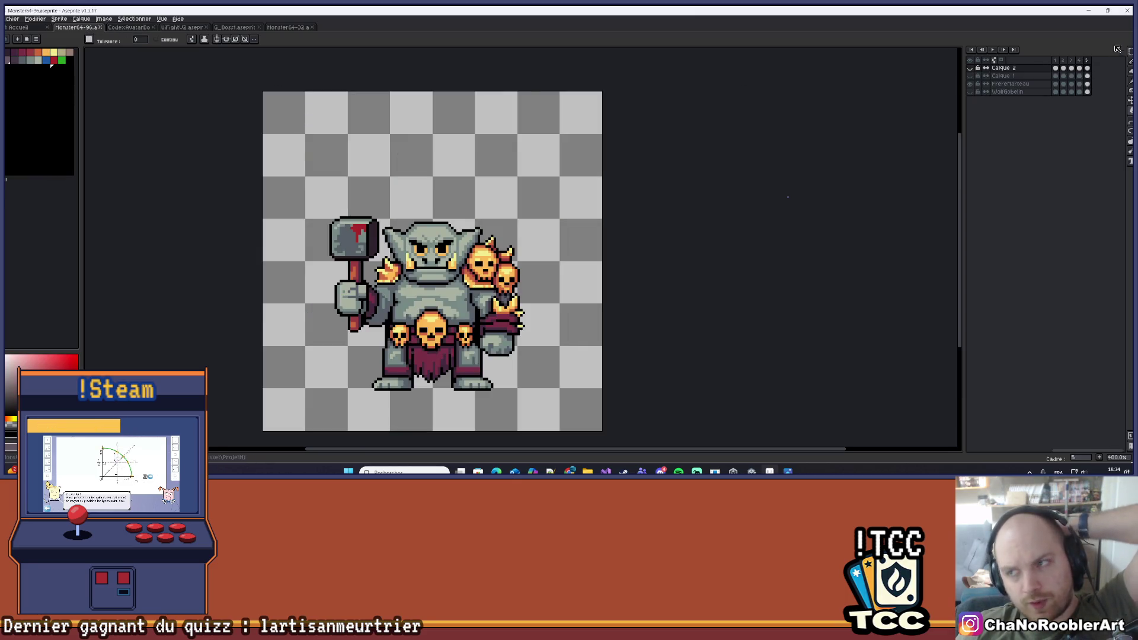
{"action": "left_click", "coordinate": [970, 68]}
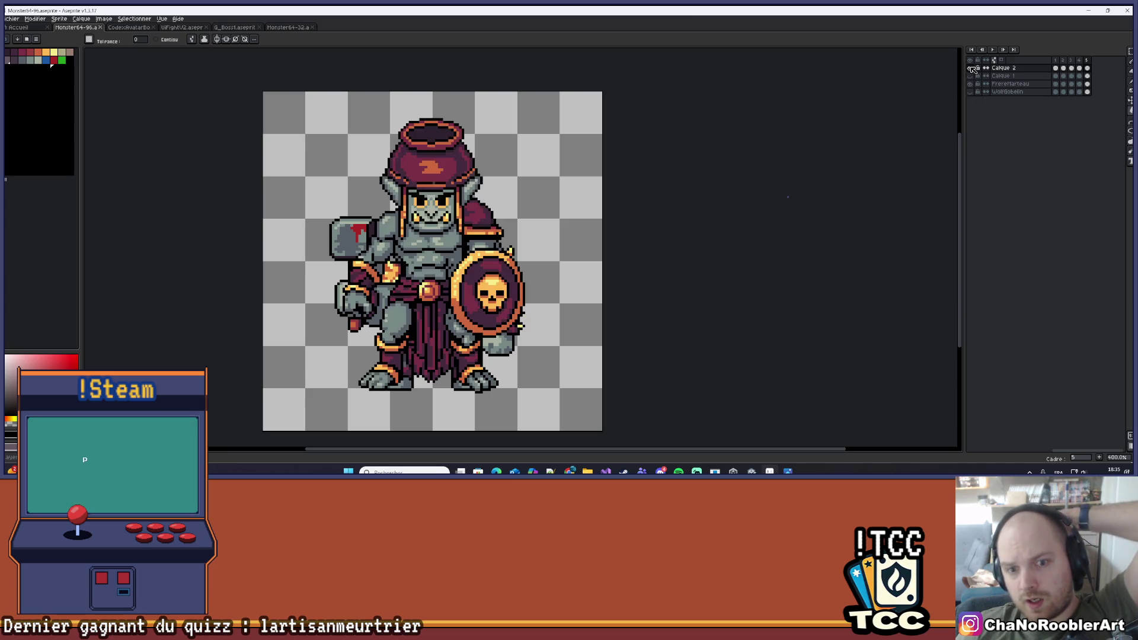
{"action": "left_click", "coordinate": [970, 91]}
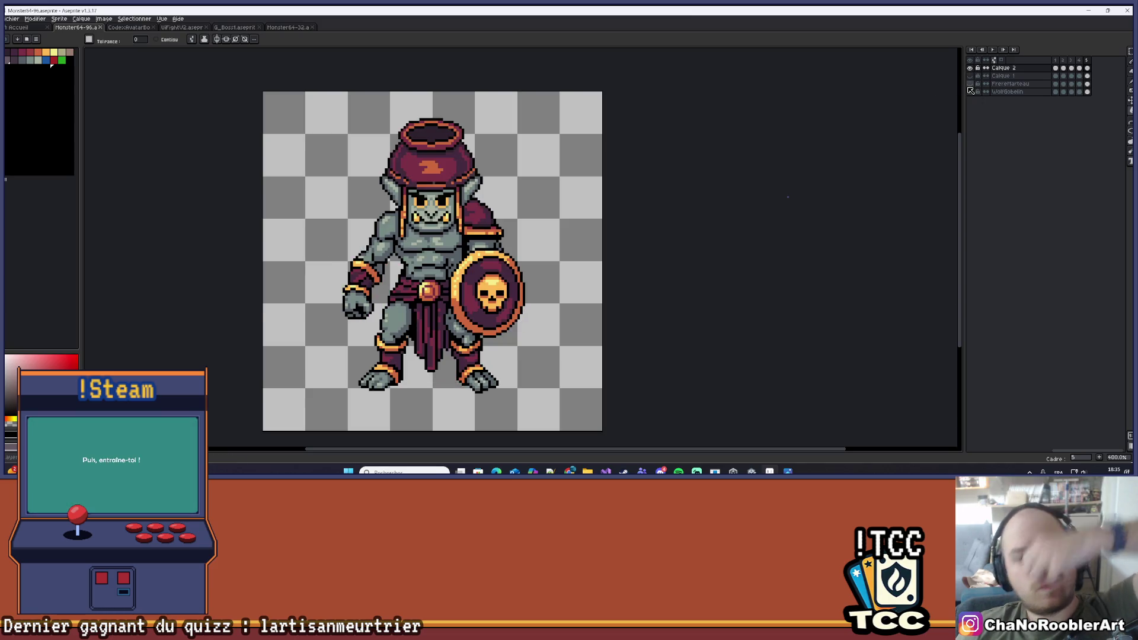
{"action": "left_click", "coordinate": [971, 68]}
{"action": "left_click", "coordinate": [970, 76]}
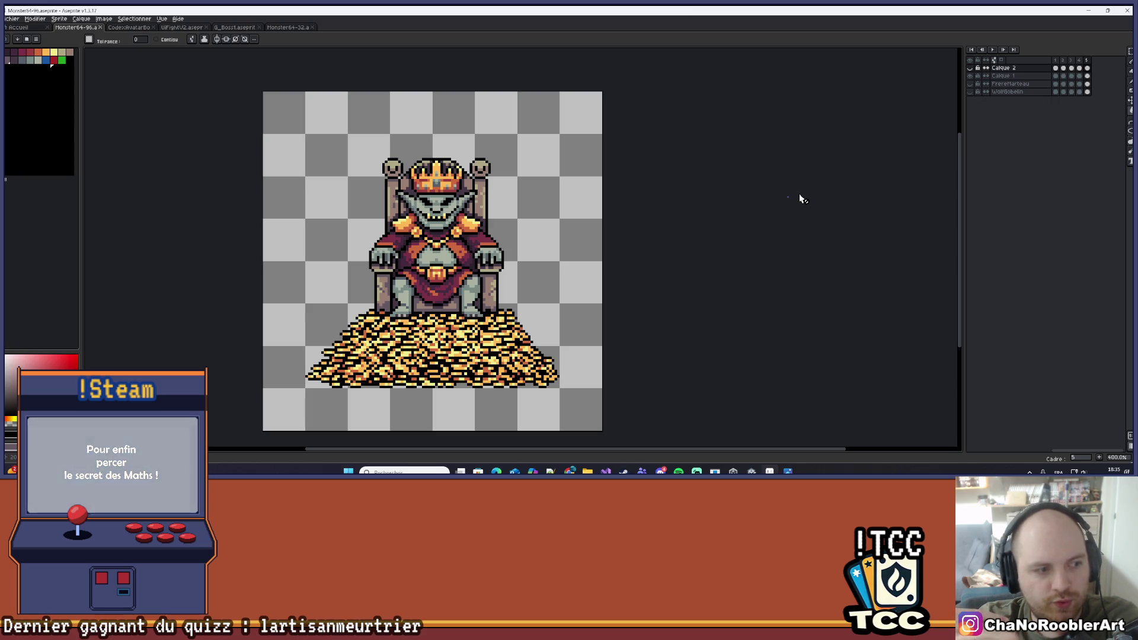
{"action": "left_click", "coordinate": [973, 77]}
{"action": "left_click", "coordinate": [971, 84]}
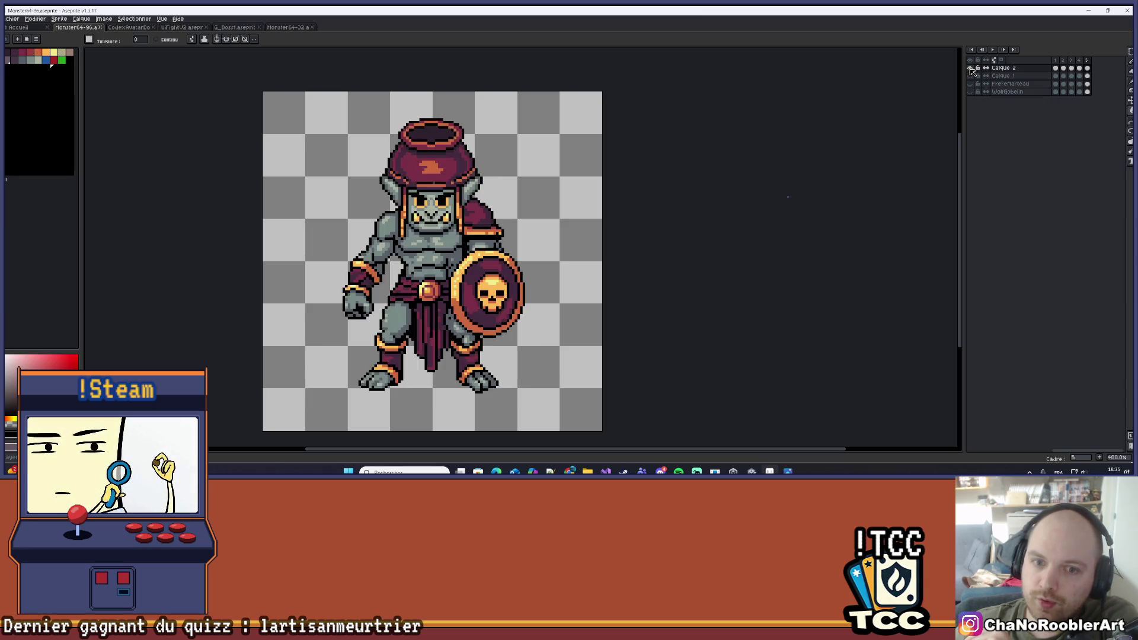
{"action": "left_click", "coordinate": [971, 84]}
{"action": "left_click", "coordinate": [971, 84]}
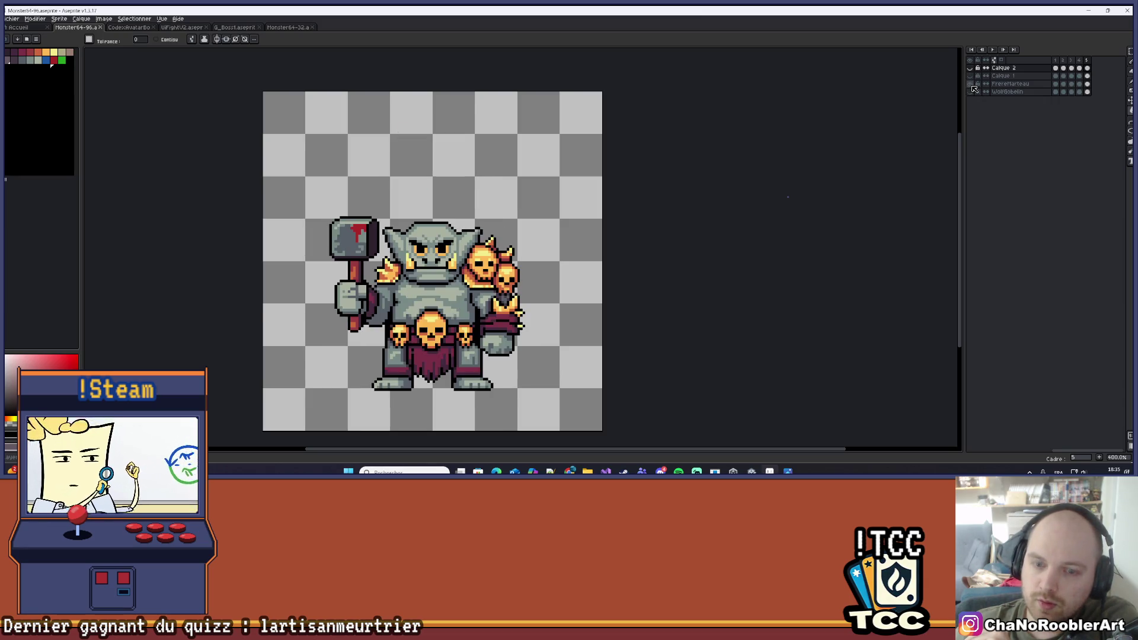
{"action": "left_click", "coordinate": [972, 84]}
{"action": "left_click", "coordinate": [971, 92]}
{"action": "left_click", "coordinate": [971, 91]}
{"action": "left_click", "coordinate": [972, 84]}
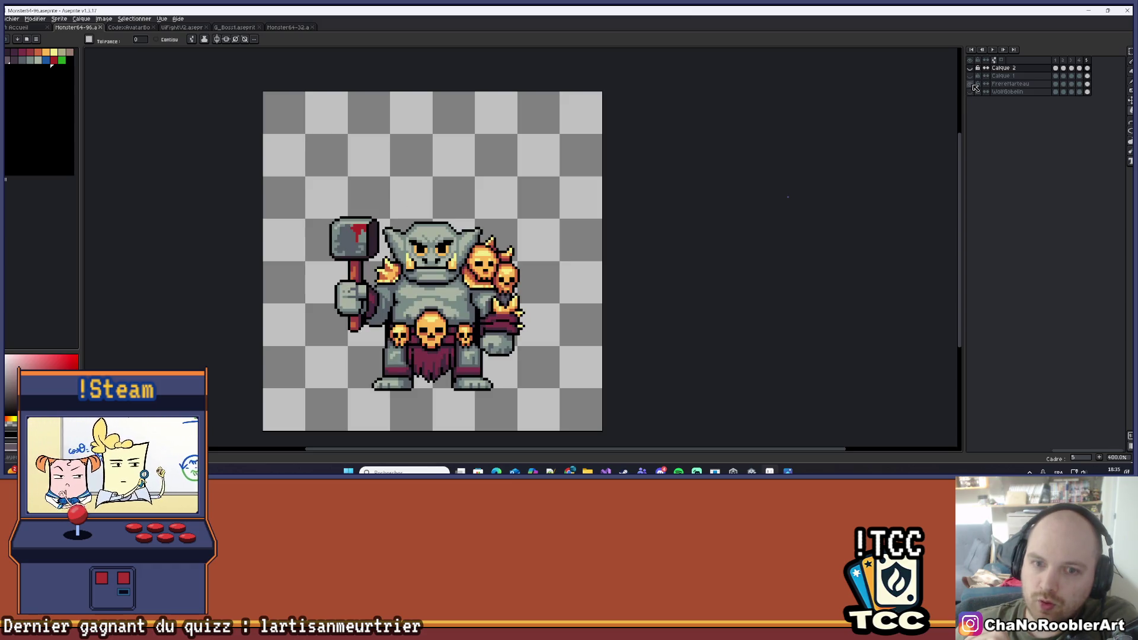
{"action": "left_click", "coordinate": [971, 84]}
{"action": "left_click", "coordinate": [971, 85]}
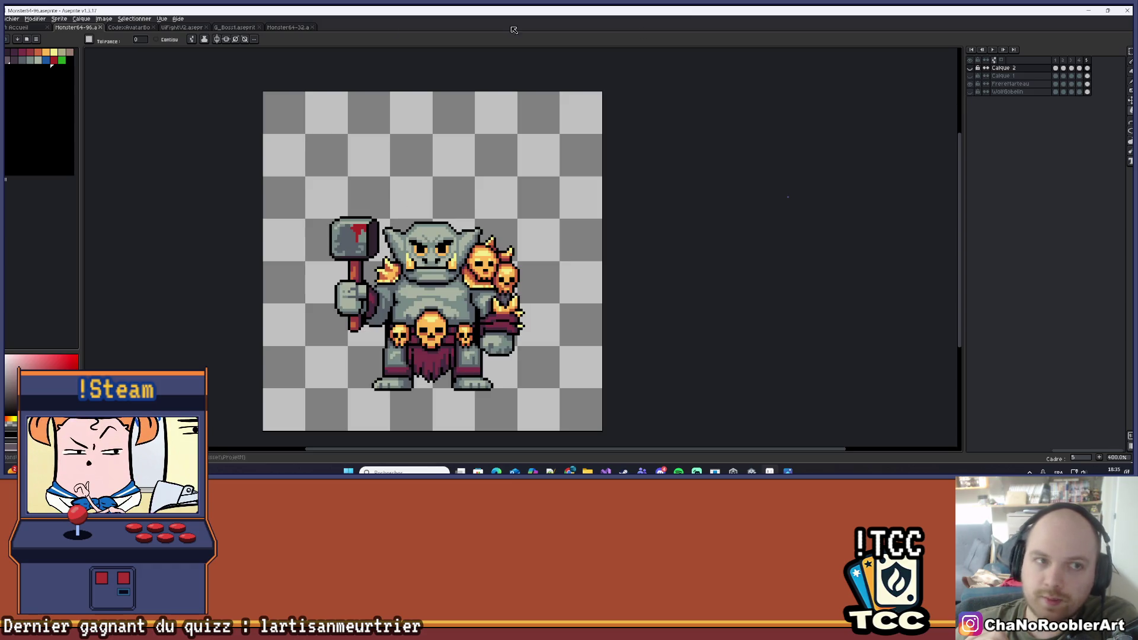
In Monster64-32, hide Chamane and flip through the drummer, Guerrier and Archer goblin layers
{"action": "left_click", "coordinate": [280, 28]}
{"action": "left_click", "coordinate": [970, 91]}
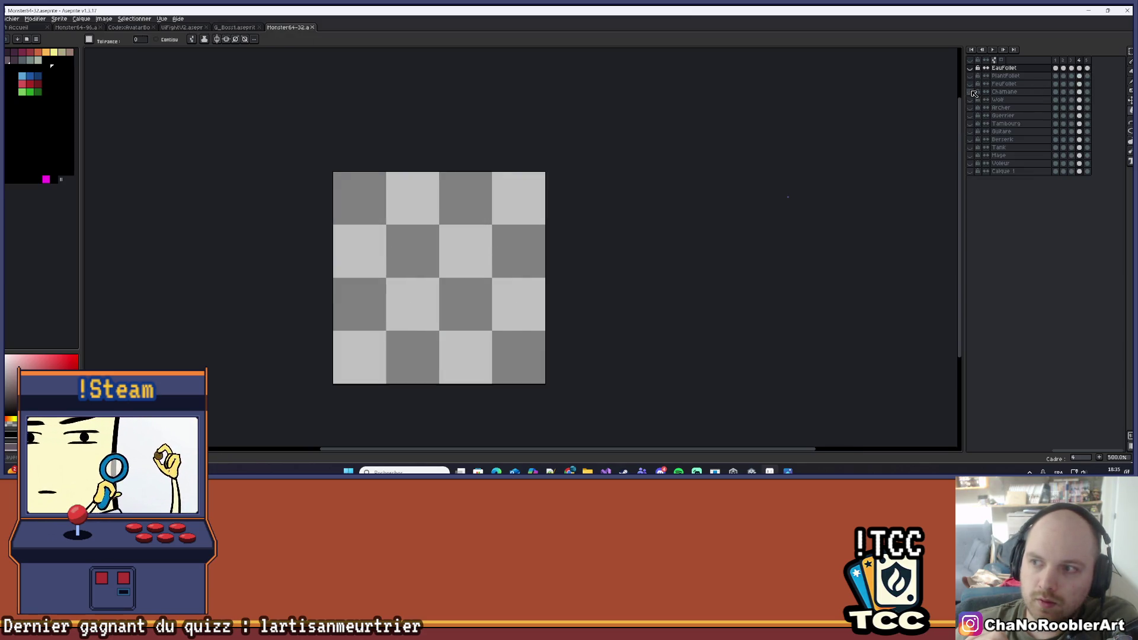
{"action": "left_click", "coordinate": [971, 123]}
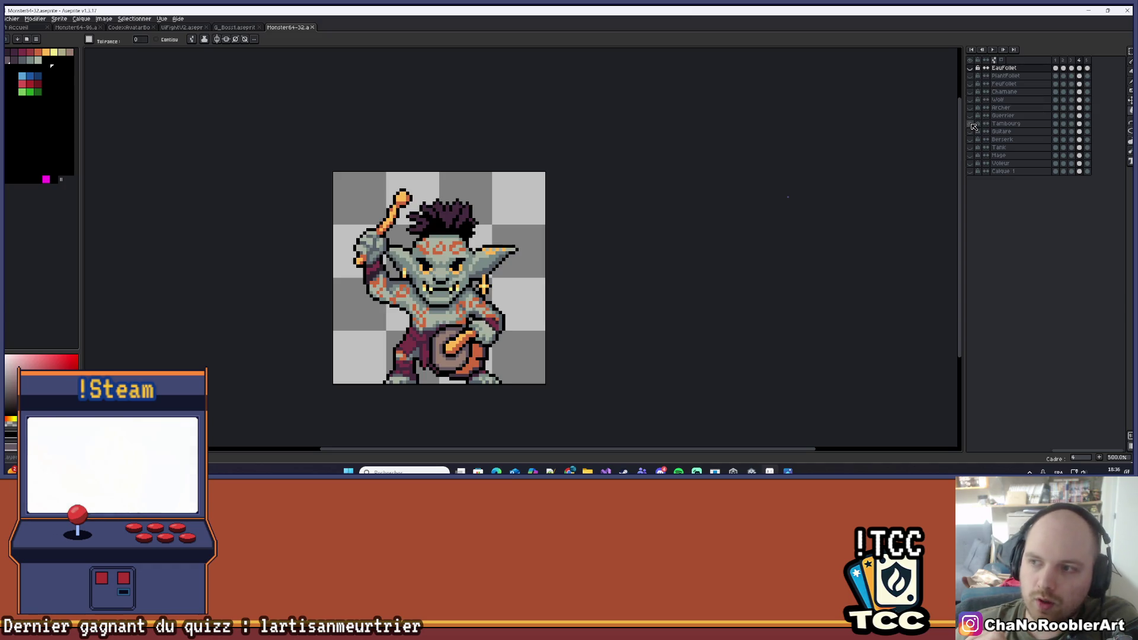
{"action": "left_click", "coordinate": [970, 123]}
{"action": "left_click", "coordinate": [970, 115]}
{"action": "left_click", "coordinate": [970, 116]}
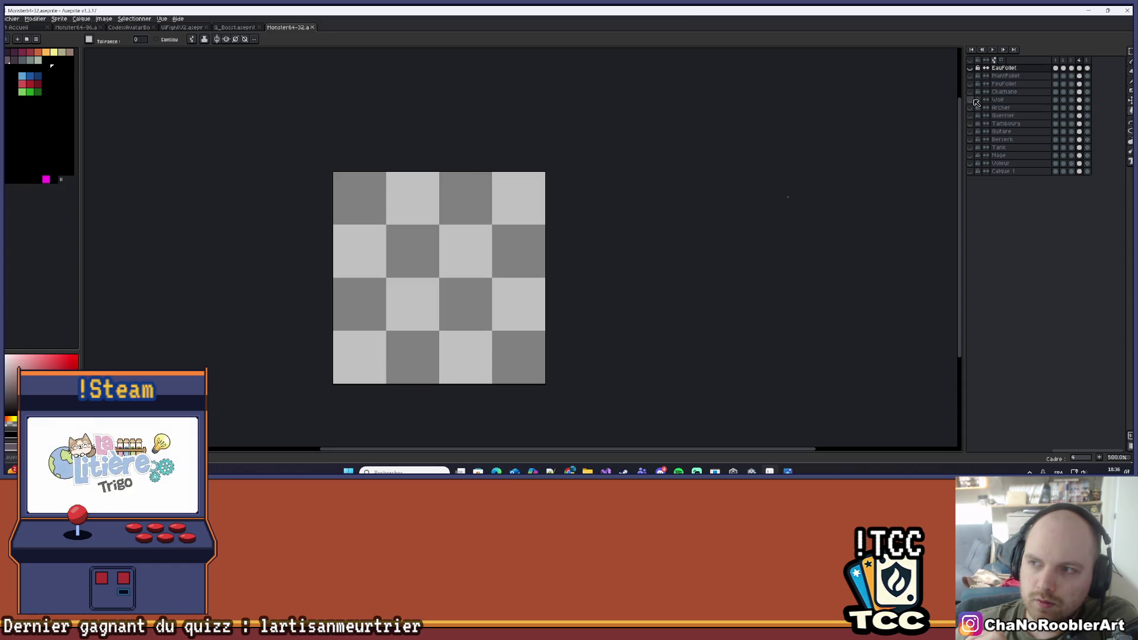
{"action": "left_click", "coordinate": [972, 108]}
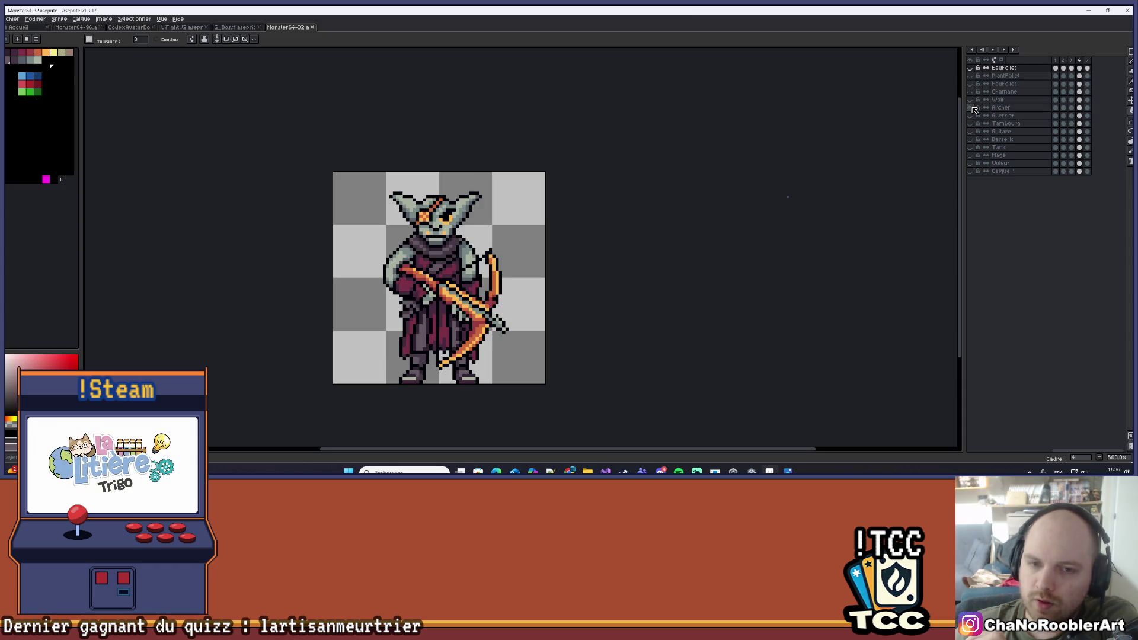
Move from Archer through Tambourg to the Berserk axe goblin, then open Monster64-96
{"action": "left_click", "coordinate": [970, 107]}
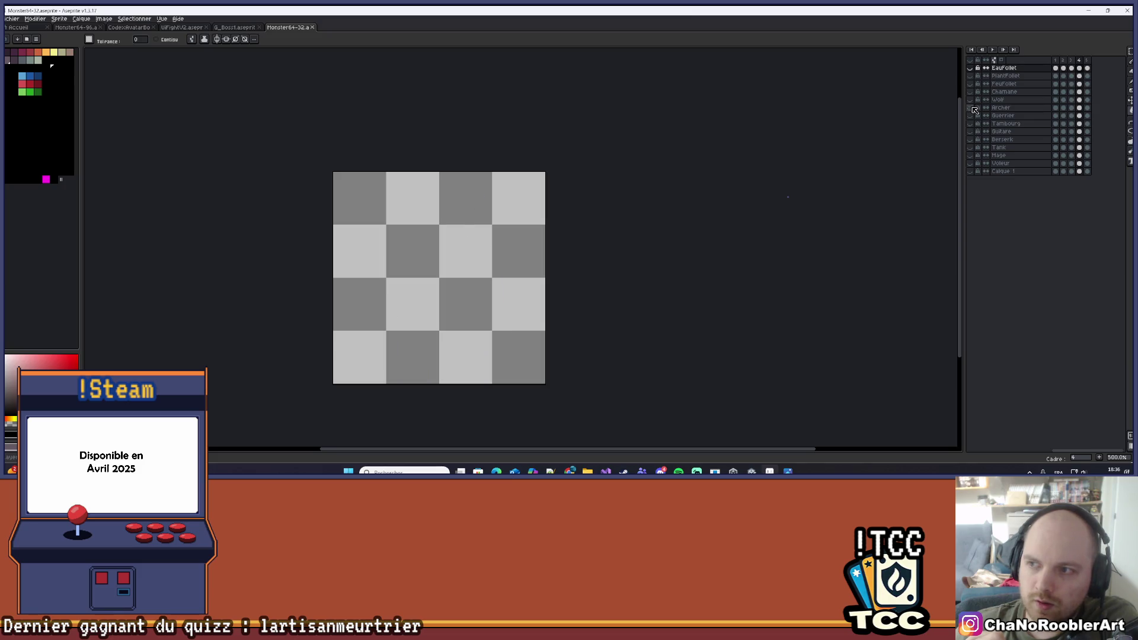
{"action": "left_click", "coordinate": [970, 123]}
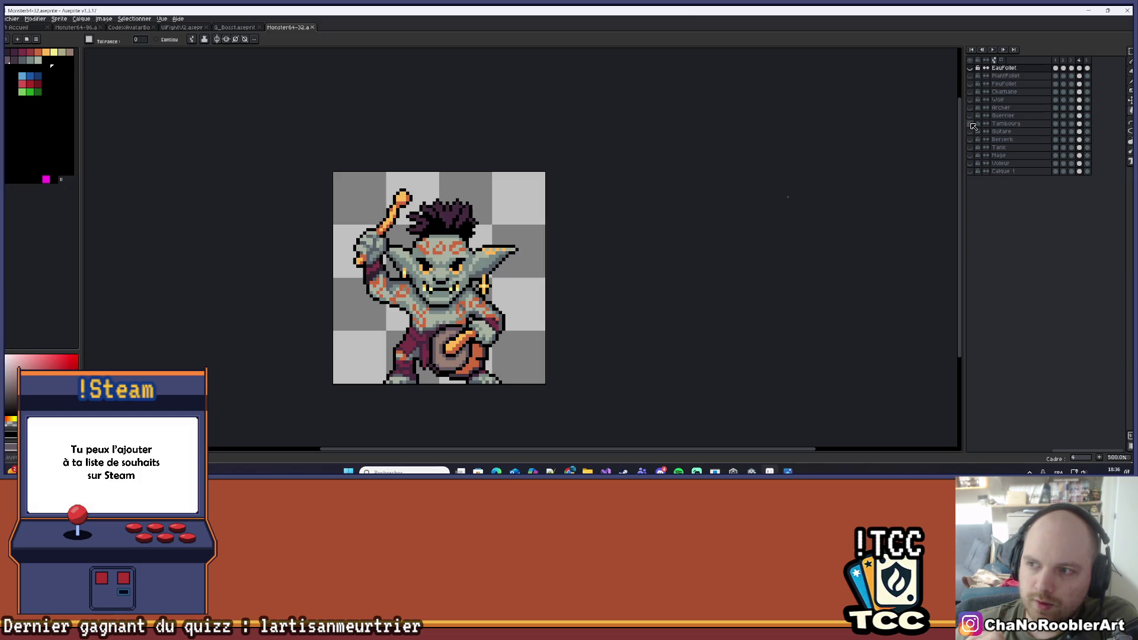
{"action": "left_click", "coordinate": [970, 123]}
{"action": "left_click", "coordinate": [970, 140]}
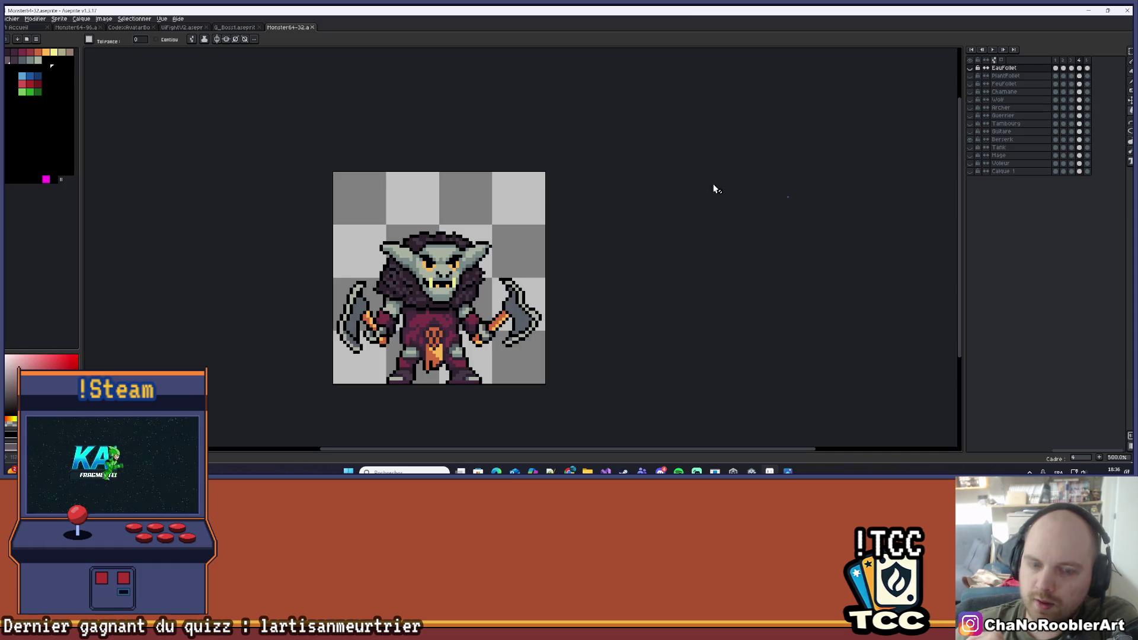
{"action": "scroll", "coordinate": [526, 193], "scroll_direction": "down", "scroll_amount": 3}
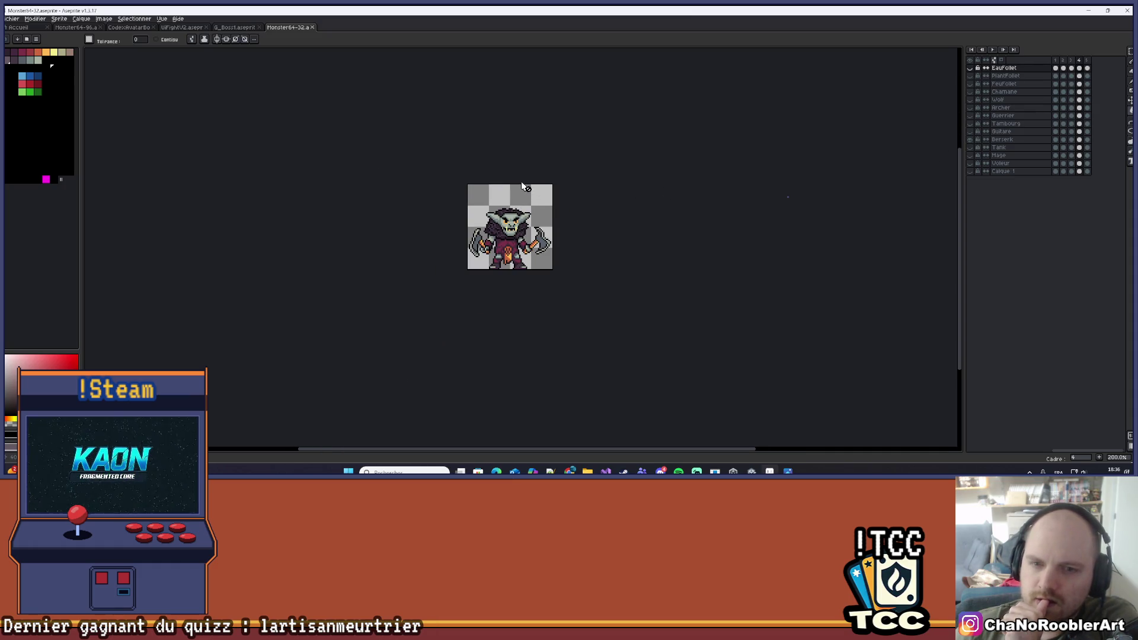
{"action": "scroll", "coordinate": [526, 188], "scroll_direction": "up", "scroll_amount": 2}
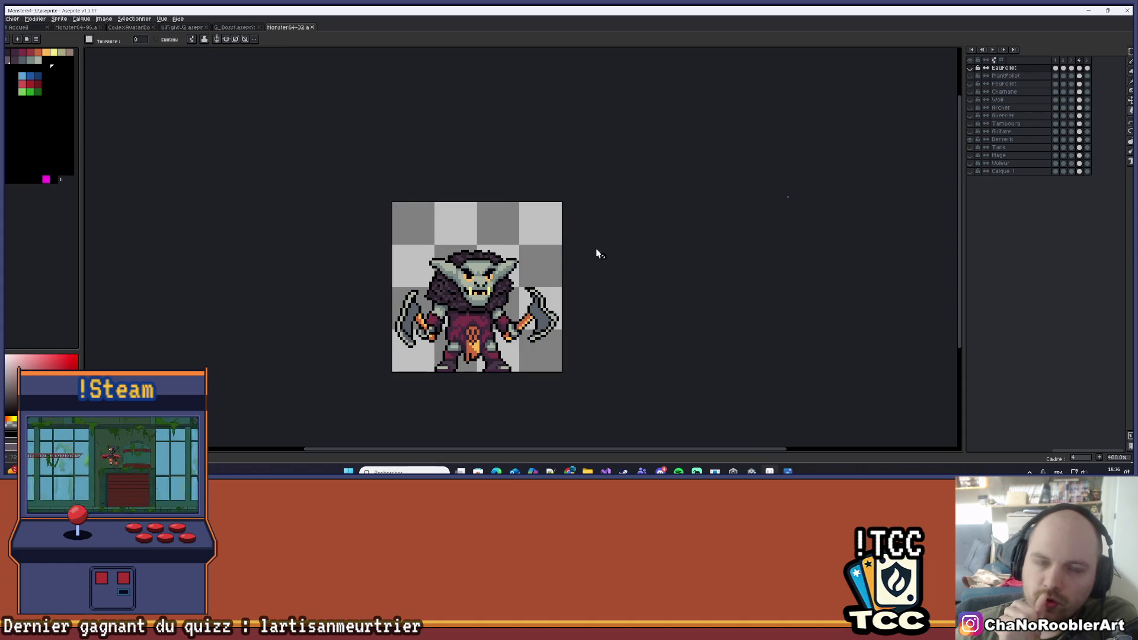
{"action": "left_click", "coordinate": [76, 28]}
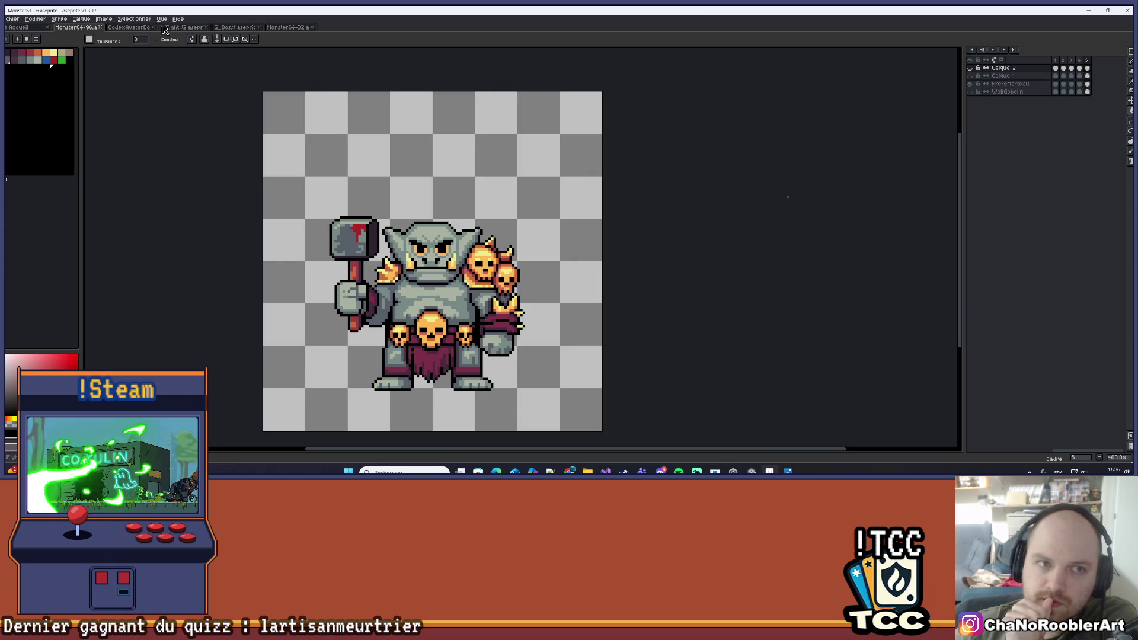
Look over the UIFightV2 battle screen and CodexAvatarBo before returning to Monster64-96
{"action": "left_click", "coordinate": [167, 28]}
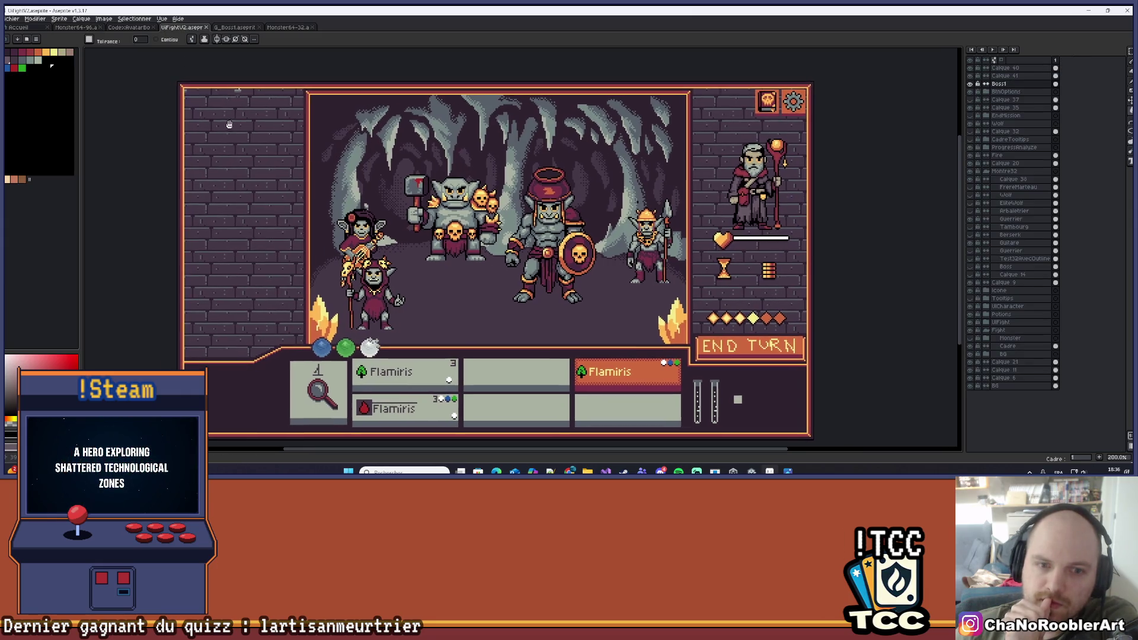
{"action": "scroll", "coordinate": [355, 131], "scroll_direction": "up", "scroll_amount": 1}
{"action": "scroll", "coordinate": [506, 135], "scroll_direction": "down", "scroll_amount": 1}
{"action": "left_click_drag", "start_coordinate": [506, 135], "coordinate": [412, 161]}
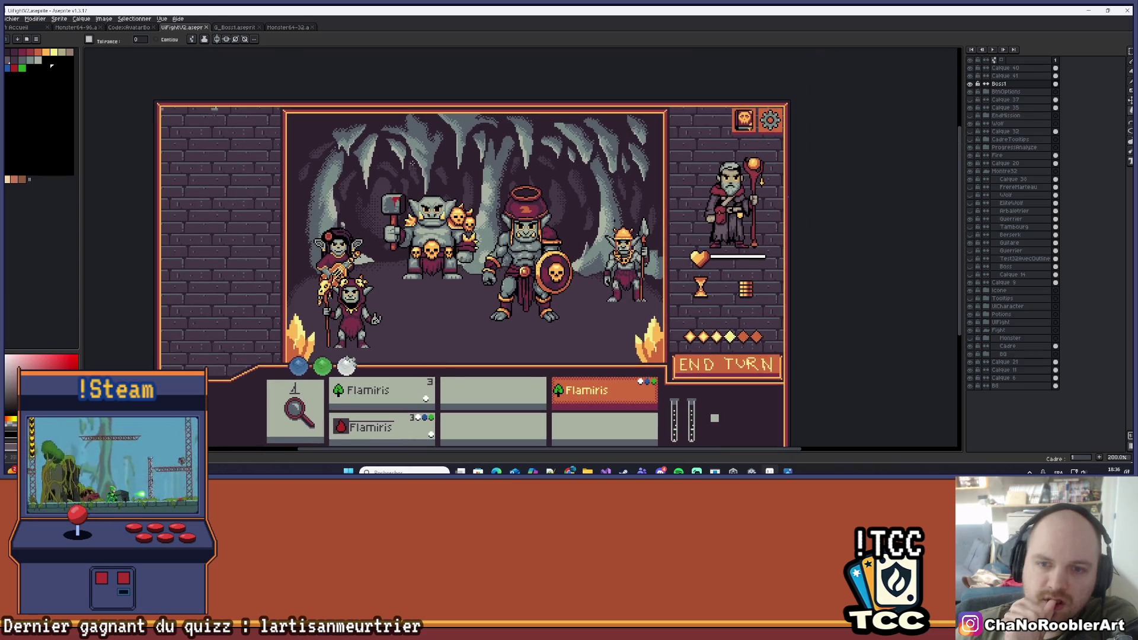
{"action": "left_click", "coordinate": [123, 30]}
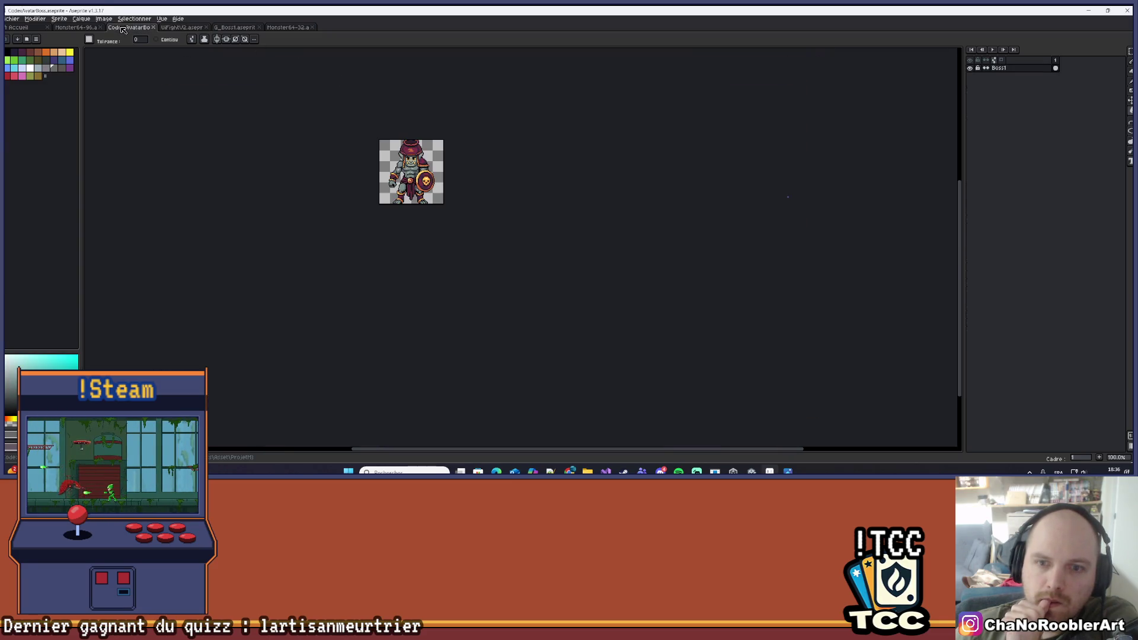
{"action": "left_click", "coordinate": [72, 28]}
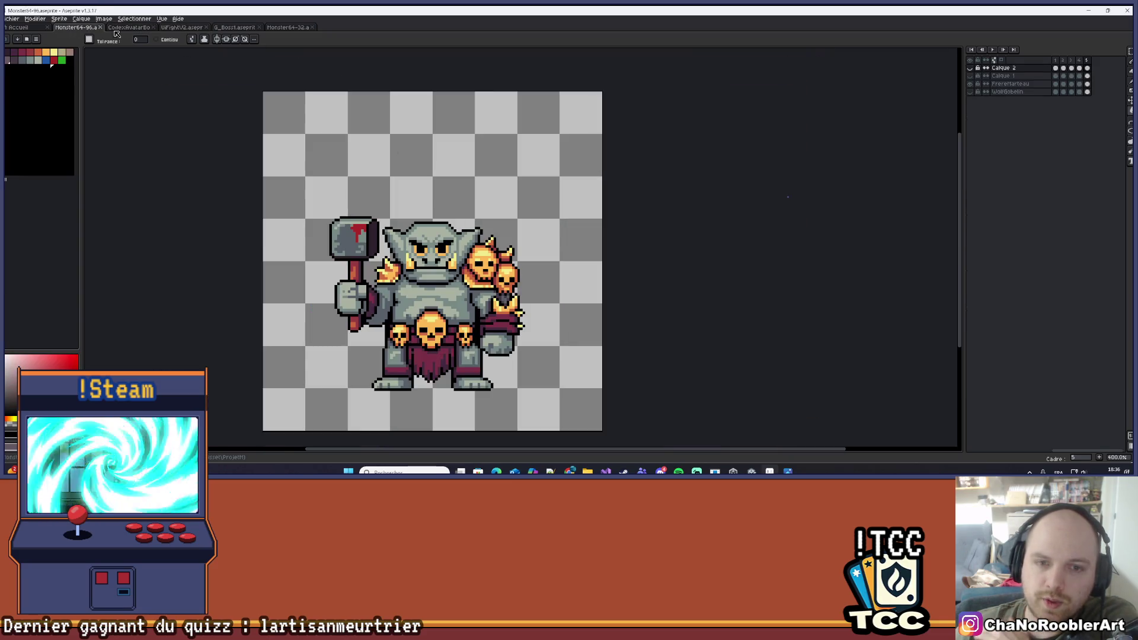
Hide the hammer ogre layer and show the goblin king on his throne
{"action": "left_click", "coordinate": [970, 76]}
{"action": "left_click", "coordinate": [974, 84]}
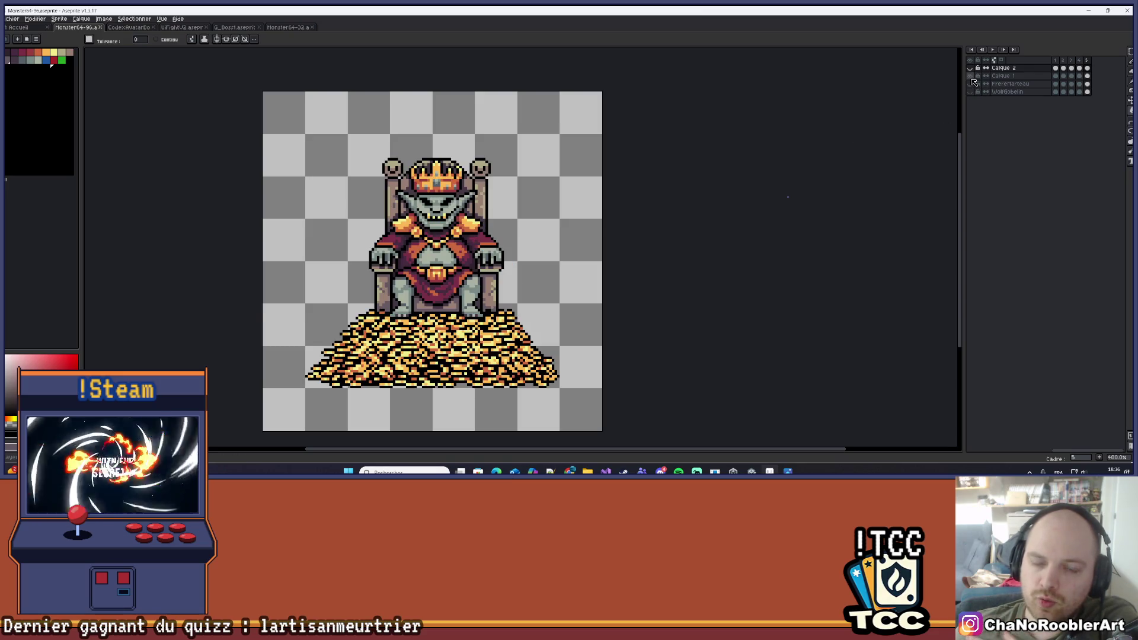
{"action": "scroll", "coordinate": [528, 222], "scroll_direction": "up", "scroll_amount": 1}
{"action": "scroll", "coordinate": [557, 249], "scroll_direction": "down", "scroll_amount": 1}
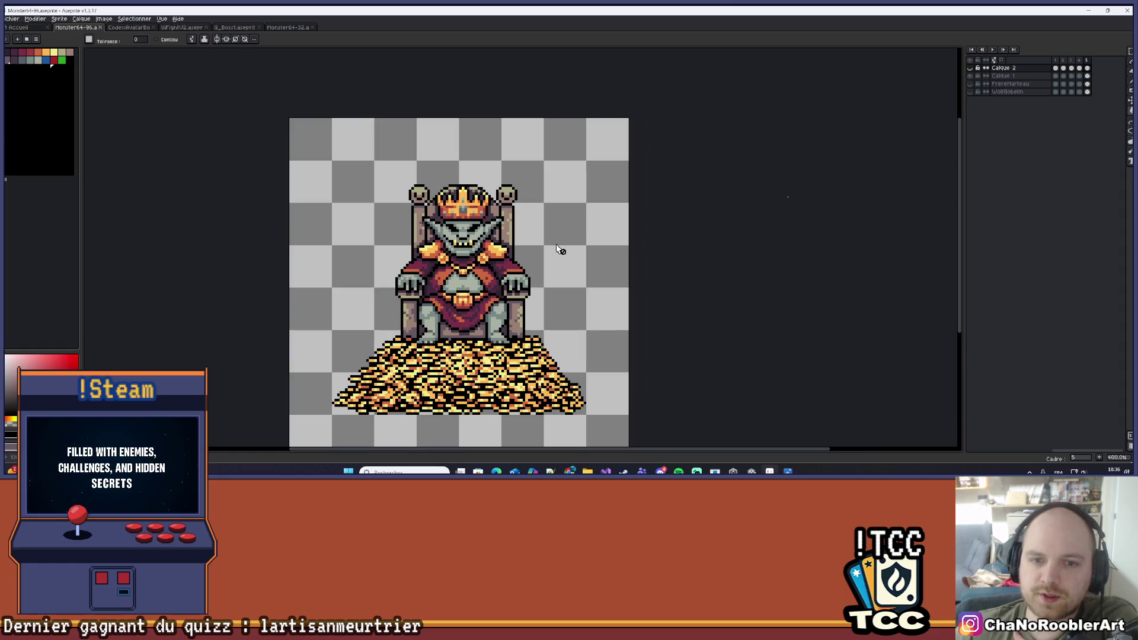
{"action": "scroll", "coordinate": [557, 249], "scroll_direction": "up", "scroll_amount": 1}
{"action": "scroll", "coordinate": [554, 247], "scroll_direction": "down", "scroll_amount": 1}
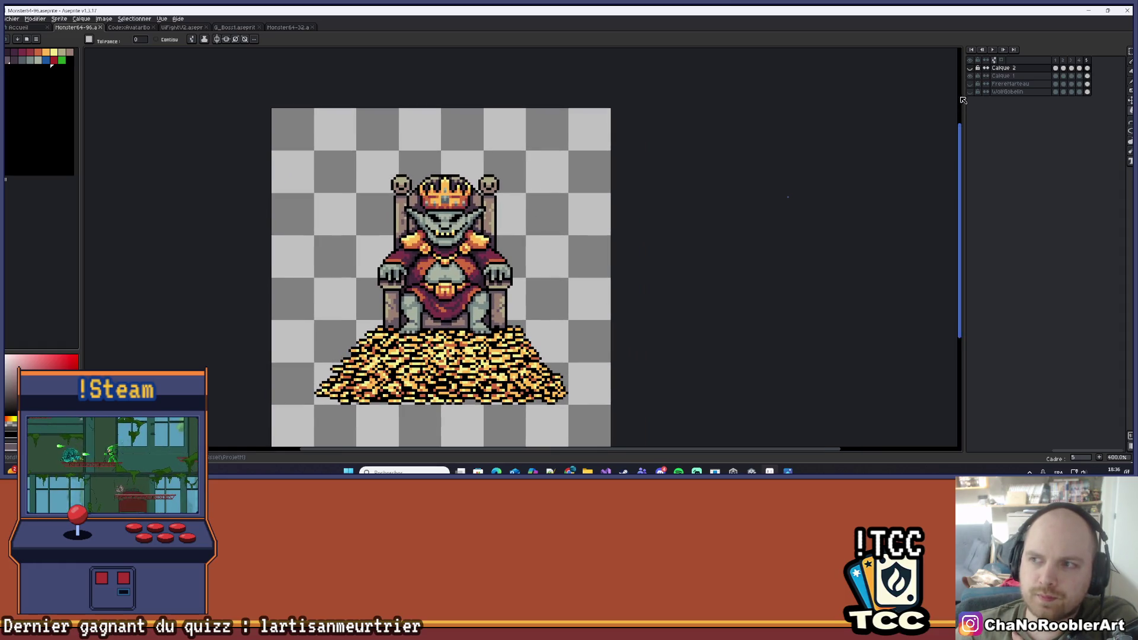
{"action": "left_click", "coordinate": [970, 75]}
Show the throne king's layer and rename it RoiGobelin
{"action": "left_click", "coordinate": [970, 67]}
{"action": "double_click", "coordinate": [1001, 76]}
{"action": "type", "text": "RoiGobelin"}
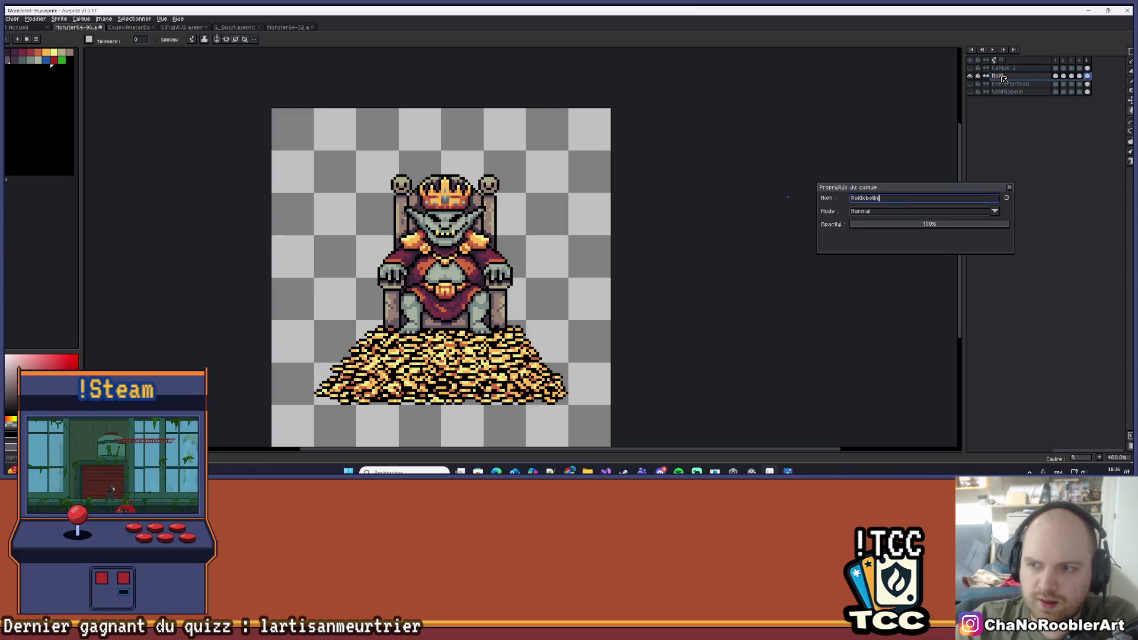
{"action": "key", "text": "Return"}
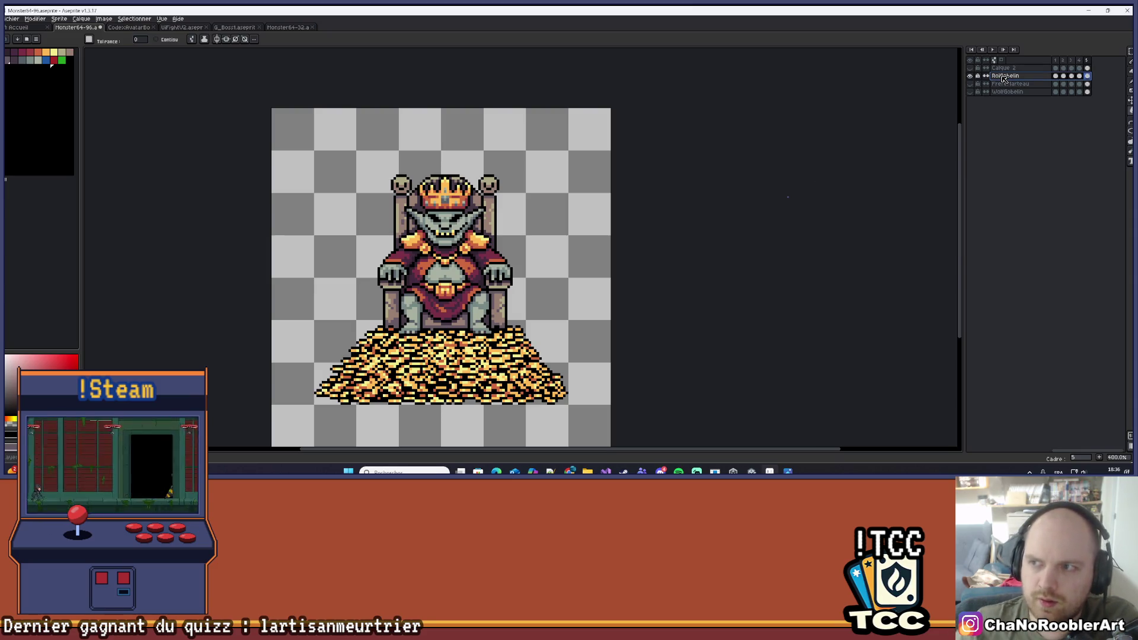
Hide RoiGobelin, select the shield-bearing goblin's layer and rename it Geant
{"action": "left_click", "coordinate": [970, 76]}
{"action": "left_click", "coordinate": [969, 68]}
{"action": "left_click", "coordinate": [1002, 68]}
{"action": "double_click", "coordinate": [1030, 69]}
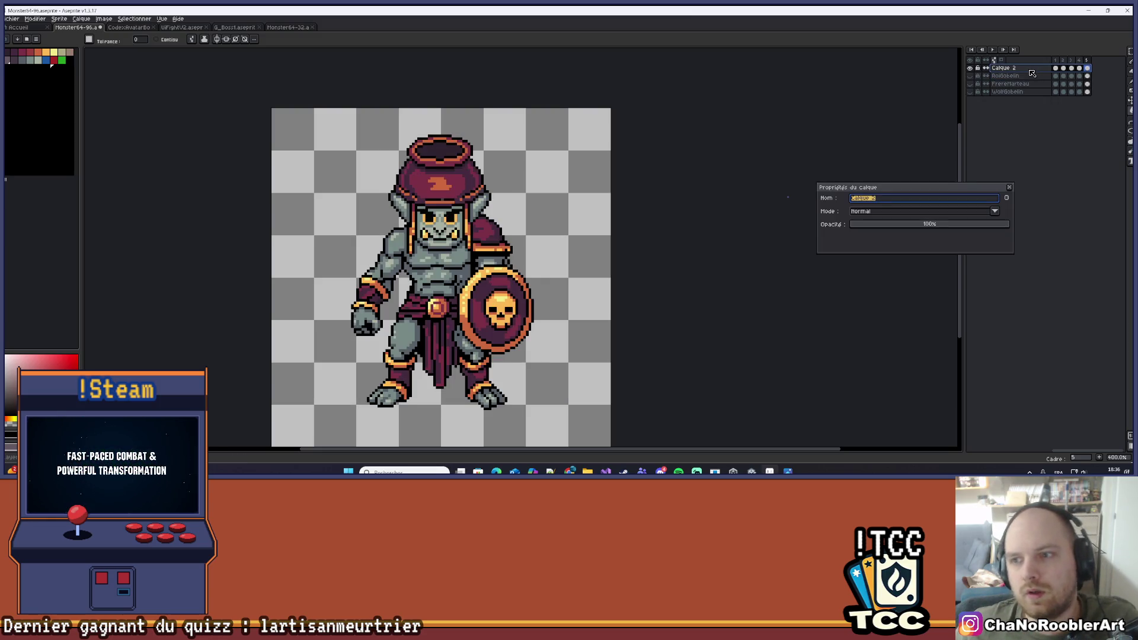
{"action": "type", "text": "Geant"}
{"action": "key", "text": "Return"}
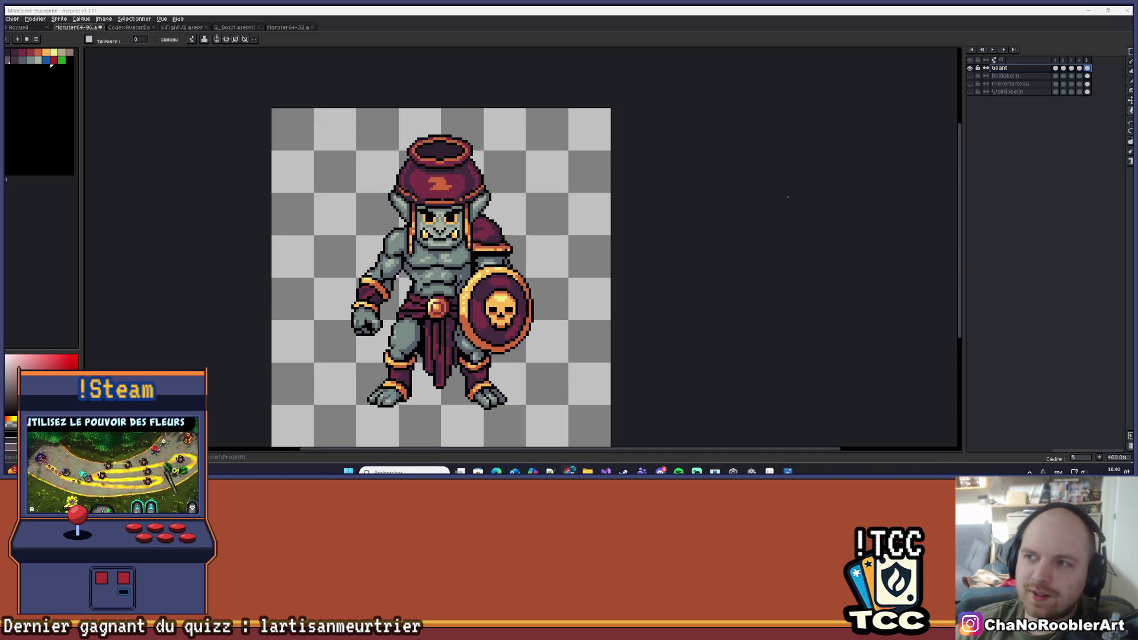
Play the giant's animation, then return to the Monster64-32 sprite
{"action": "left_click", "coordinate": [993, 50]}
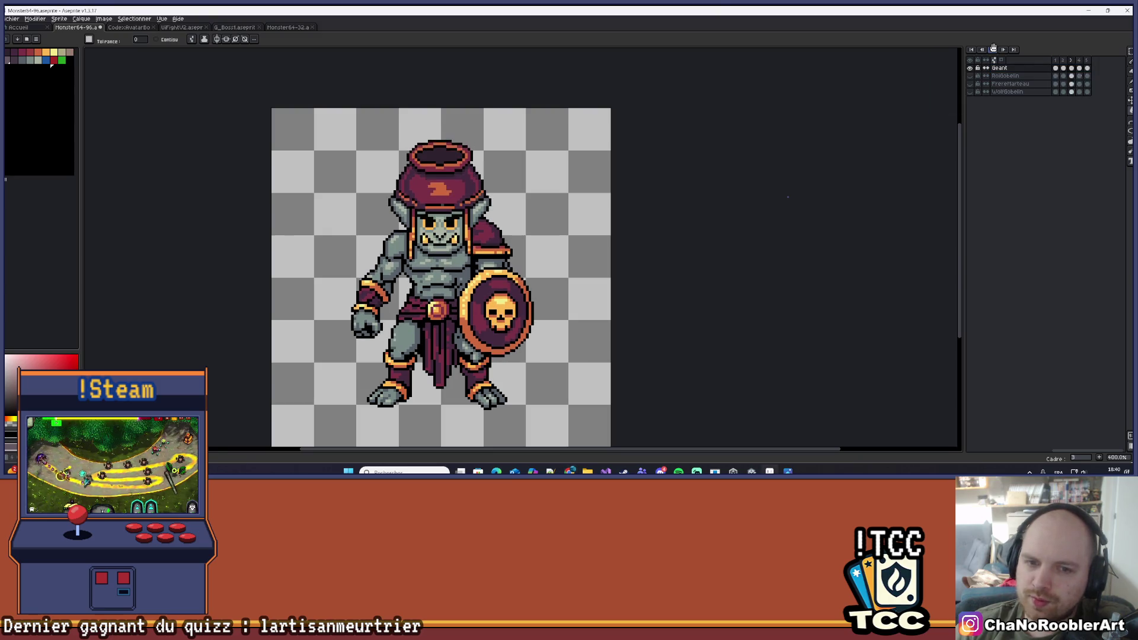
{"action": "scroll", "coordinate": [583, 151], "scroll_direction": "down", "scroll_amount": 1}
{"action": "left_click_drag", "start_coordinate": [659, 172], "coordinate": [638, 183]}
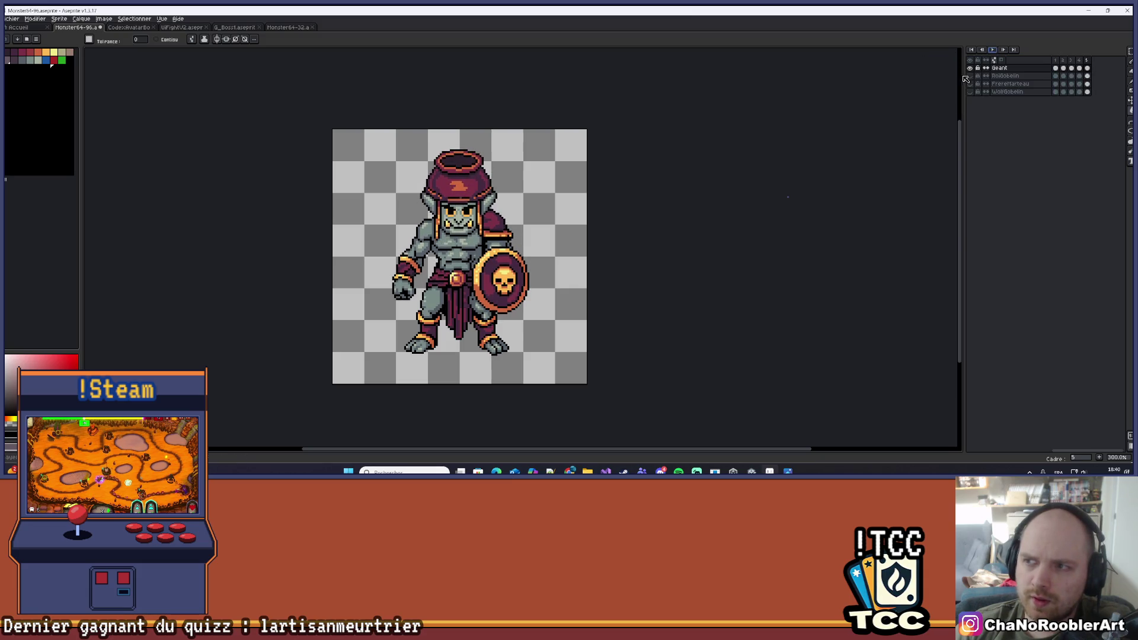
{"action": "left_click_drag", "start_coordinate": [353, 203], "coordinate": [339, 230]}
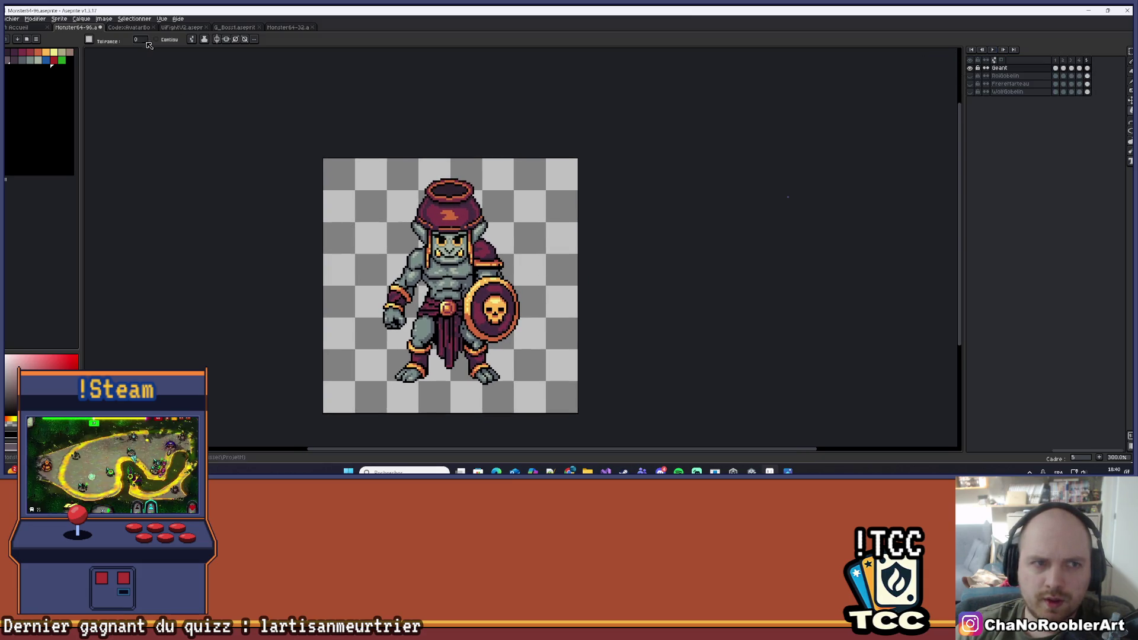
{"action": "left_click", "coordinate": [237, 28]}
{"action": "left_click", "coordinate": [283, 30]}
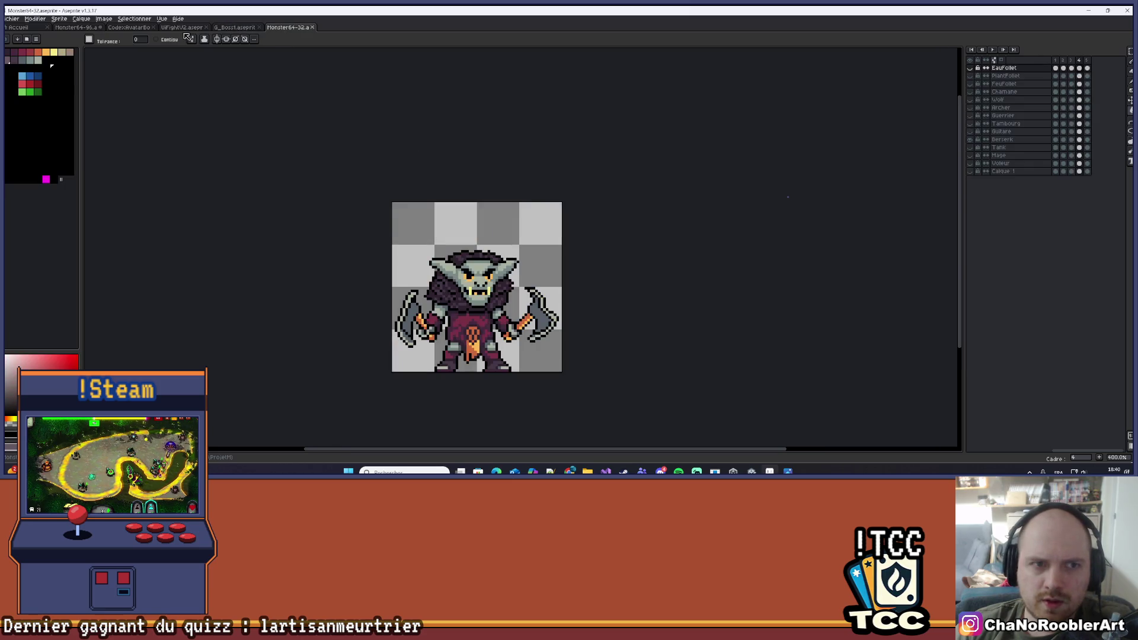
{"action": "left_click", "coordinate": [183, 28]}
{"action": "left_click", "coordinate": [286, 28]}
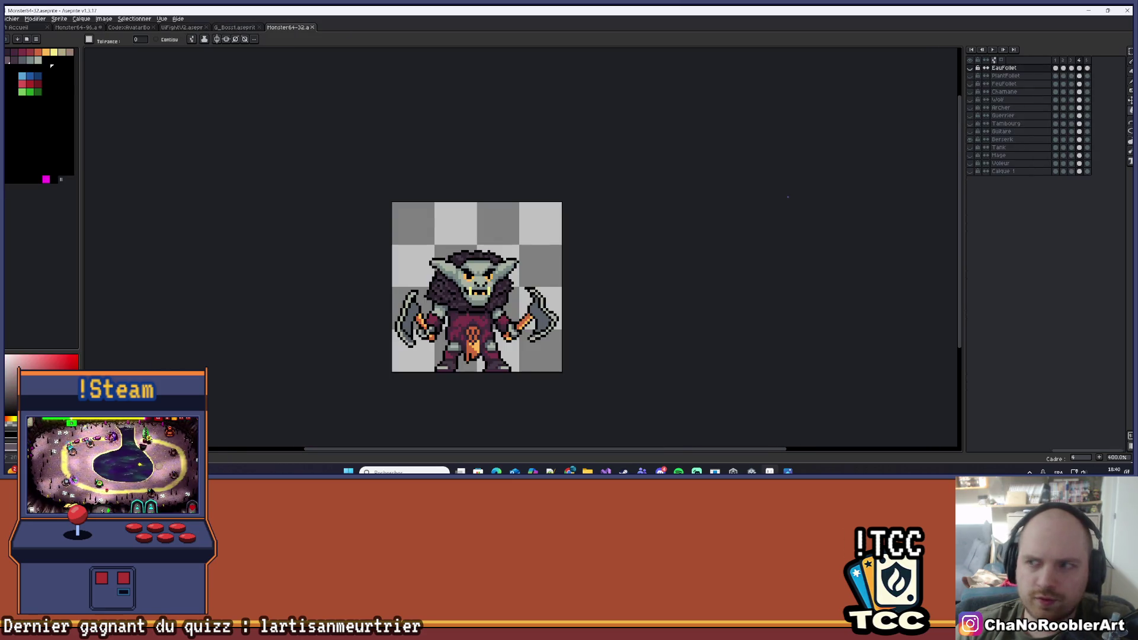
Cycle the layer visibility until only the blue EauFollet ghost is shown
{"action": "left_click", "coordinate": [970, 92]}
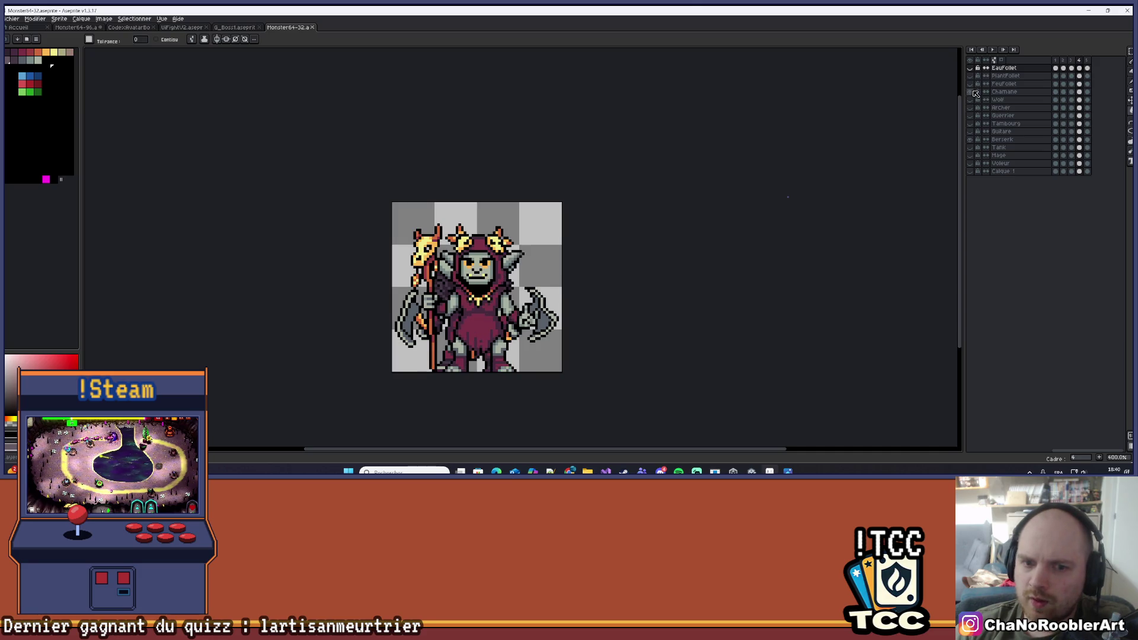
{"action": "left_click", "coordinate": [970, 92]}
{"action": "left_click", "coordinate": [970, 140]}
{"action": "left_click", "coordinate": [971, 92]}
{"action": "left_click", "coordinate": [971, 92]}
{"action": "left_click", "coordinate": [970, 84]}
{"action": "left_click", "coordinate": [970, 85]}
{"action": "left_click", "coordinate": [970, 76]}
{"action": "left_click", "coordinate": [970, 76]}
{"action": "left_click", "coordinate": [970, 68]}
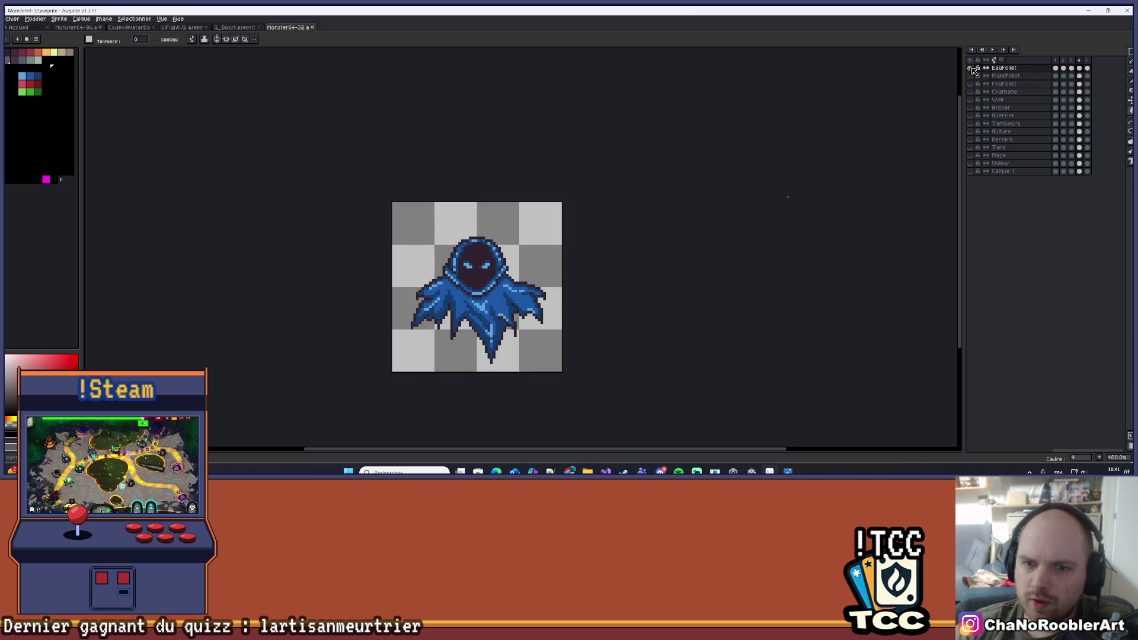
{"action": "left_click", "coordinate": [970, 68]}
{"action": "left_click", "coordinate": [970, 68]}
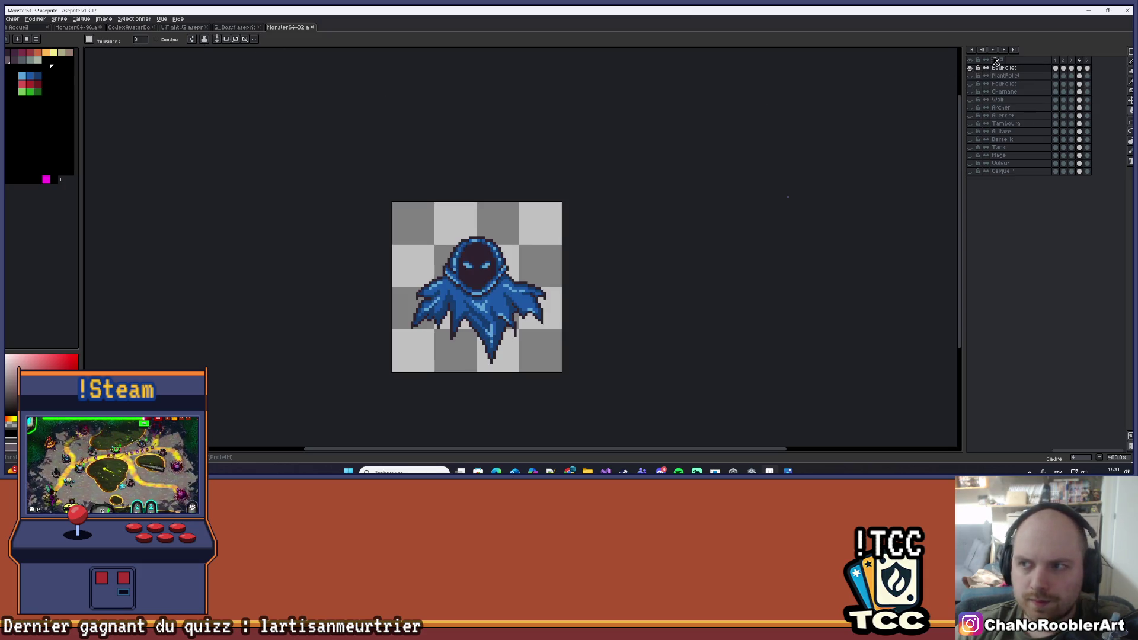
Play the blue EauFollet ghost's animation
{"action": "left_click", "coordinate": [992, 50]}
{"action": "scroll", "coordinate": [505, 250], "scroll_direction": "up", "scroll_amount": 2}
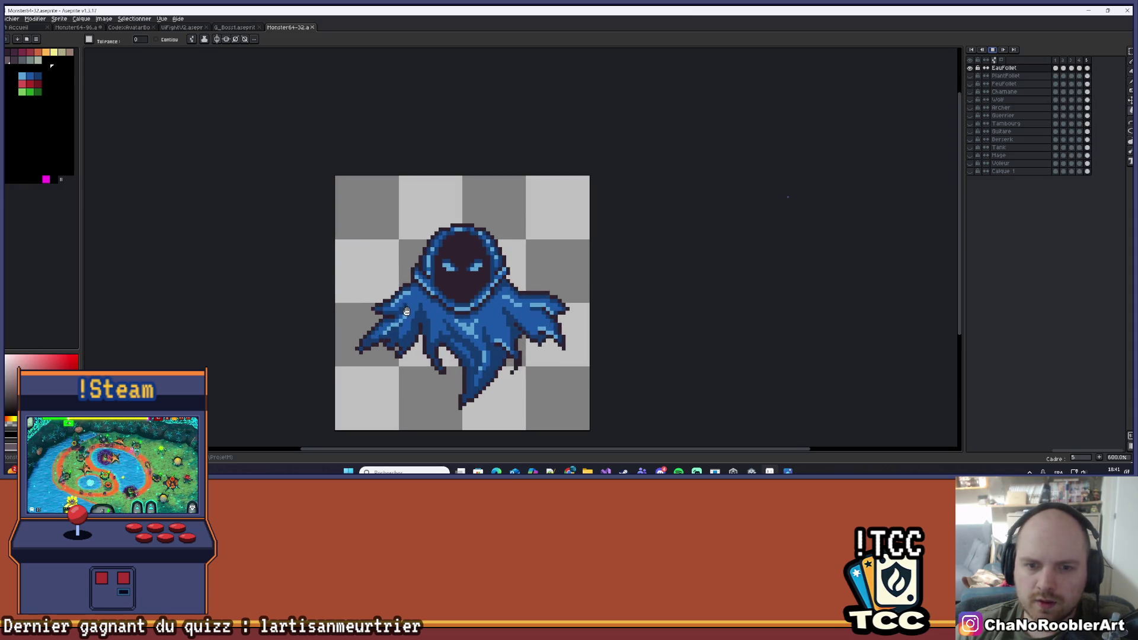
{"action": "scroll", "coordinate": [505, 250], "scroll_direction": "down", "scroll_amount": 2}
{"action": "scroll", "coordinate": [529, 272], "scroll_direction": "up", "scroll_amount": 1}
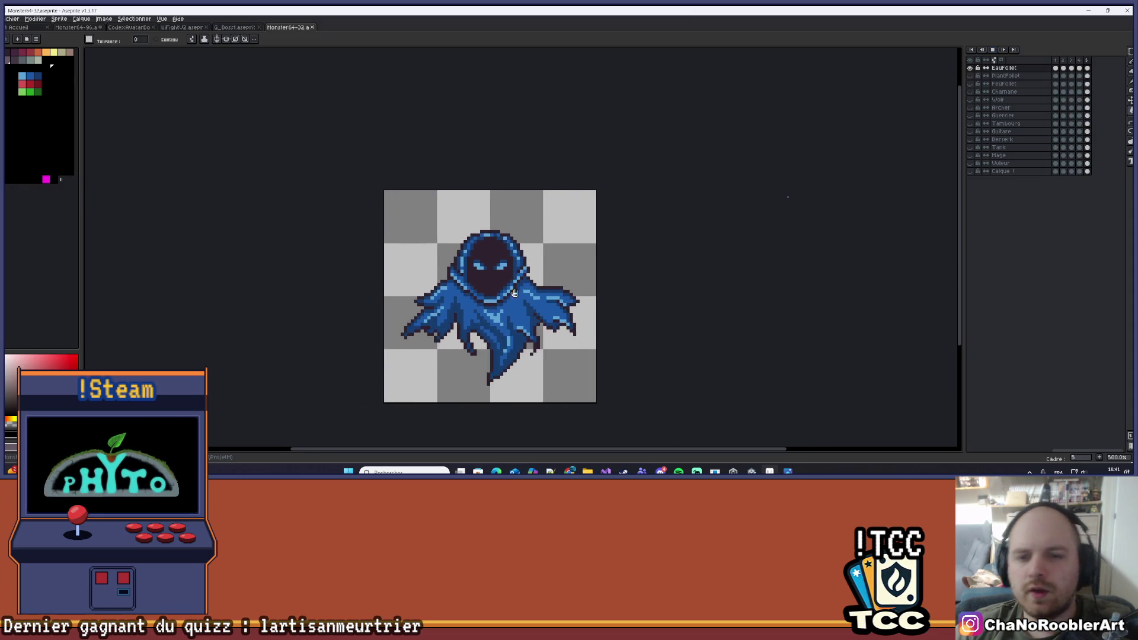
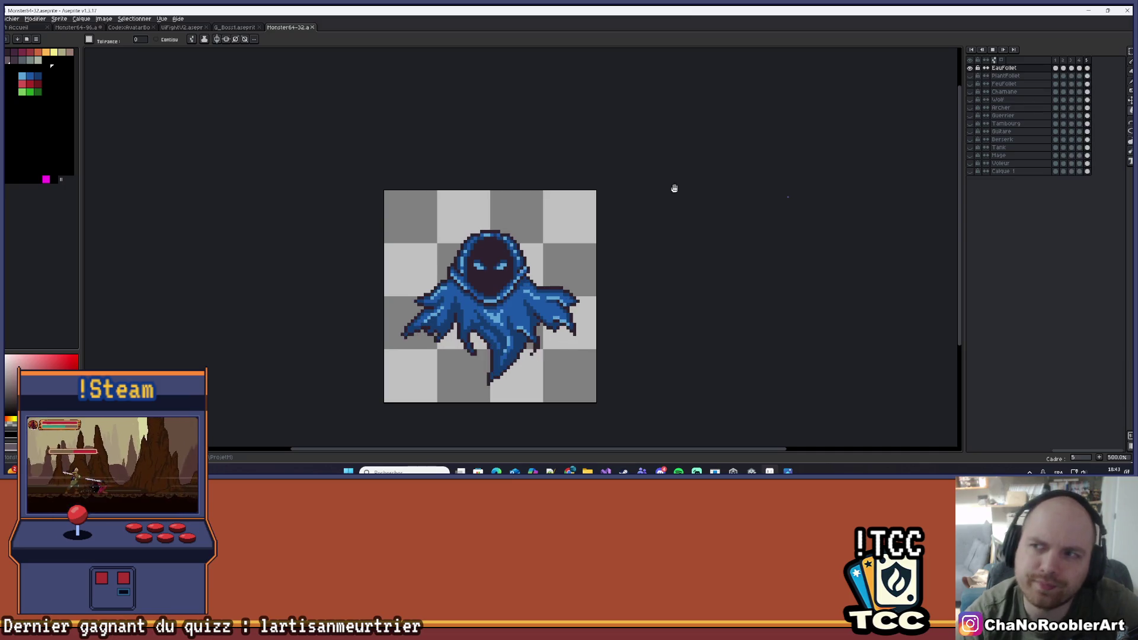
Stop the looping preview and bring up the Open dialog at the parent Asset folder
{"action": "left_click", "coordinate": [992, 50]}
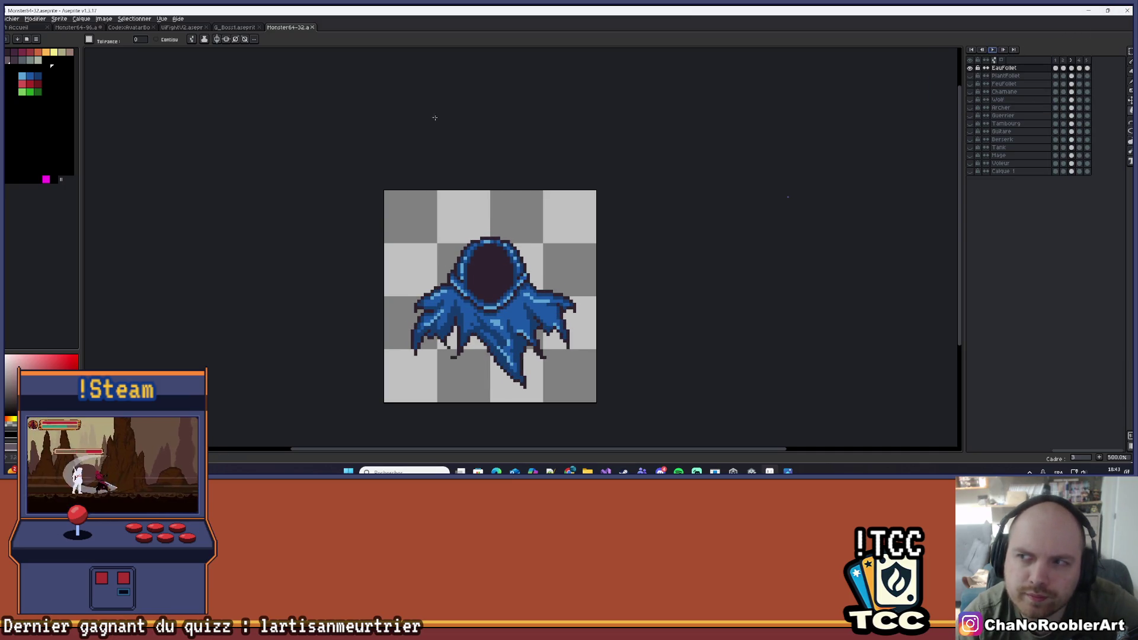
{"action": "left_click", "coordinate": [13, 19]}
{"action": "left_click", "coordinate": [16, 48]}
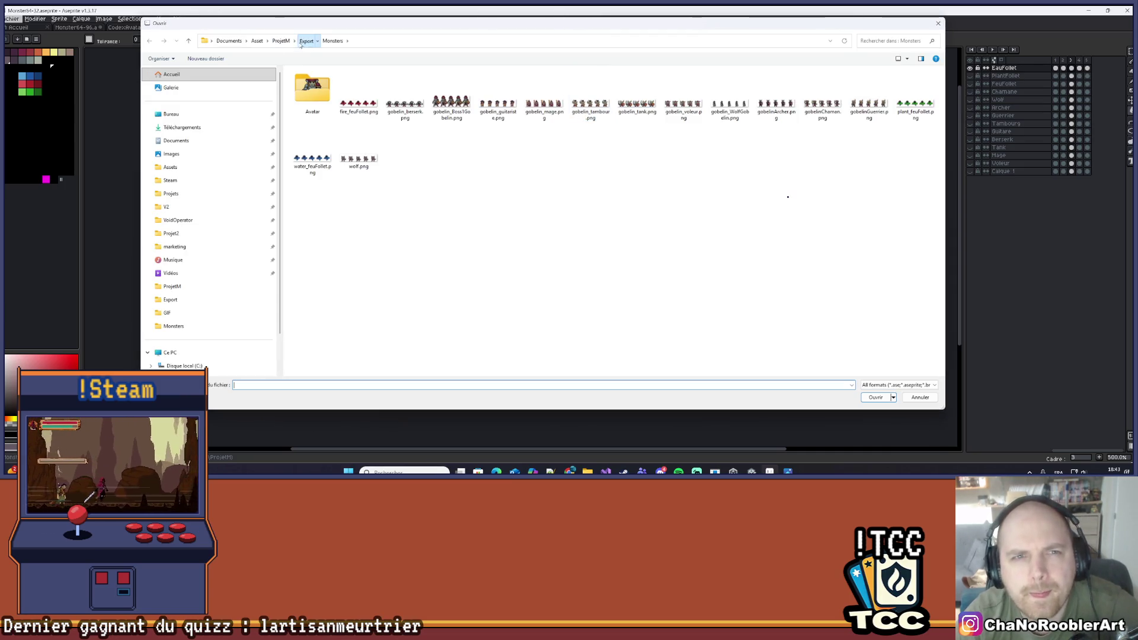
{"action": "left_click", "coordinate": [258, 41]}
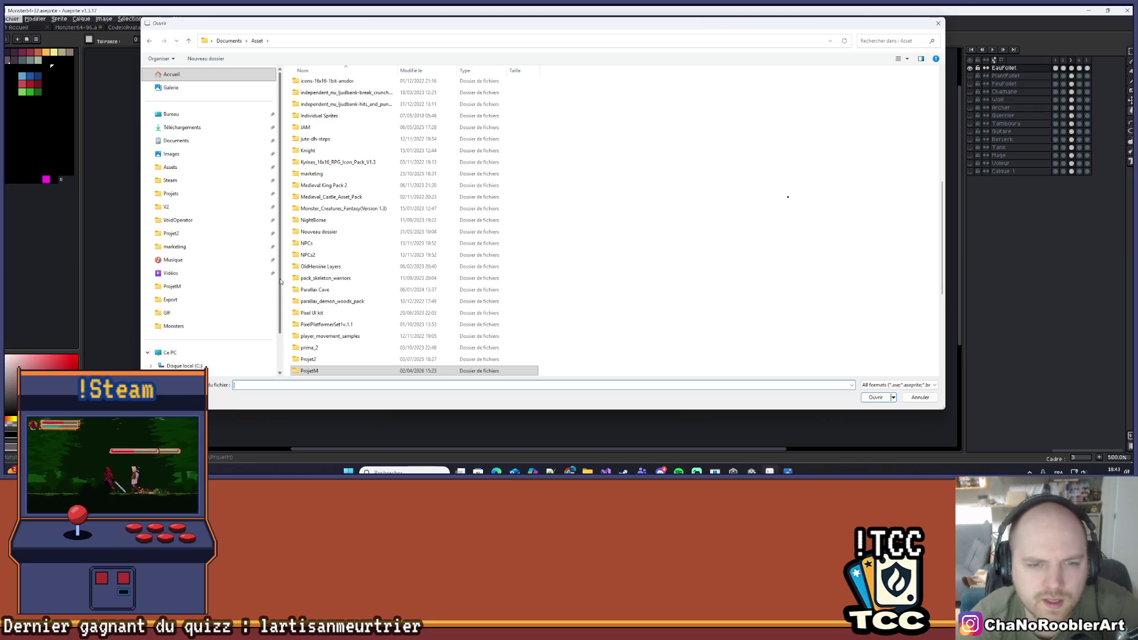
Open Monsters_Bat.aseprite from the Projet2 folder
{"action": "scroll", "coordinate": [342, 344], "scroll_direction": "down", "scroll_amount": 6}
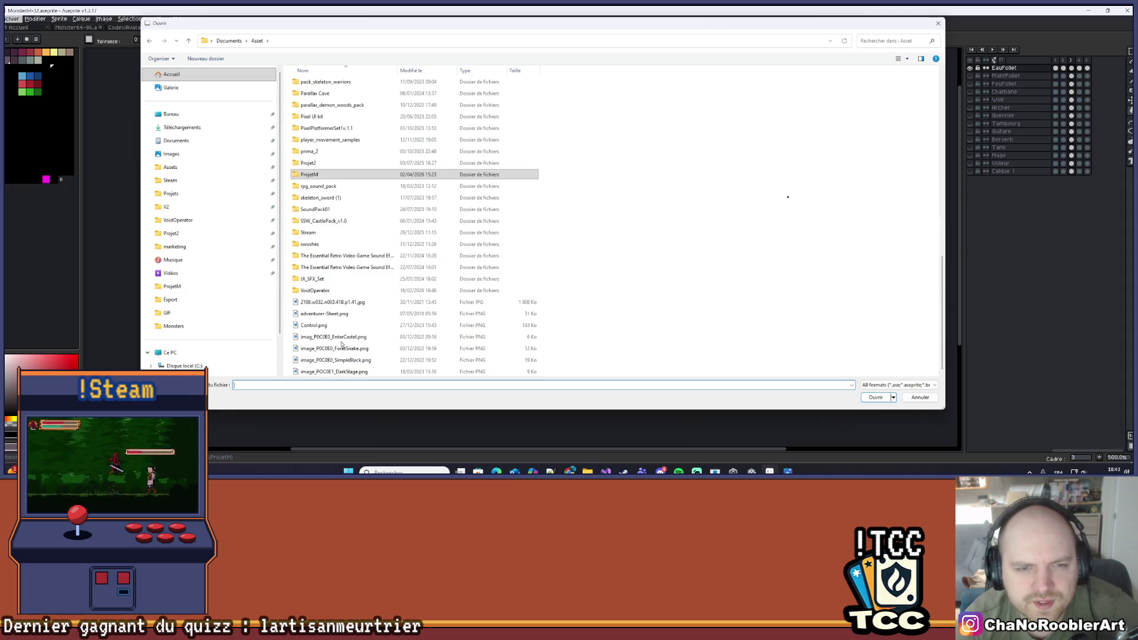
{"action": "scroll", "coordinate": [341, 345], "scroll_direction": "up", "scroll_amount": 5}
{"action": "scroll", "coordinate": [335, 337], "scroll_direction": "down", "scroll_amount": 5}
{"action": "scroll", "coordinate": [332, 333], "scroll_direction": "up", "scroll_amount": 4}
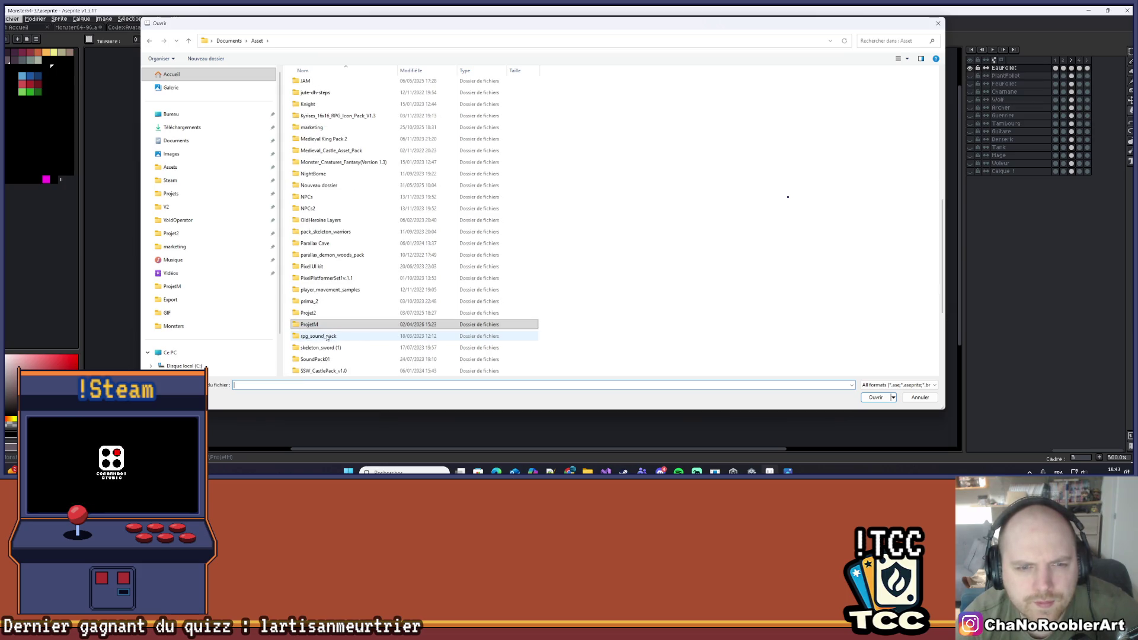
{"action": "scroll", "coordinate": [329, 336], "scroll_direction": "up", "scroll_amount": 9}
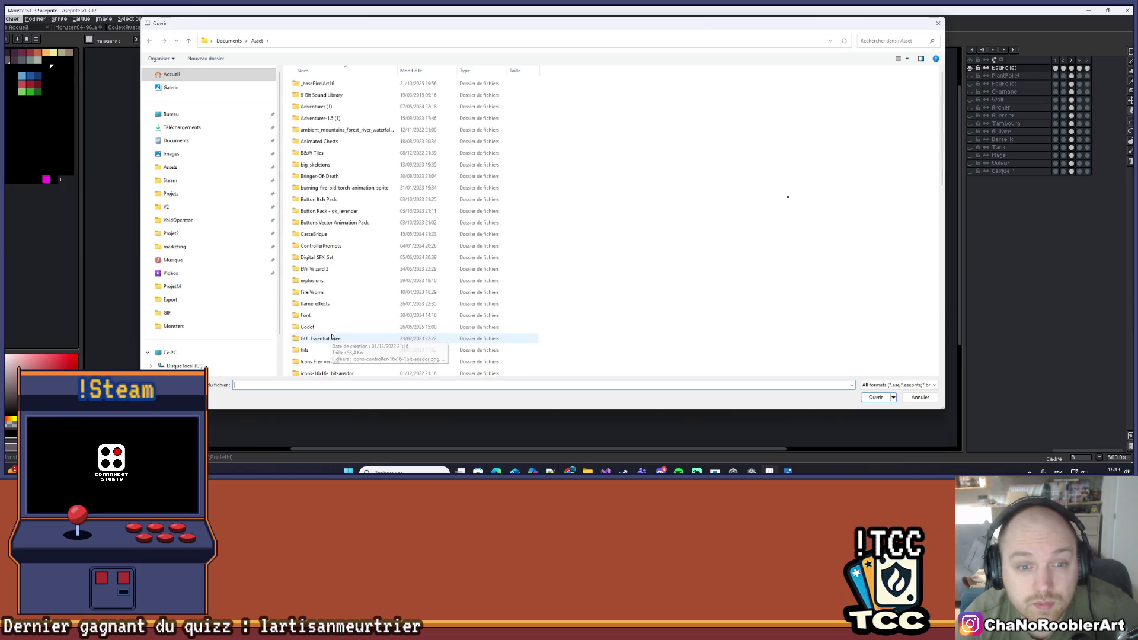
{"action": "scroll", "coordinate": [355, 308], "scroll_direction": "down", "scroll_amount": 10}
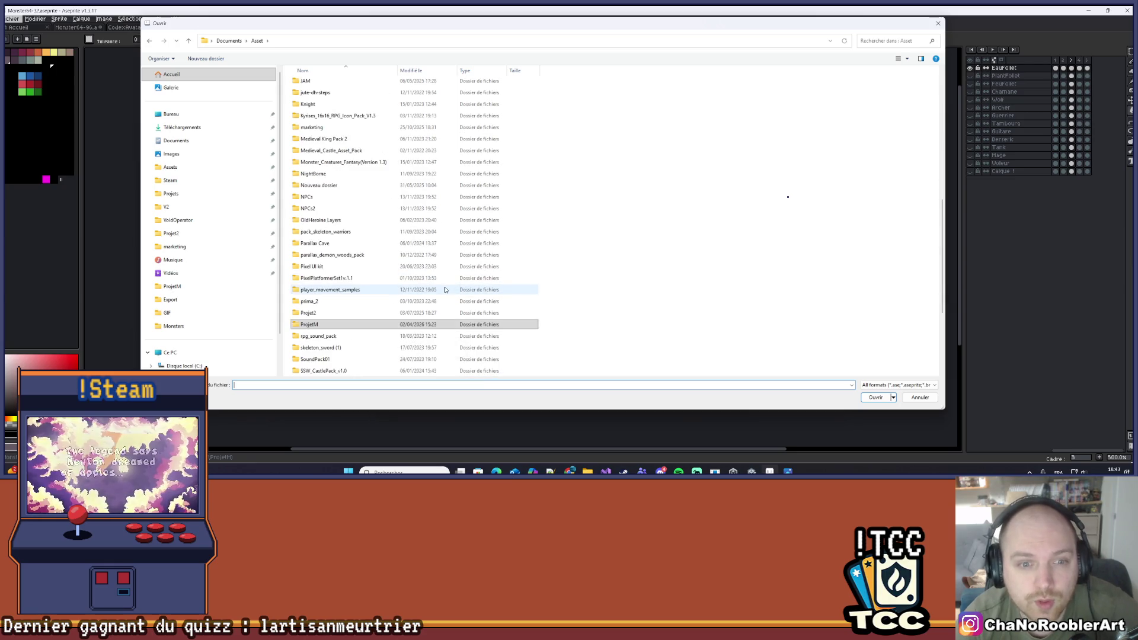
{"action": "scroll", "coordinate": [445, 289], "scroll_direction": "down", "scroll_amount": 1}
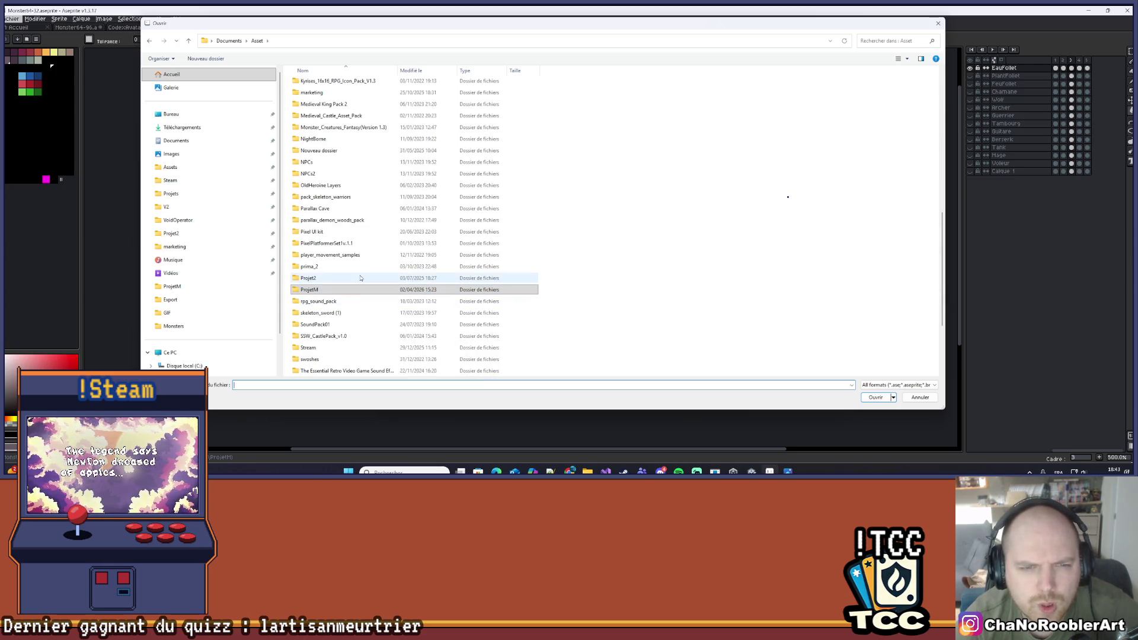
{"action": "double_click", "coordinate": [360, 277]}
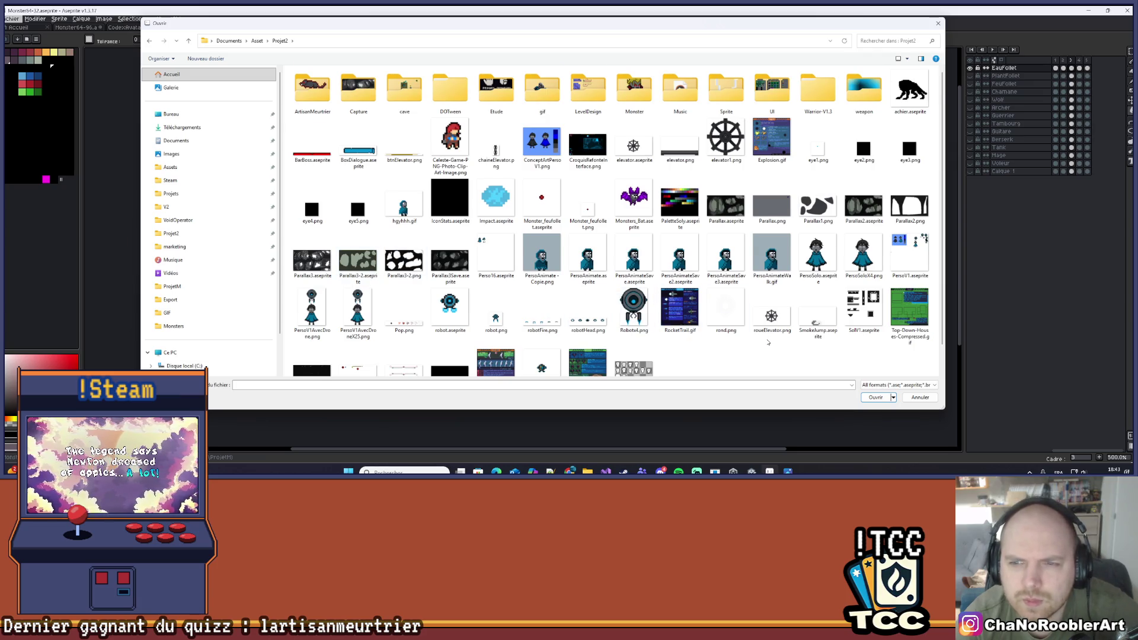
{"action": "double_click", "coordinate": [614, 210]}
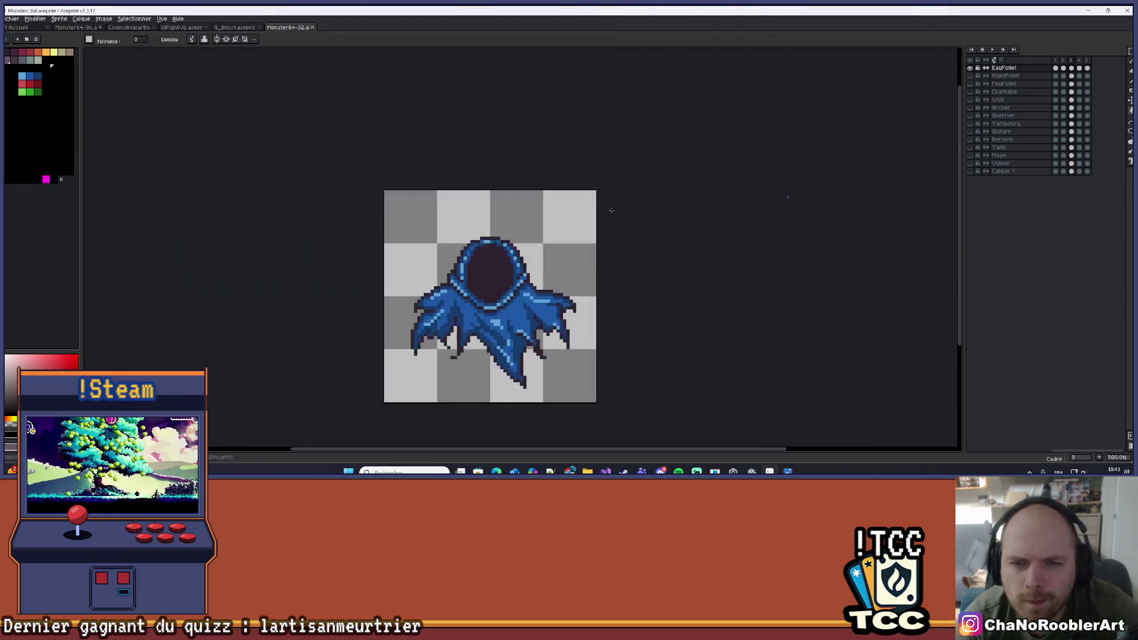
Play the bat's flapping animation in the timeline
{"action": "scroll", "coordinate": [553, 249], "scroll_direction": "up", "scroll_amount": 4}
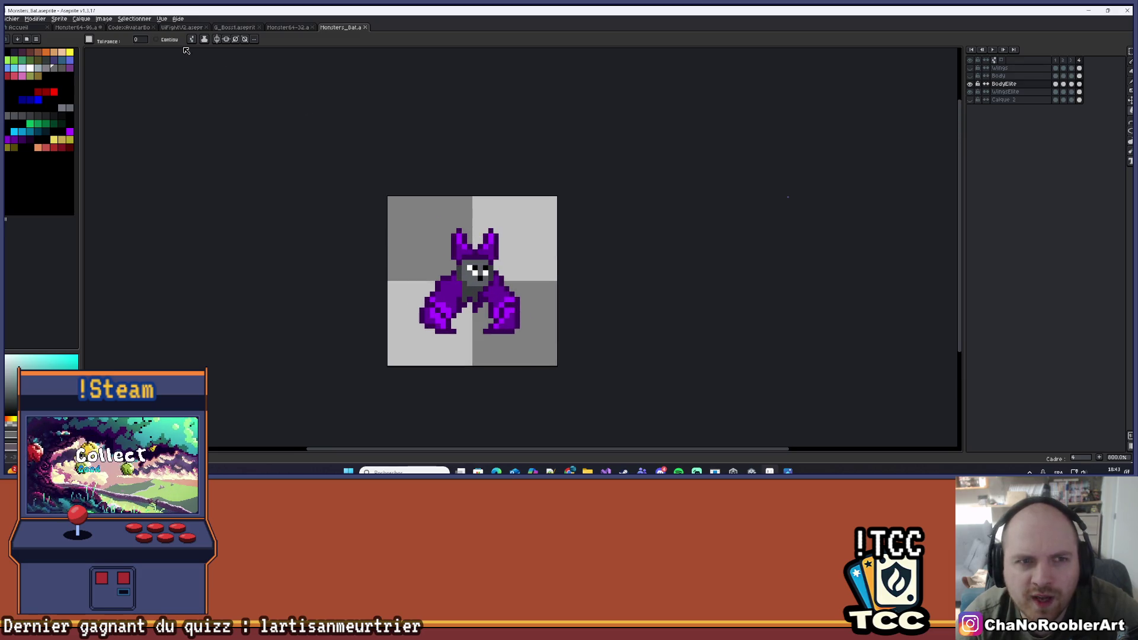
{"action": "scroll", "coordinate": [541, 320], "scroll_direction": "up", "scroll_amount": 2}
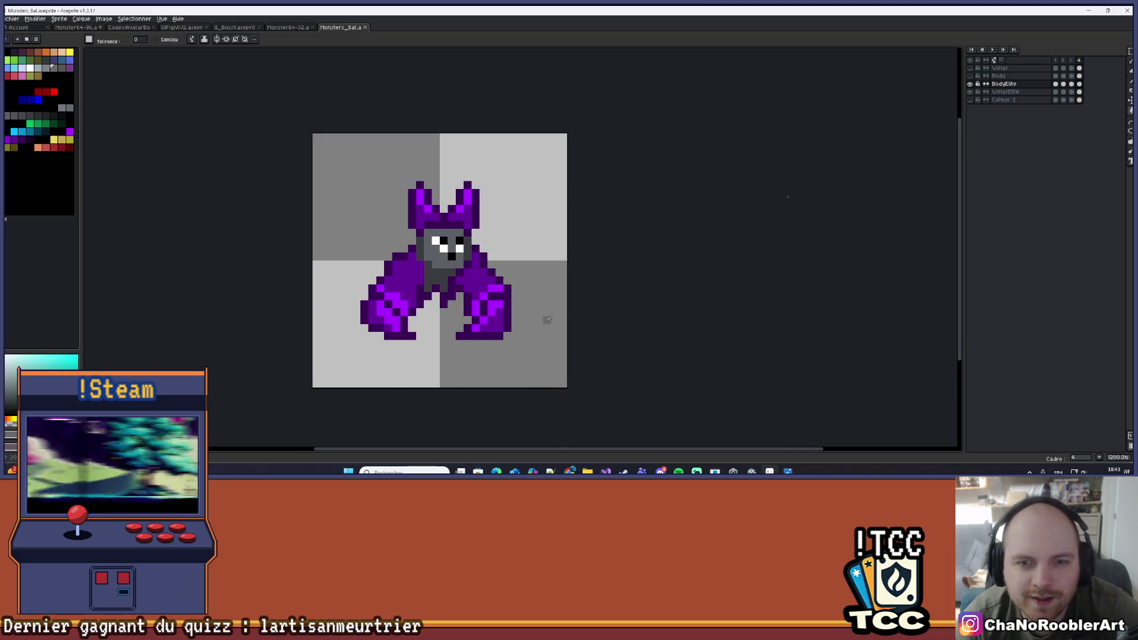
{"action": "left_click", "coordinate": [992, 51]}
{"action": "scroll", "coordinate": [651, 145], "scroll_direction": "down", "scroll_amount": 2}
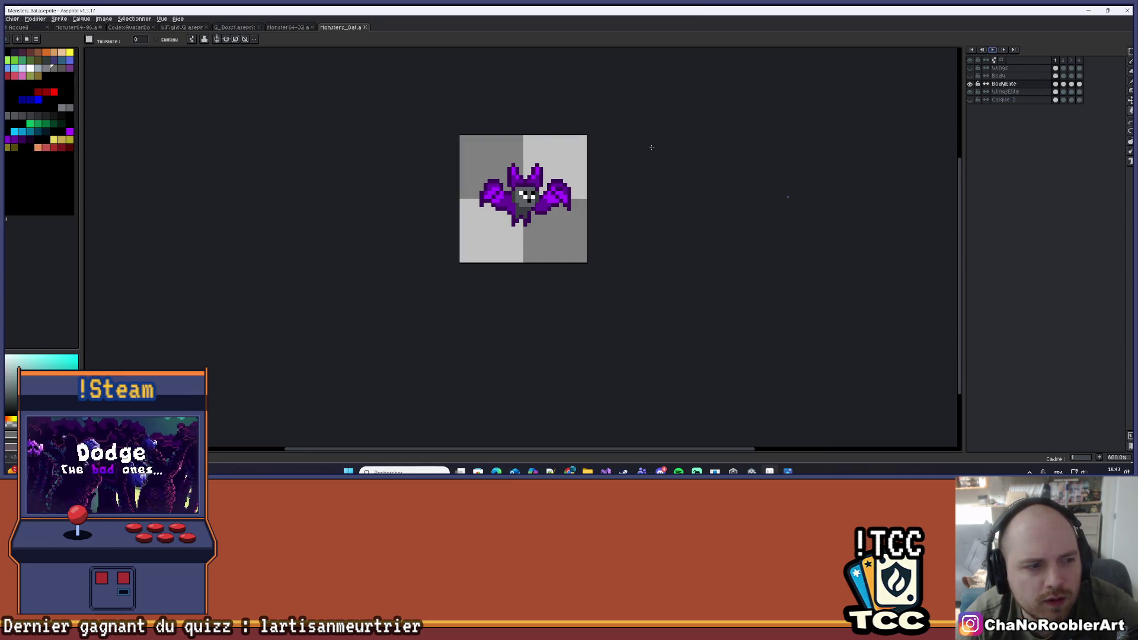
{"action": "scroll", "coordinate": [636, 221], "scroll_direction": "up", "scroll_amount": 1}
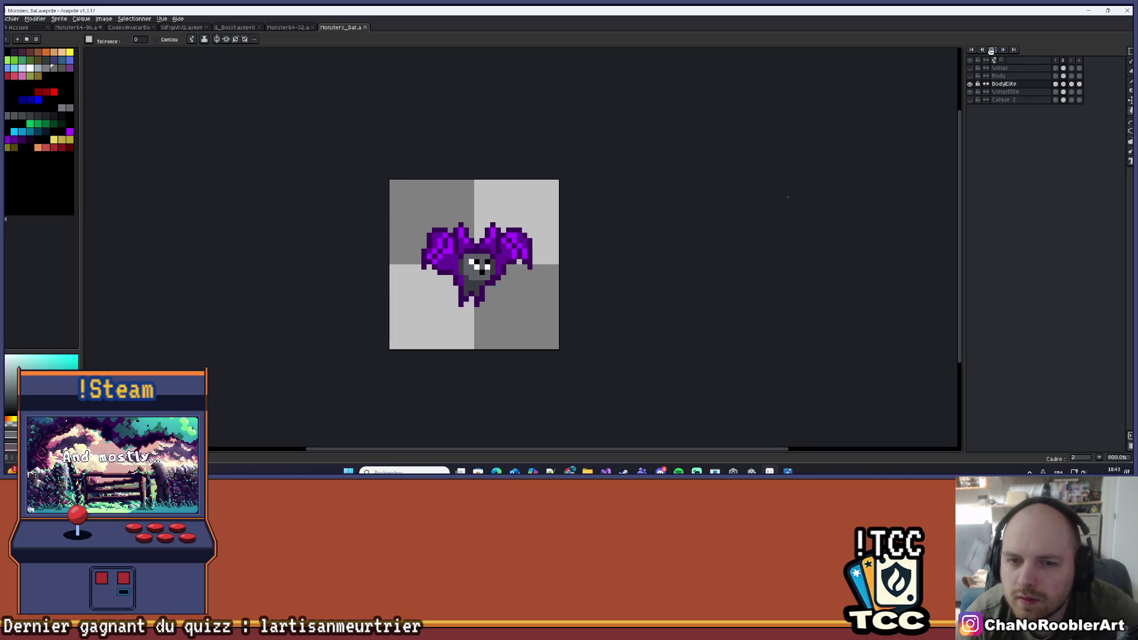
Check the sprite size under Sprite > Taille du sprite and cancel without changes
{"action": "left_click", "coordinate": [60, 19]}
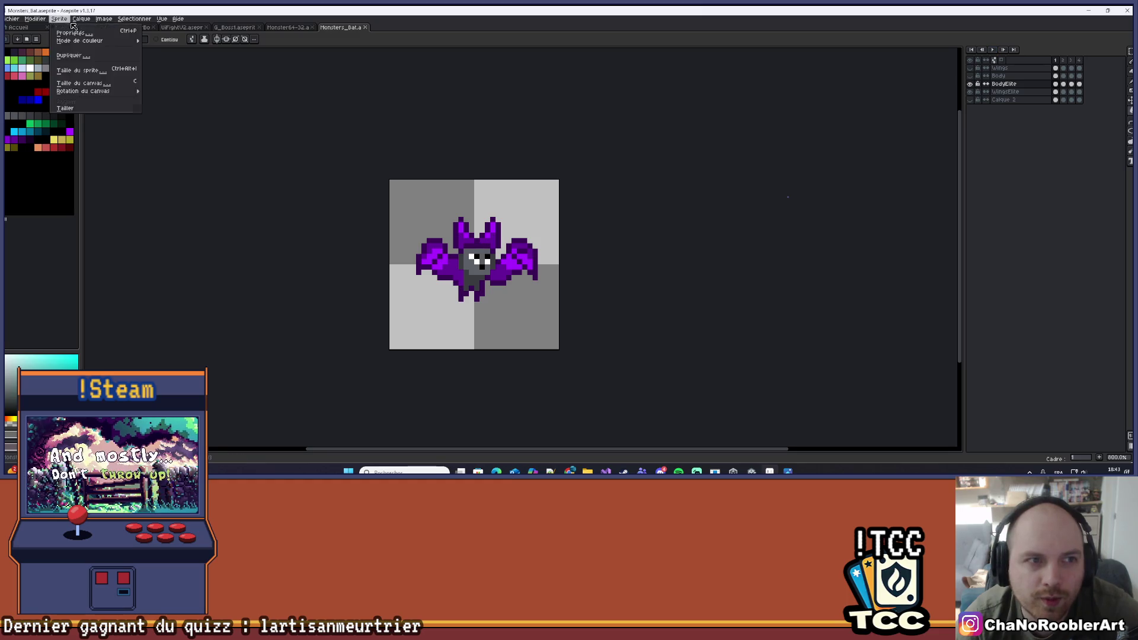
{"action": "left_click", "coordinate": [74, 70]}
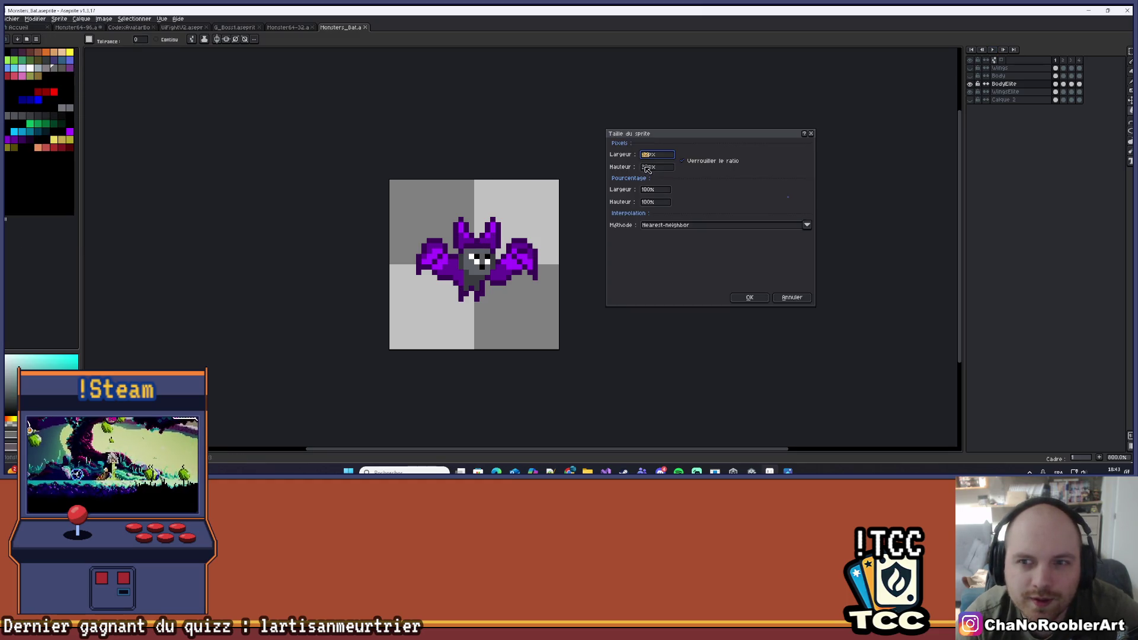
{"action": "left_click", "coordinate": [811, 134]}
Toggle the BodyElite and Body layers, leaving Body hidden, and bring up the Open dialog
{"action": "left_click", "coordinate": [970, 84]}
{"action": "left_click", "coordinate": [971, 84]}
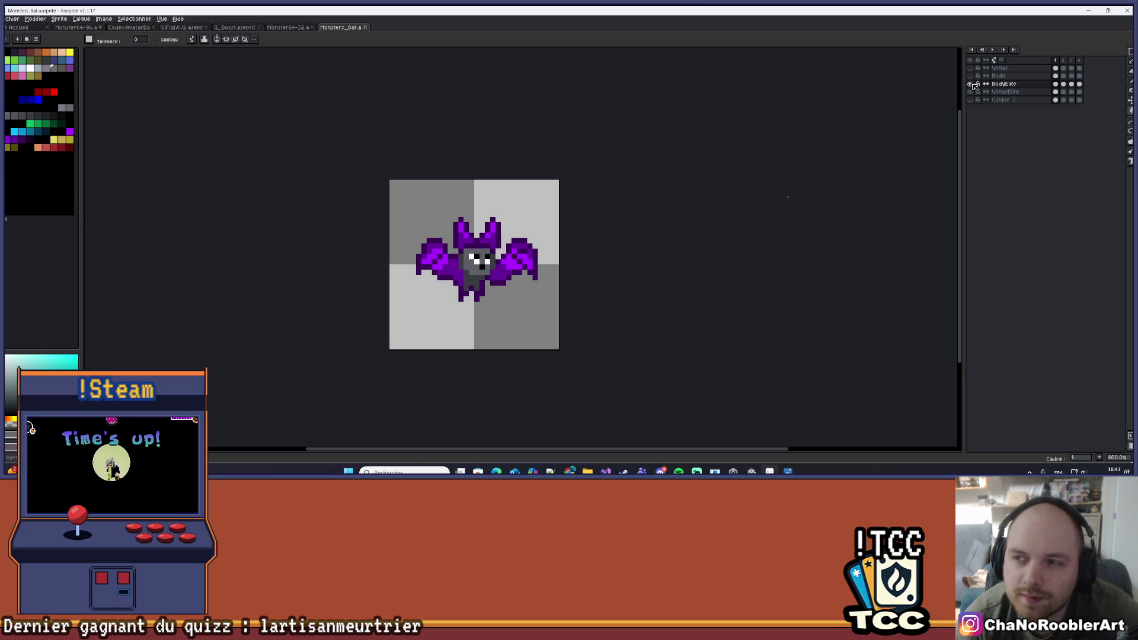
{"action": "left_click", "coordinate": [970, 76]}
{"action": "left_click", "coordinate": [972, 76]}
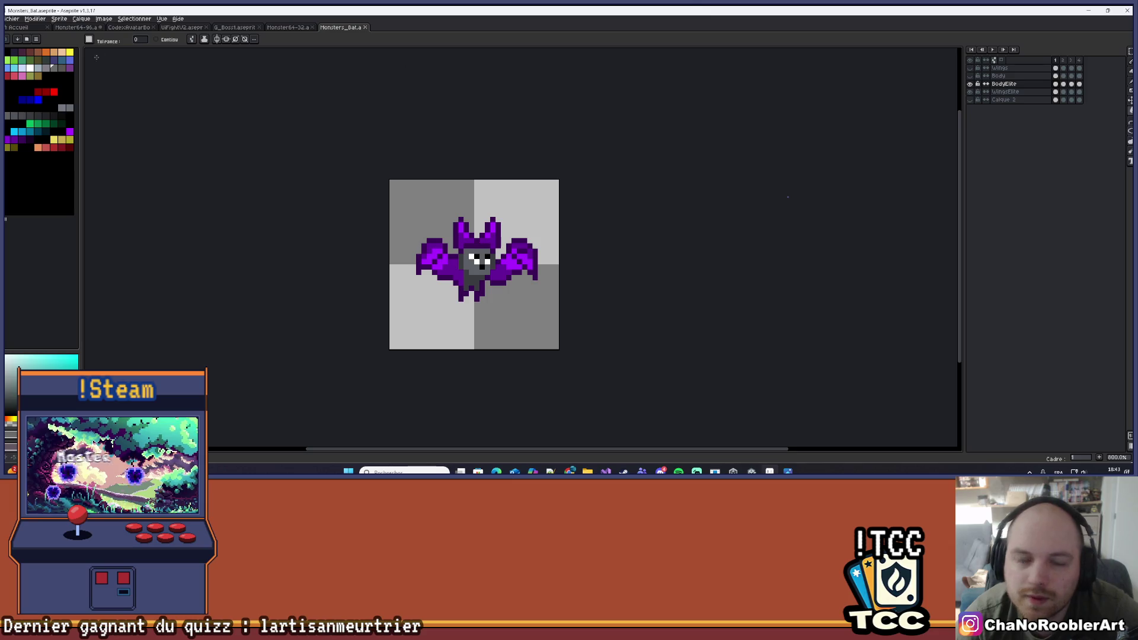
{"action": "left_click", "coordinate": [12, 18]}
{"action": "left_click", "coordinate": [28, 46]}
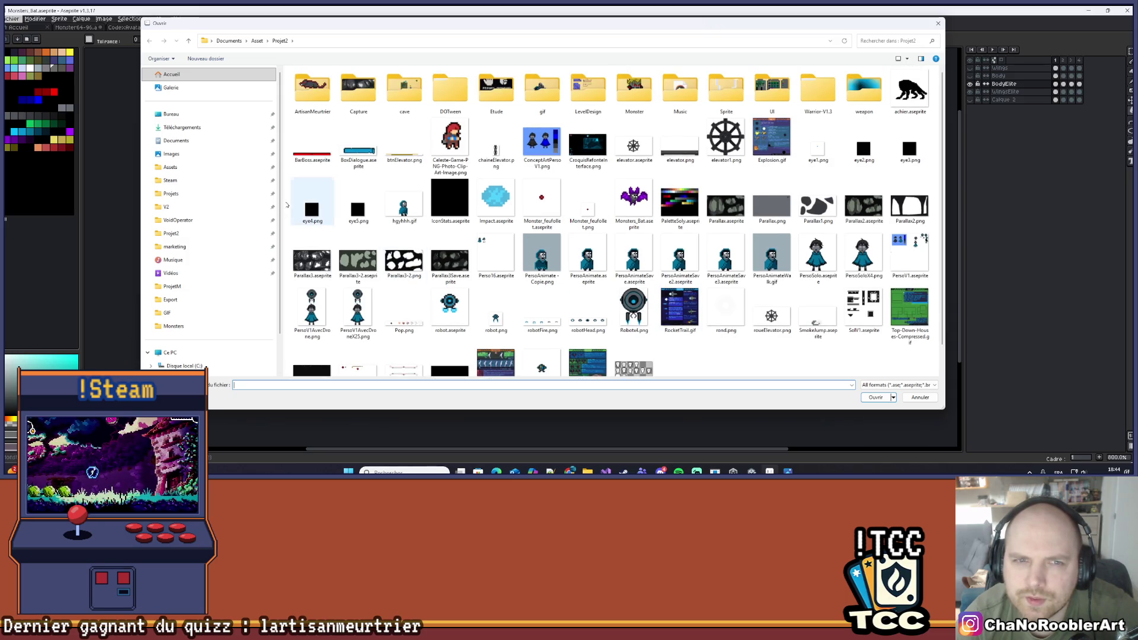
Open ZombieboomMan-Sheet.aseprite from the ArtisanMeurtrier folder
{"action": "double_click", "coordinate": [312, 88]}
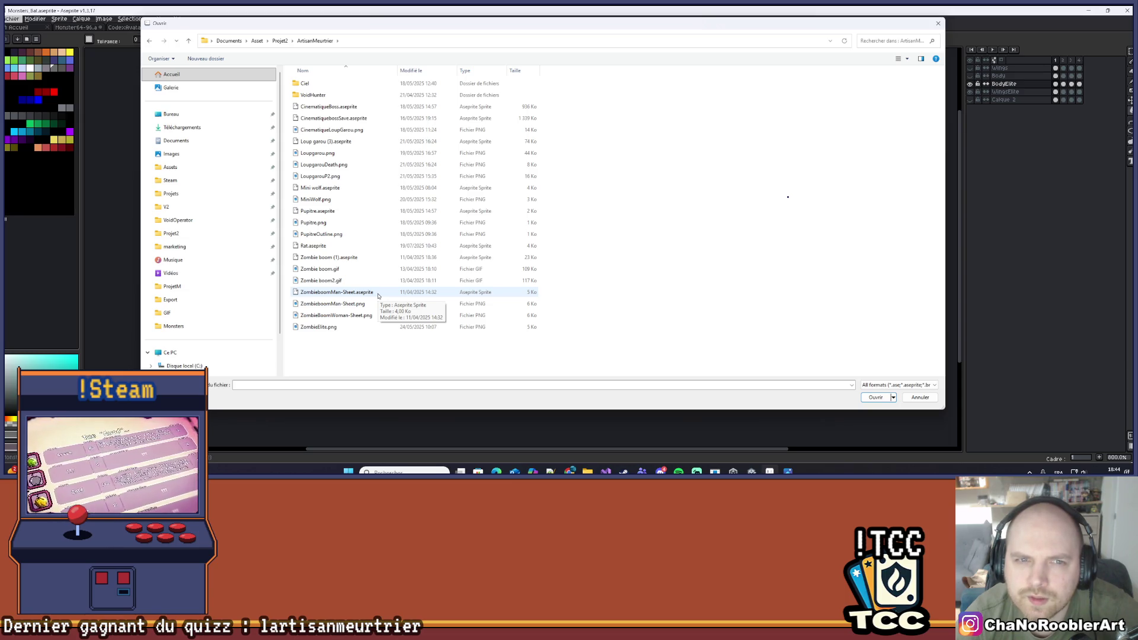
{"action": "double_click", "coordinate": [337, 292]}
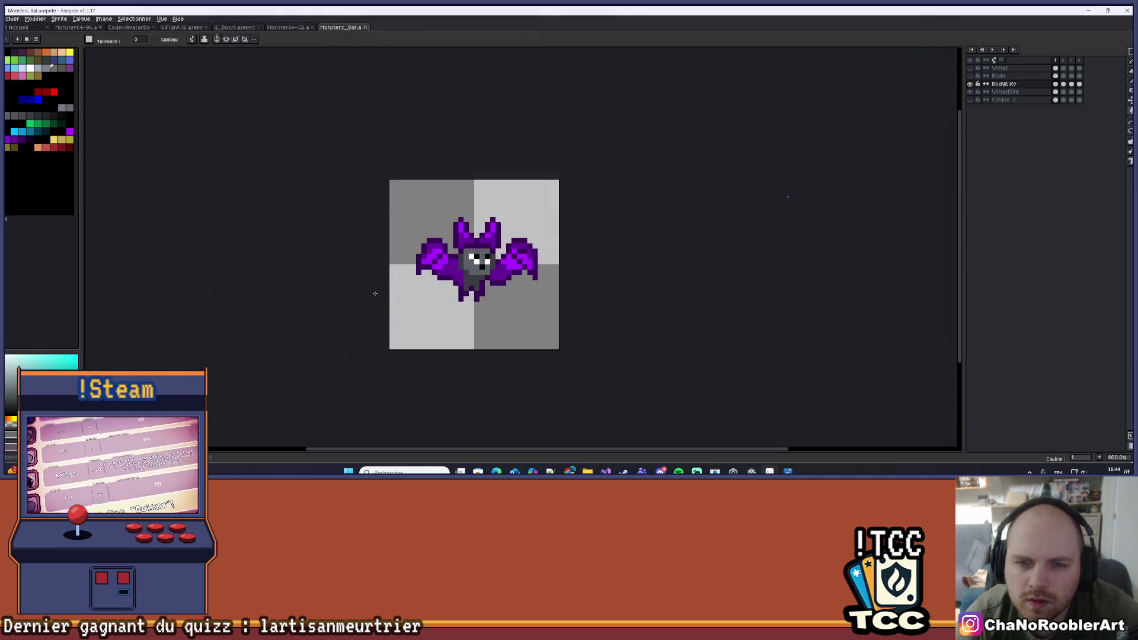
{"action": "scroll", "coordinate": [320, 233], "scroll_direction": "up", "scroll_amount": 4}
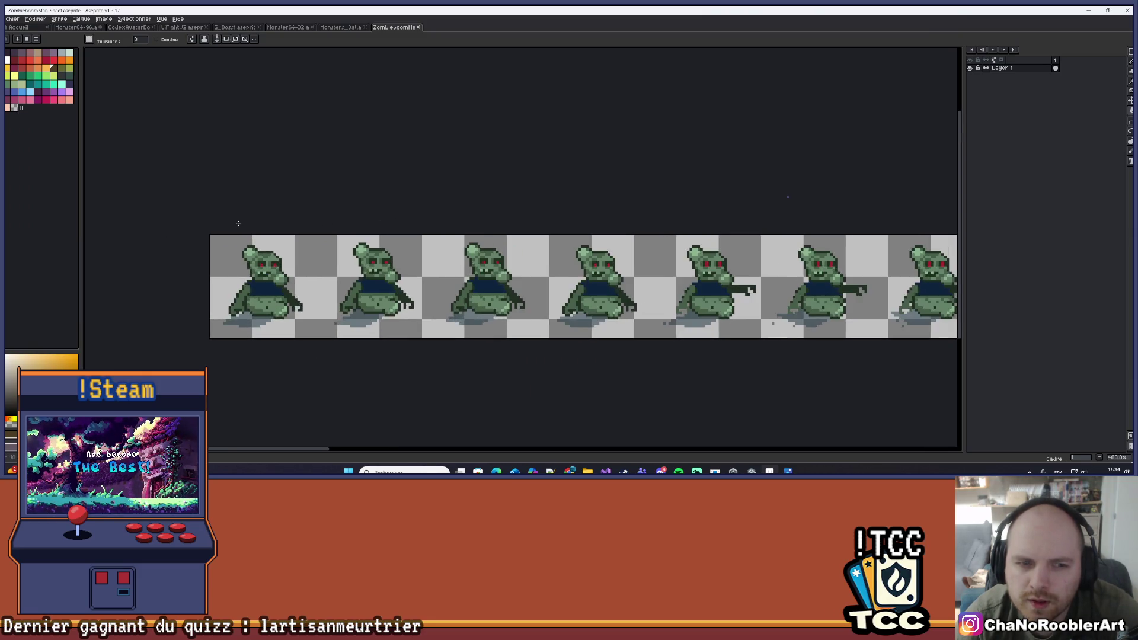
Check the zombie sheet's sprite size, cancel, and scroll along the frame strip
{"action": "left_click", "coordinate": [12, 18]}
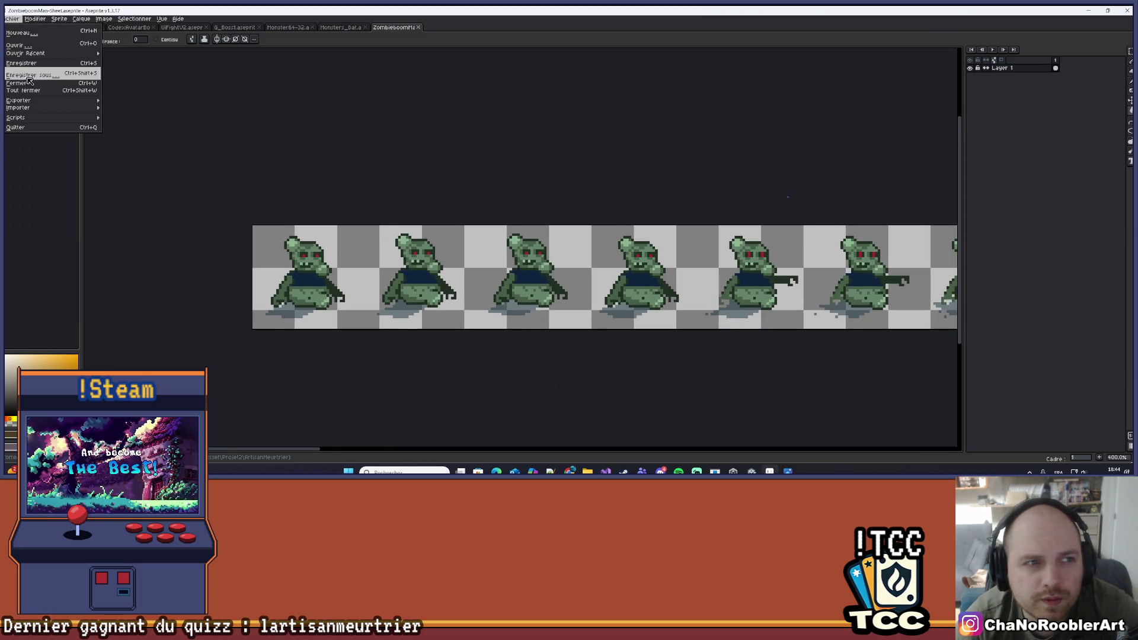
{"action": "left_click", "coordinate": [59, 19]}
{"action": "left_click", "coordinate": [88, 72]}
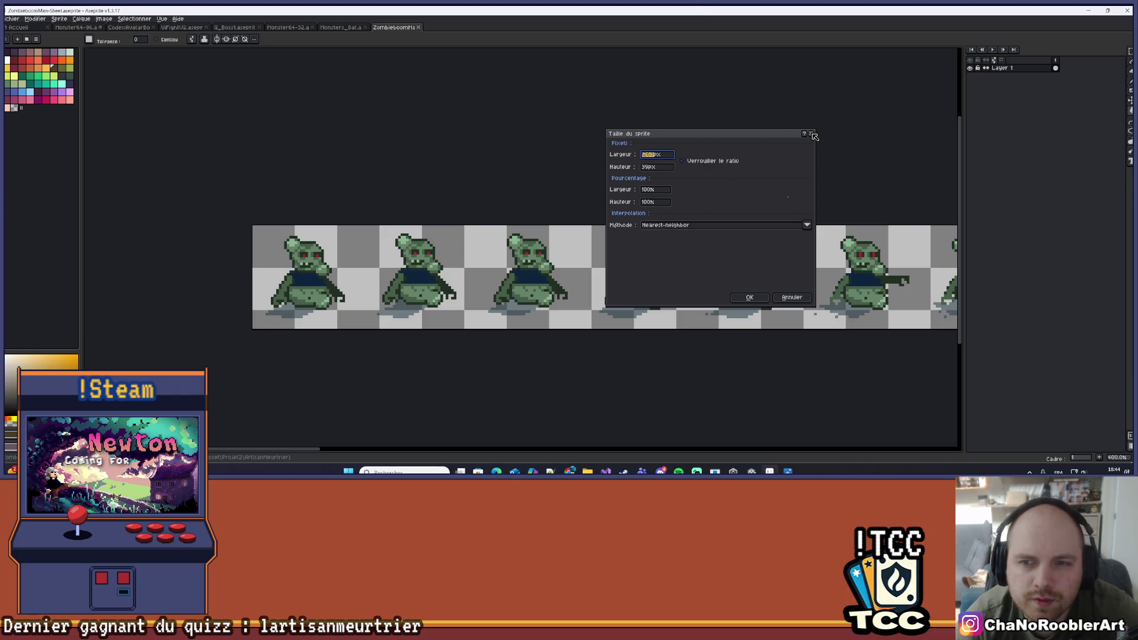
{"action": "left_click", "coordinate": [812, 134]}
{"action": "scroll", "coordinate": [602, 152], "scroll_direction": "down", "scroll_amount": 4}
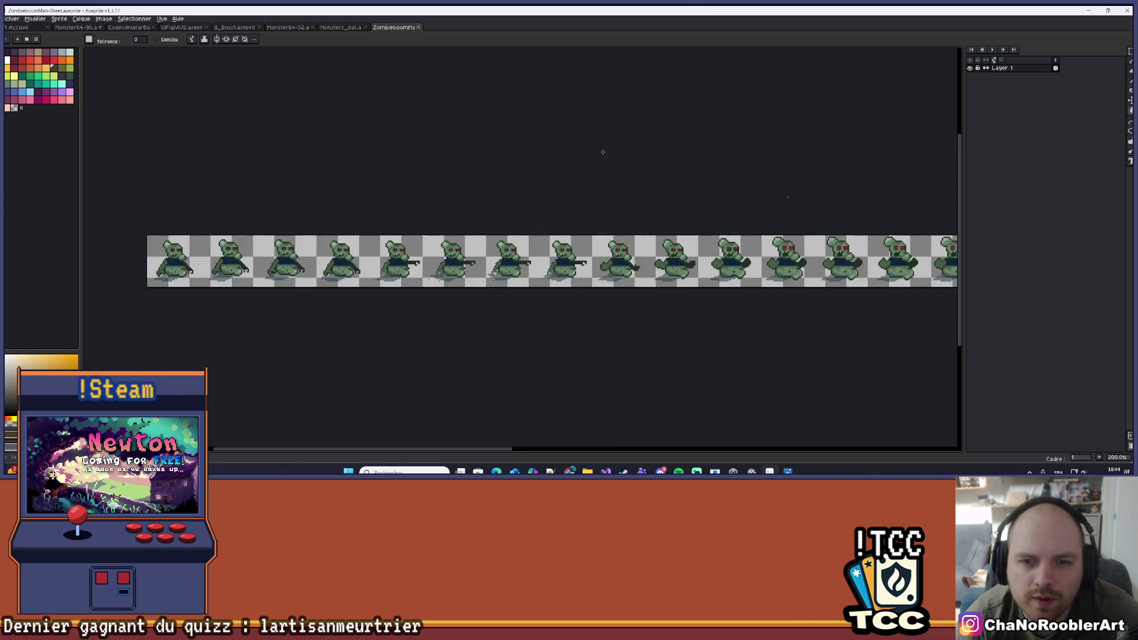
{"action": "scroll", "coordinate": [603, 152], "scroll_direction": "right", "scroll_amount": 3}
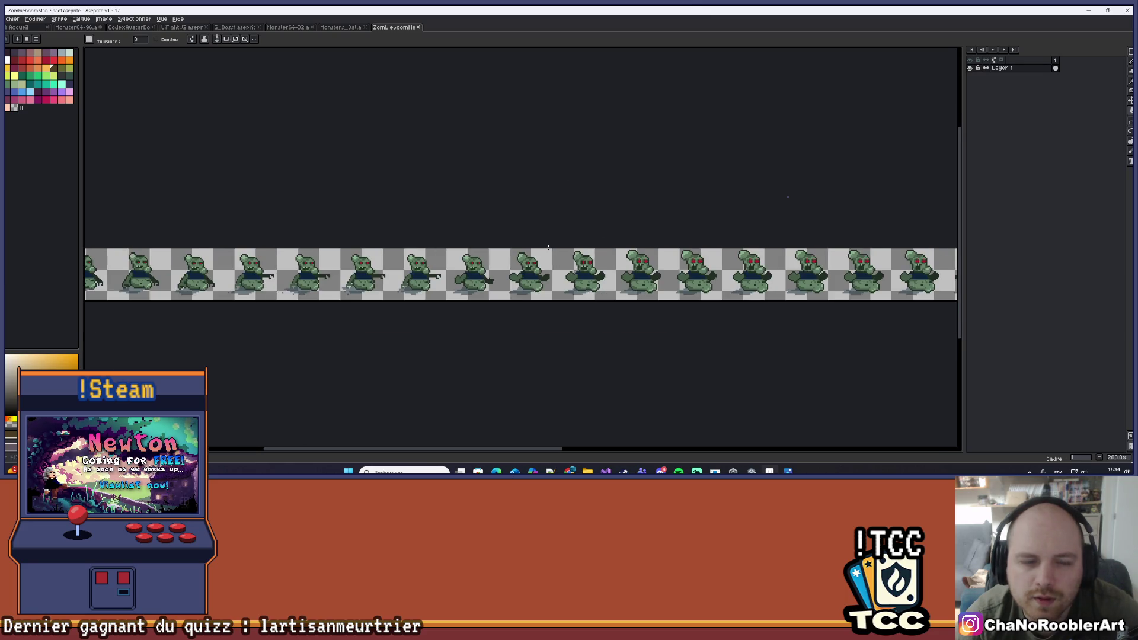
{"action": "scroll", "coordinate": [548, 248], "scroll_direction": "down", "scroll_amount": 2}
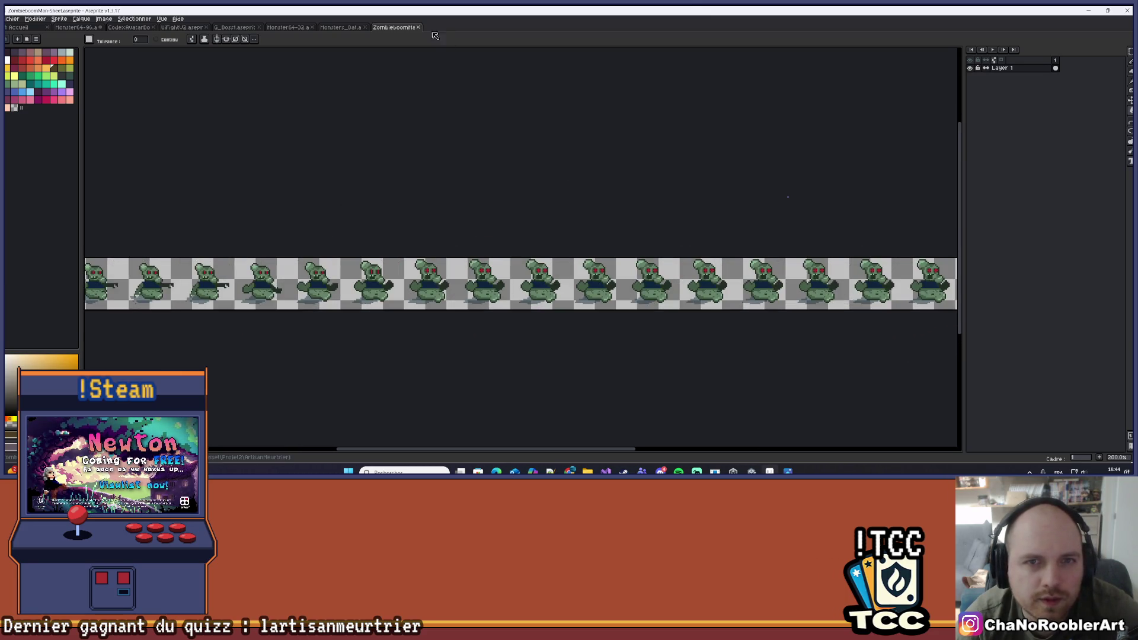
Close the ZombieboomMan-Sheet tab and reopen ZombieboomMan-Sheet.aseprite
{"action": "left_click", "coordinate": [418, 27]}
{"action": "left_click", "coordinate": [8, 21]}
{"action": "left_click", "coordinate": [18, 37]}
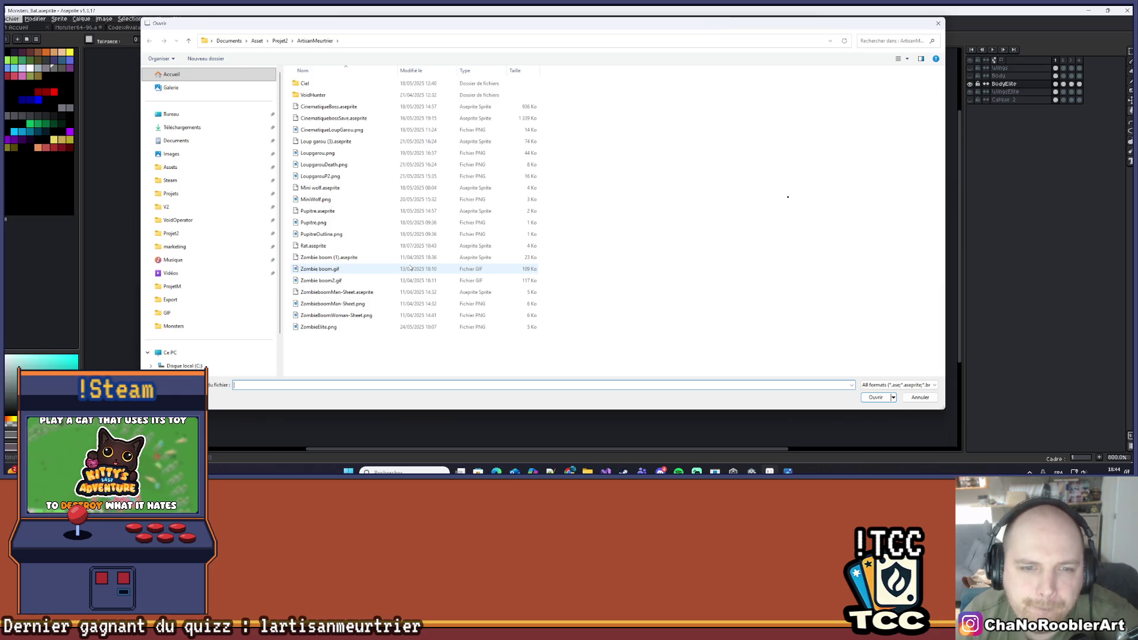
{"action": "double_click", "coordinate": [412, 292]}
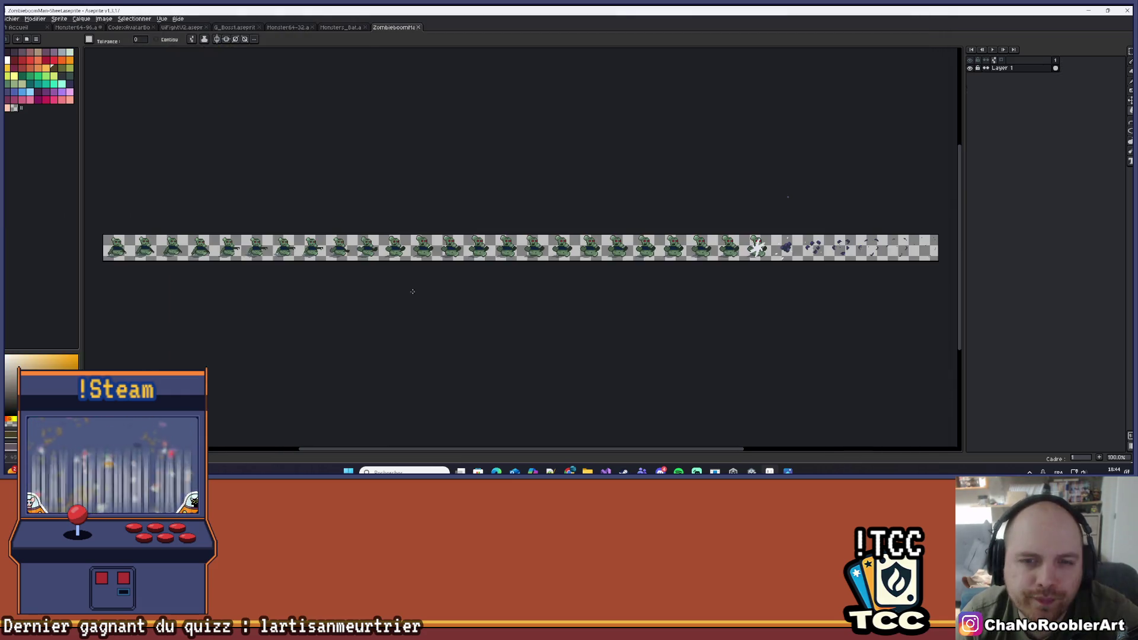
{"action": "left_click", "coordinate": [12, 18]}
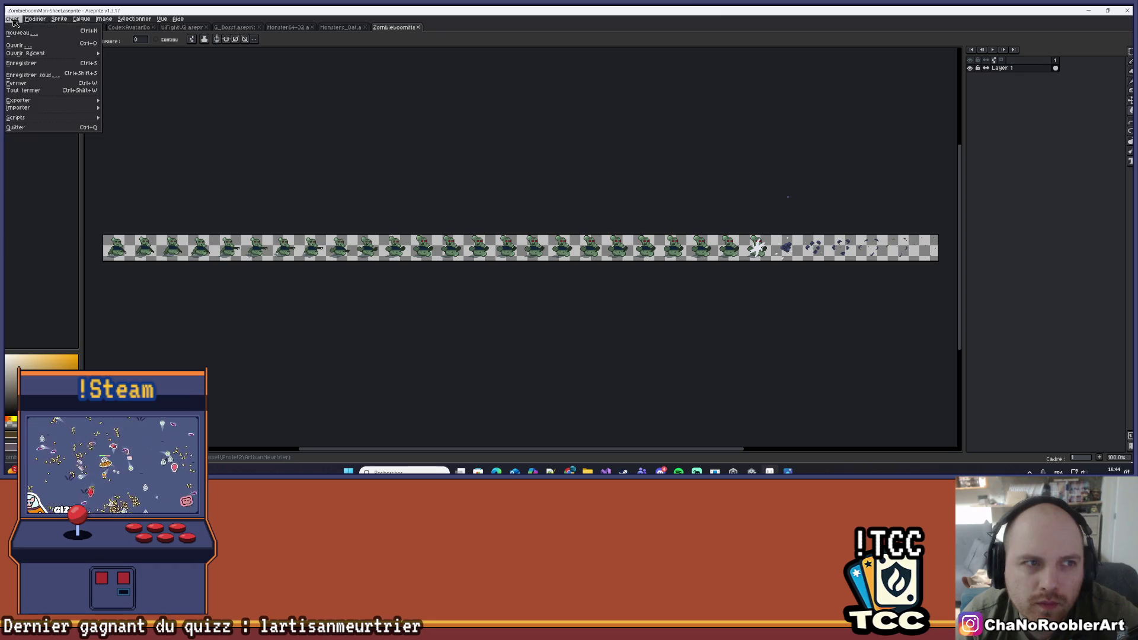
{"action": "left_click", "coordinate": [19, 48]}
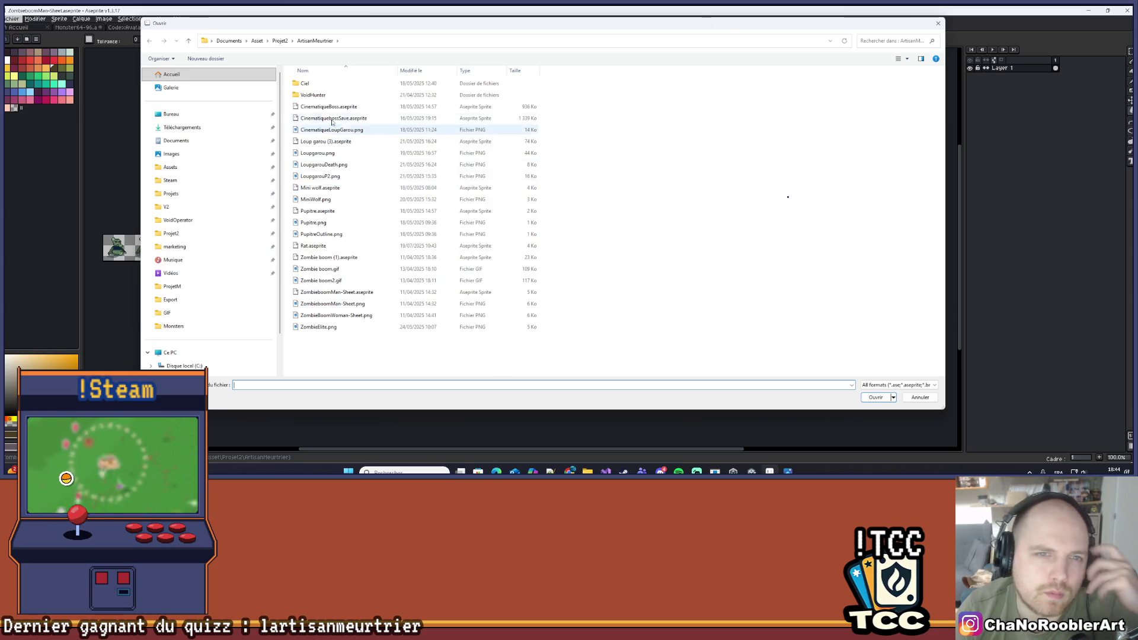
{"action": "double_click", "coordinate": [314, 95]}
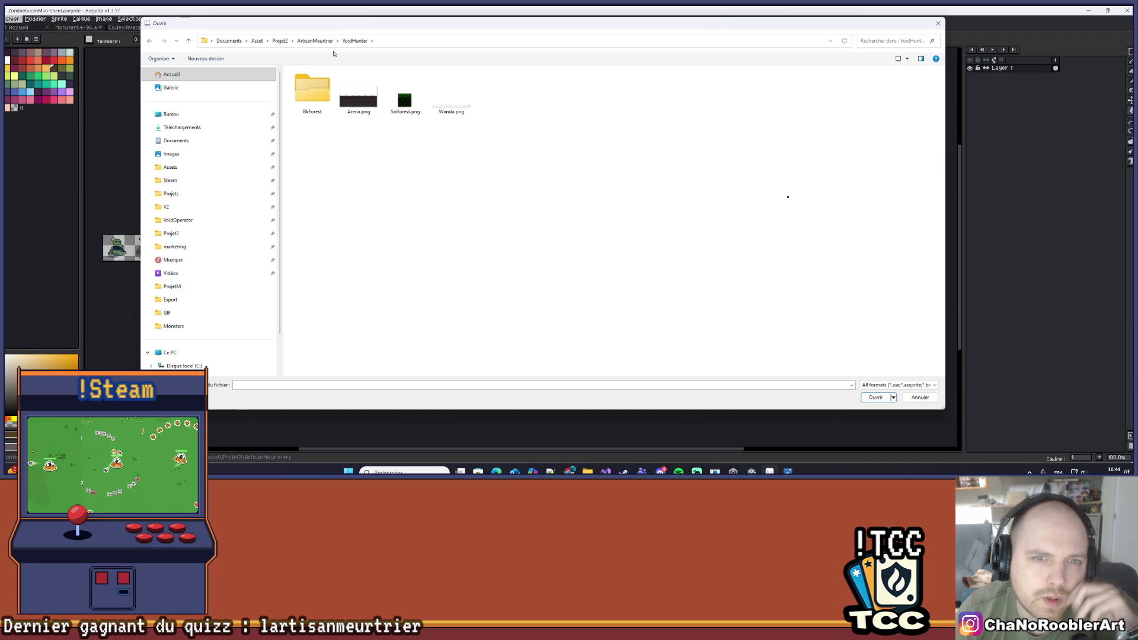
{"action": "left_click", "coordinate": [315, 40]}
{"action": "double_click", "coordinate": [315, 84]}
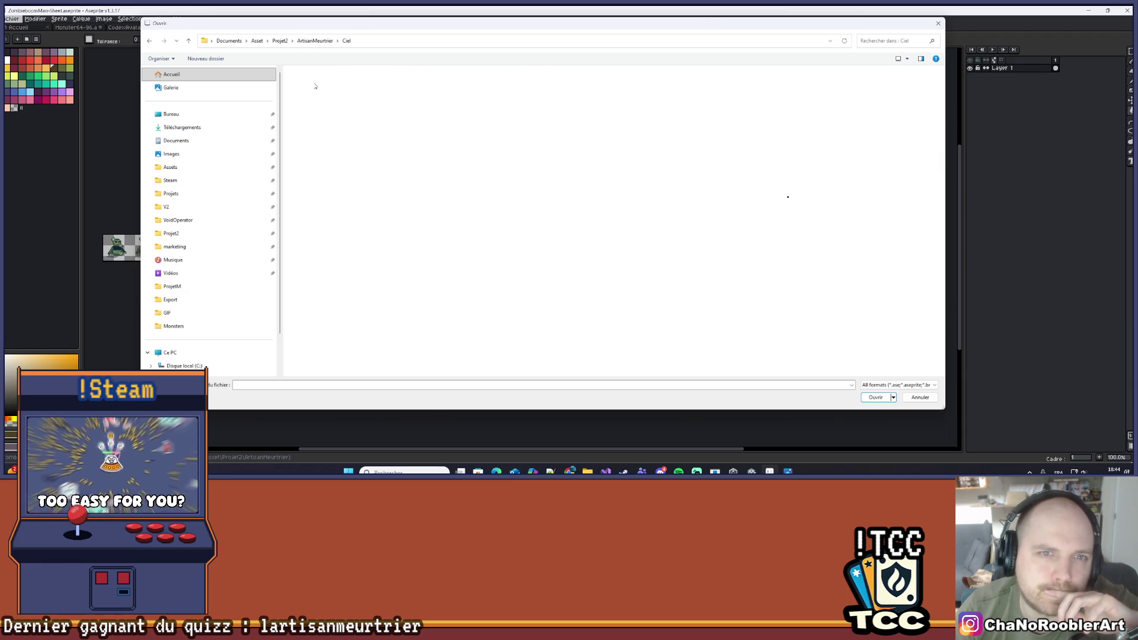
{"action": "left_click", "coordinate": [315, 40]}
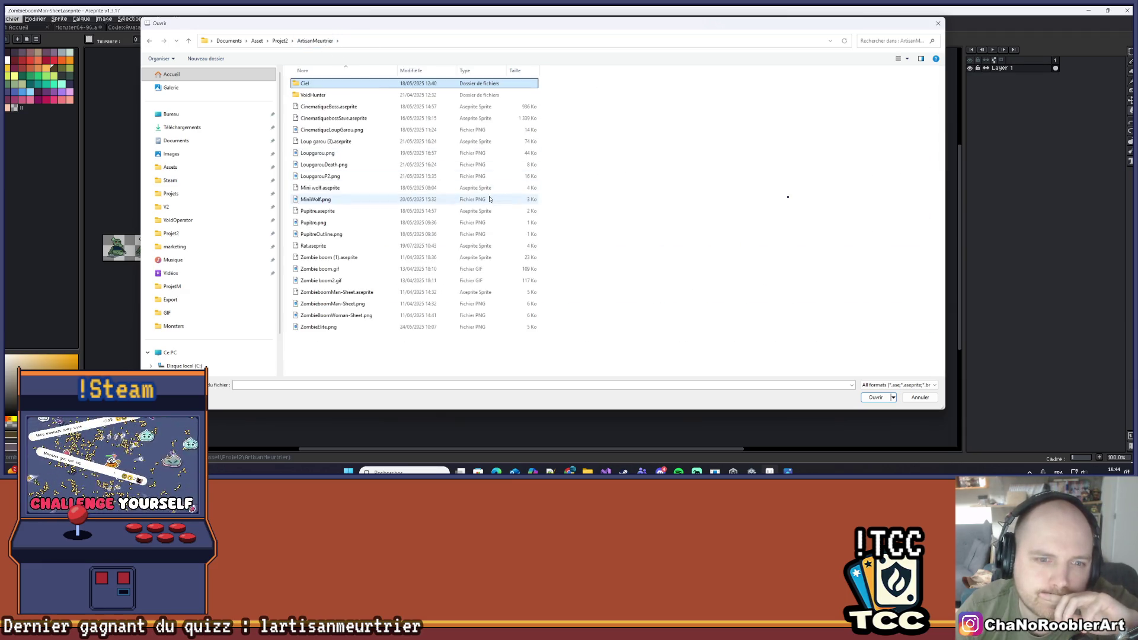
{"action": "left_click", "coordinate": [280, 40]}
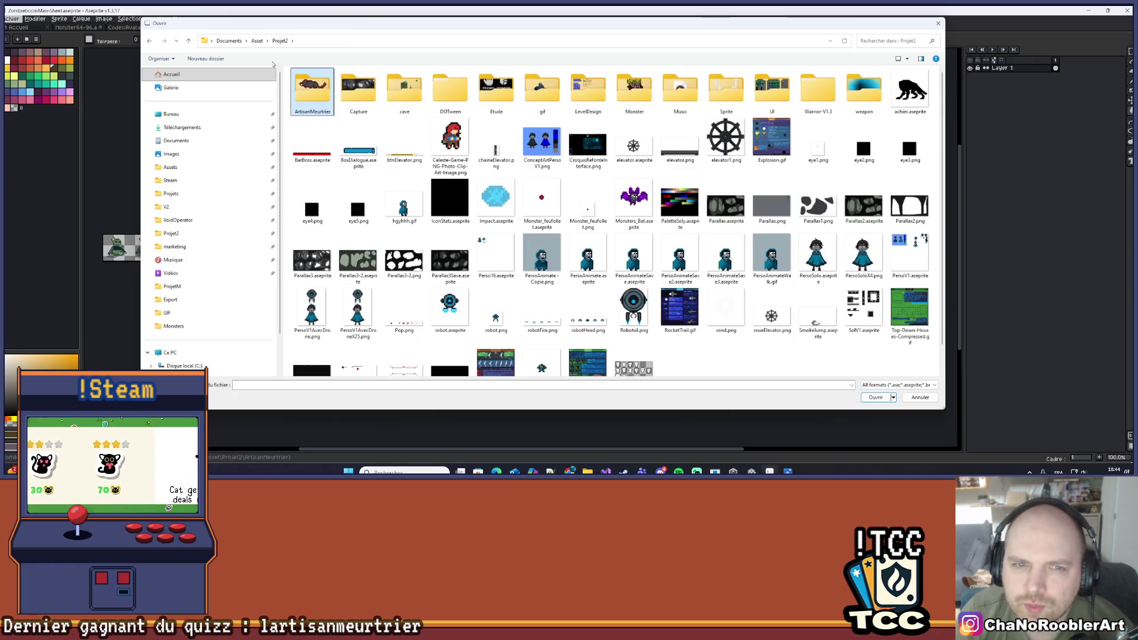
{"action": "double_click", "coordinate": [620, 112]}
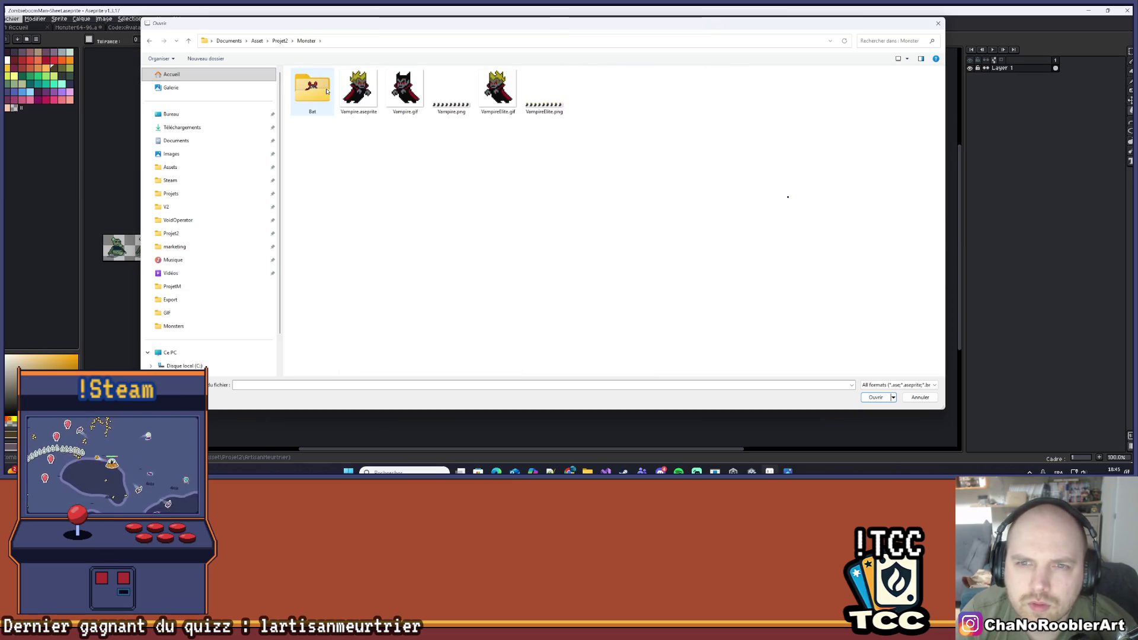
{"action": "left_click", "coordinate": [280, 41]}
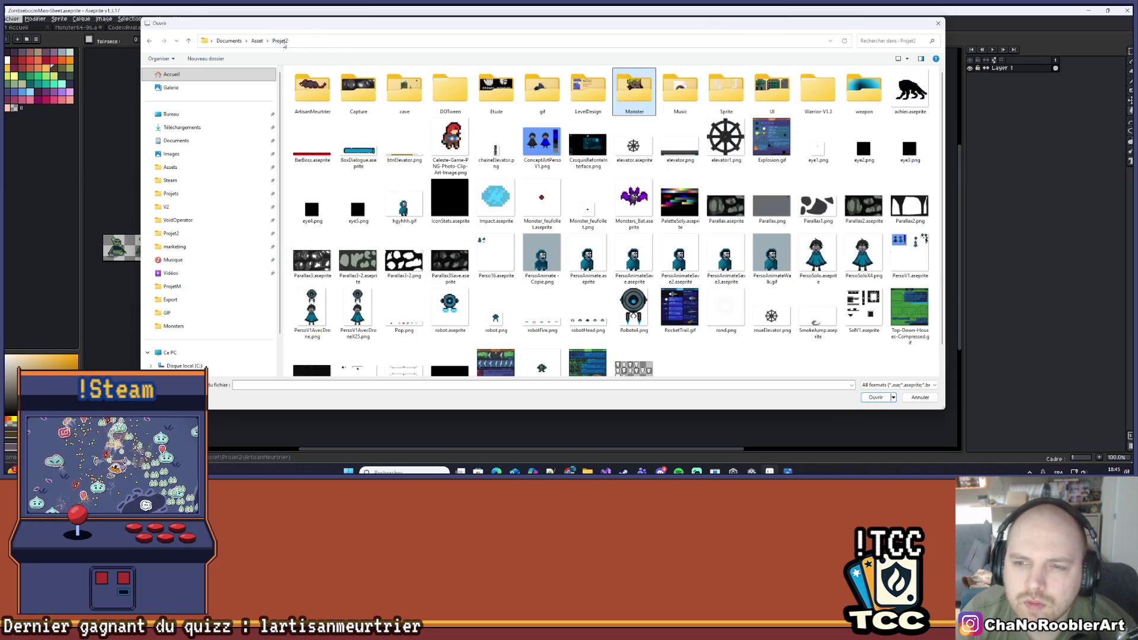
{"action": "scroll", "coordinate": [705, 186], "scroll_direction": "down", "scroll_amount": 1}
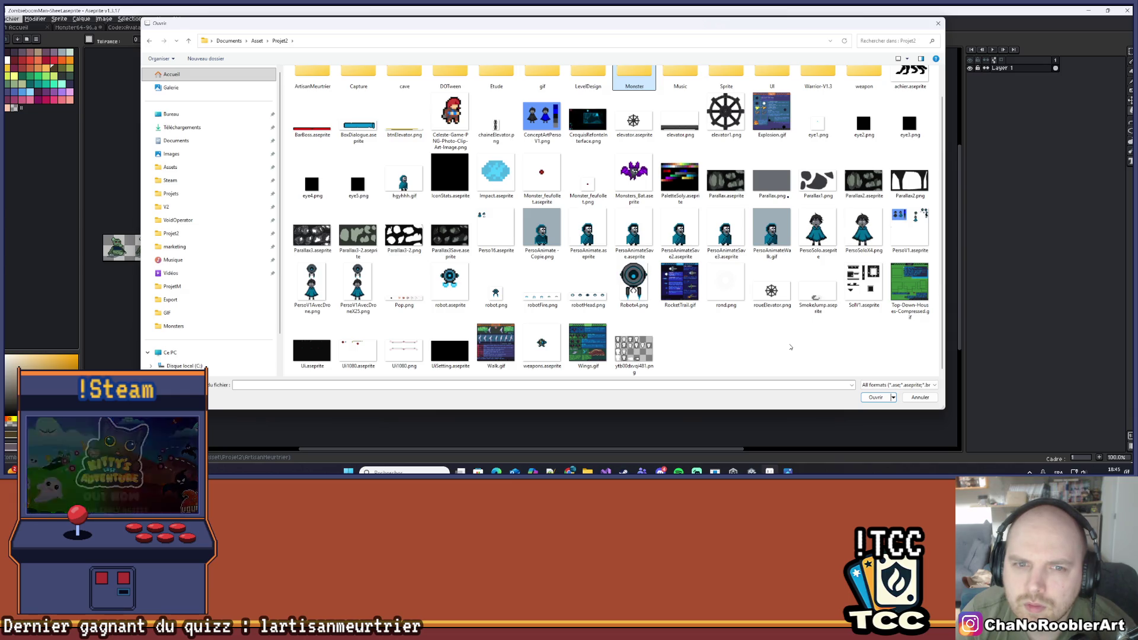
{"action": "scroll", "coordinate": [791, 348], "scroll_direction": "up", "scroll_amount": 1}
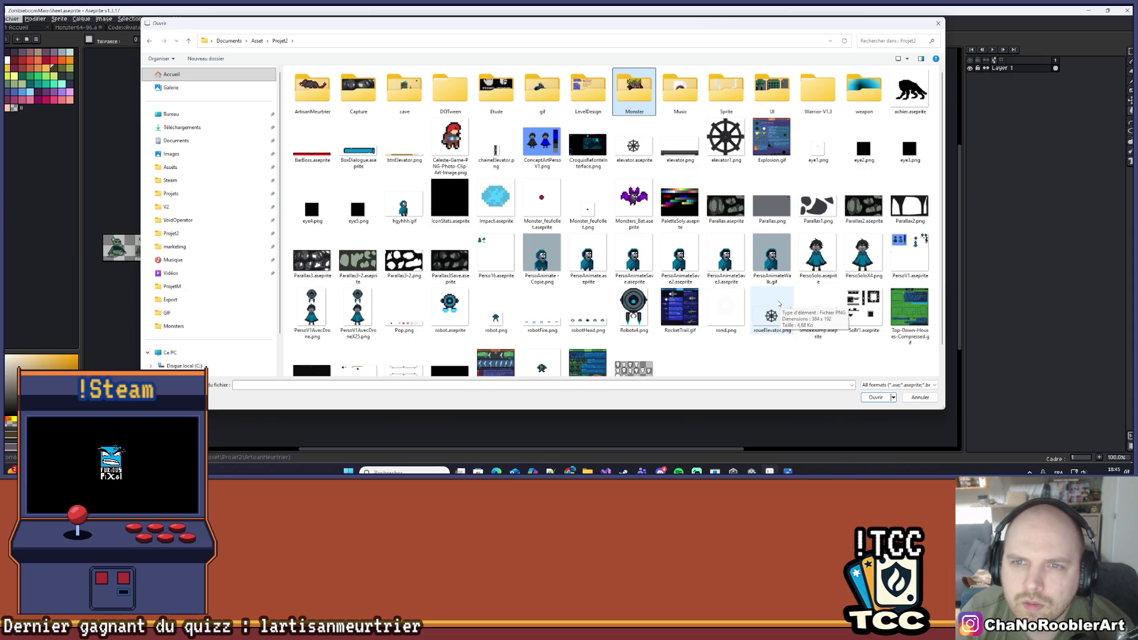
{"action": "double_click", "coordinate": [579, 91]}
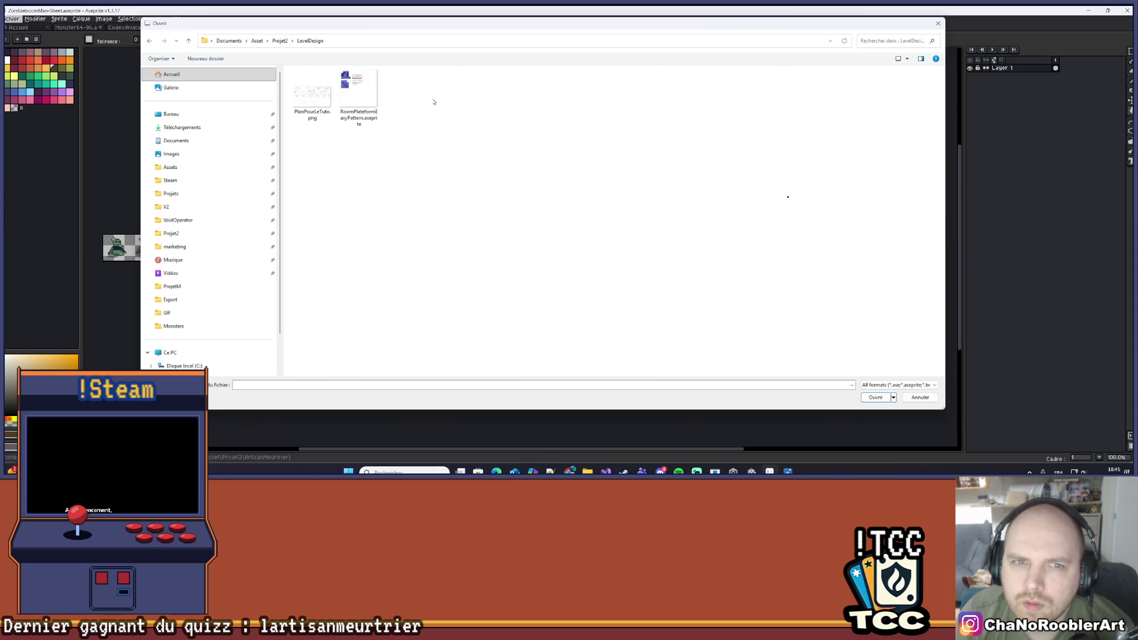
{"action": "key", "text": "BackSpace"}
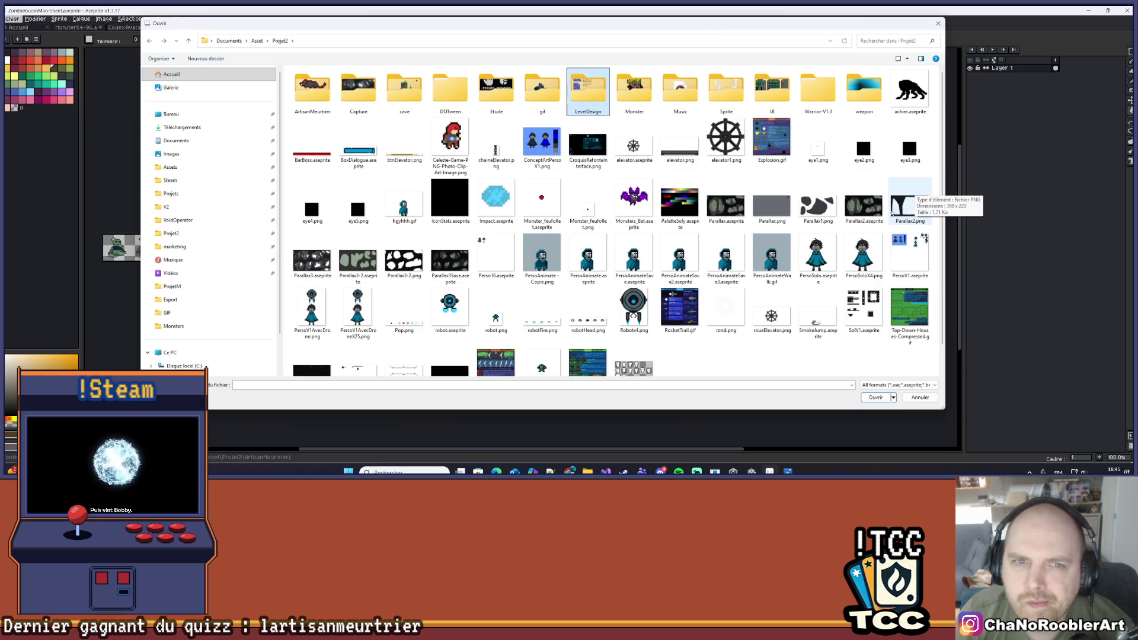
{"action": "scroll", "coordinate": [877, 296], "scroll_direction": "down", "scroll_amount": 2}
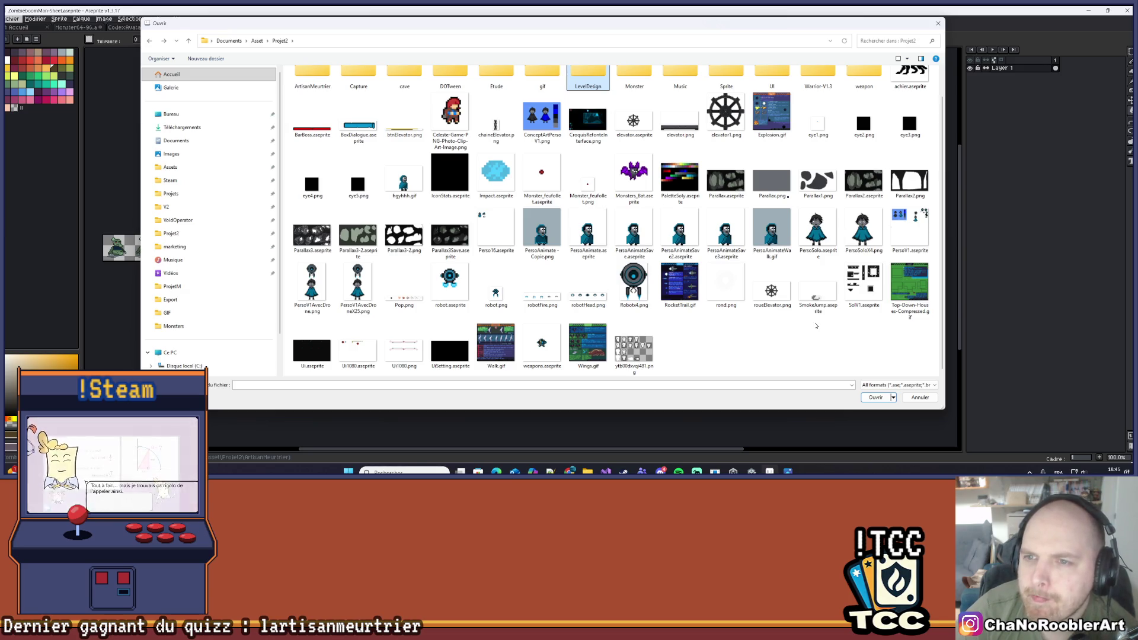
{"action": "scroll", "coordinate": [818, 324], "scroll_direction": "up", "scroll_amount": 2}
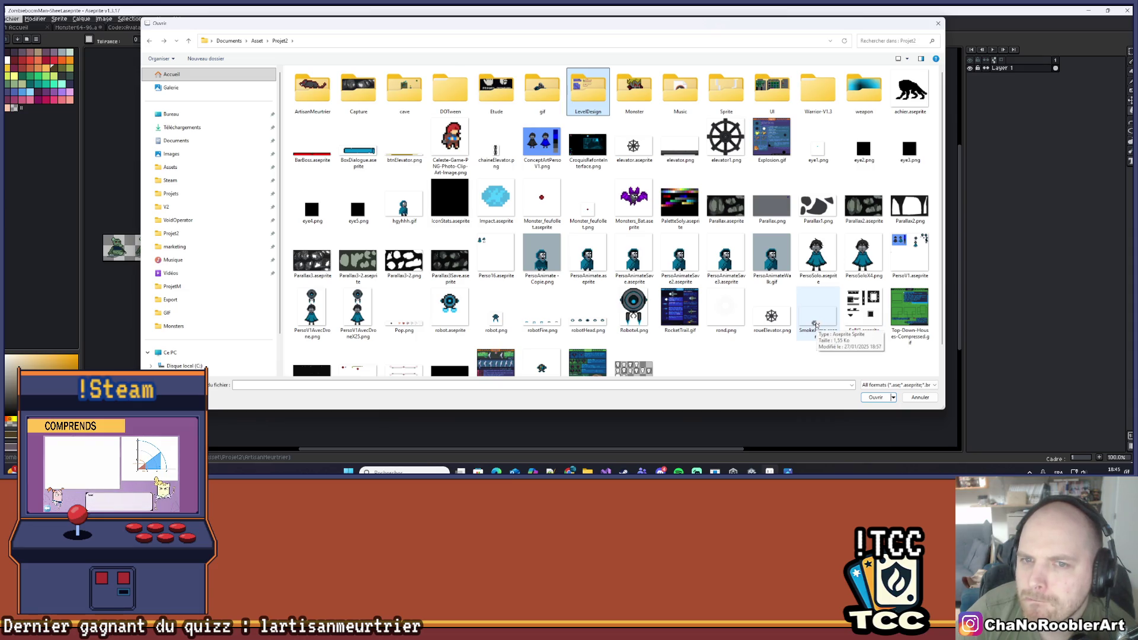
{"action": "scroll", "coordinate": [816, 324], "scroll_direction": "down", "scroll_amount": 1}
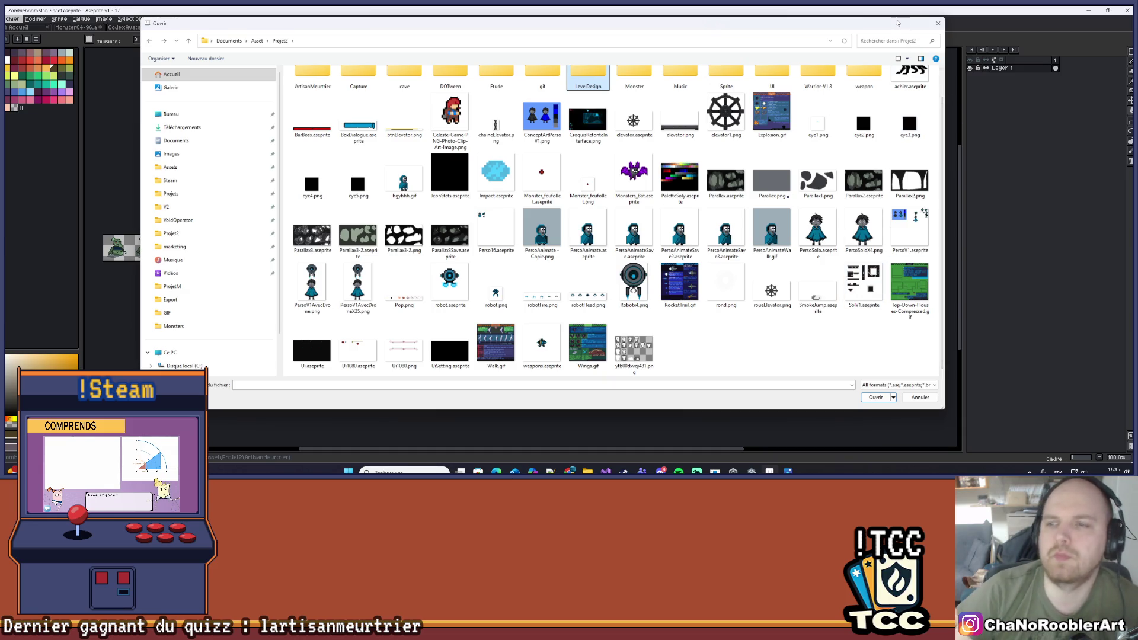
{"action": "left_click", "coordinate": [937, 24]}
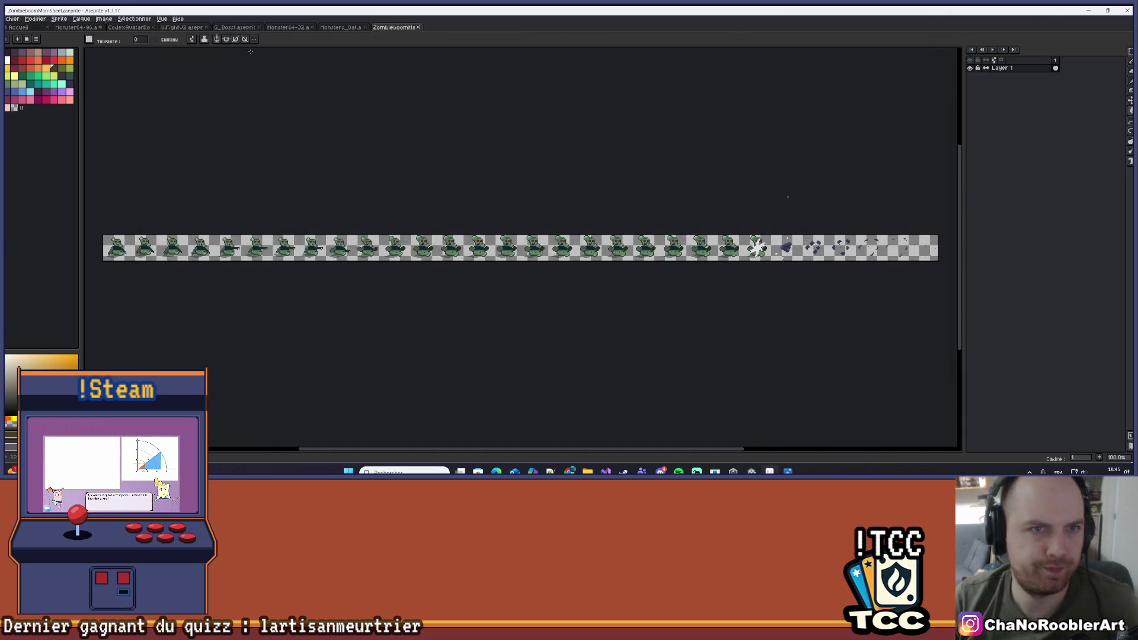
Close the zombie sheet and bat tabs, then cycle through UIFightV2, Monster64-32 and G_Boss1
{"action": "left_click", "coordinate": [418, 27]}
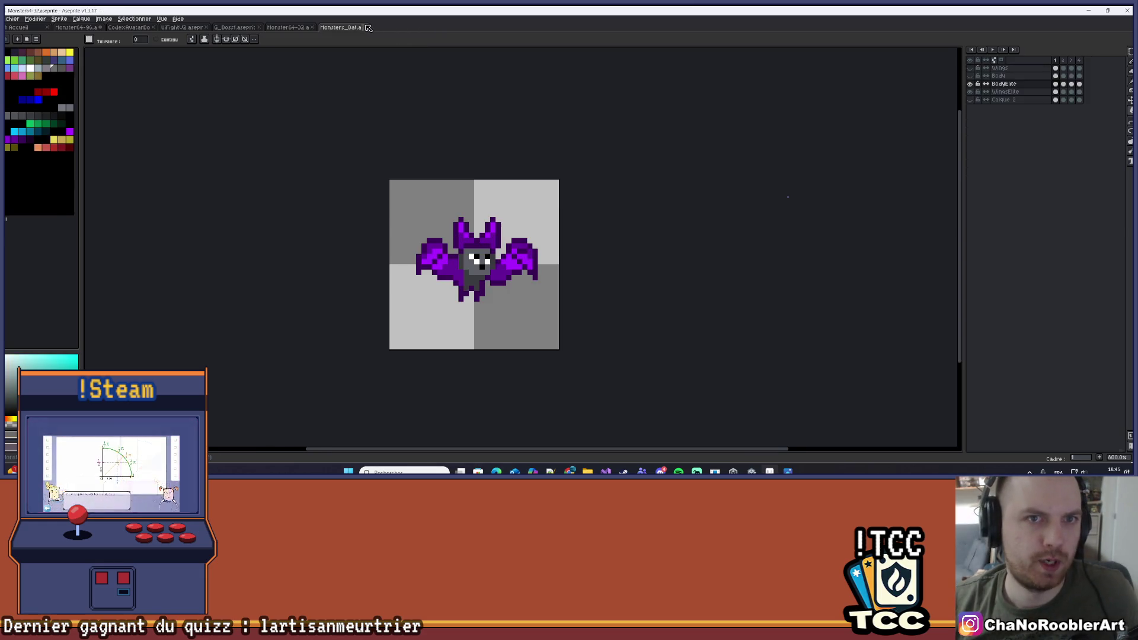
{"action": "left_click", "coordinate": [368, 27]}
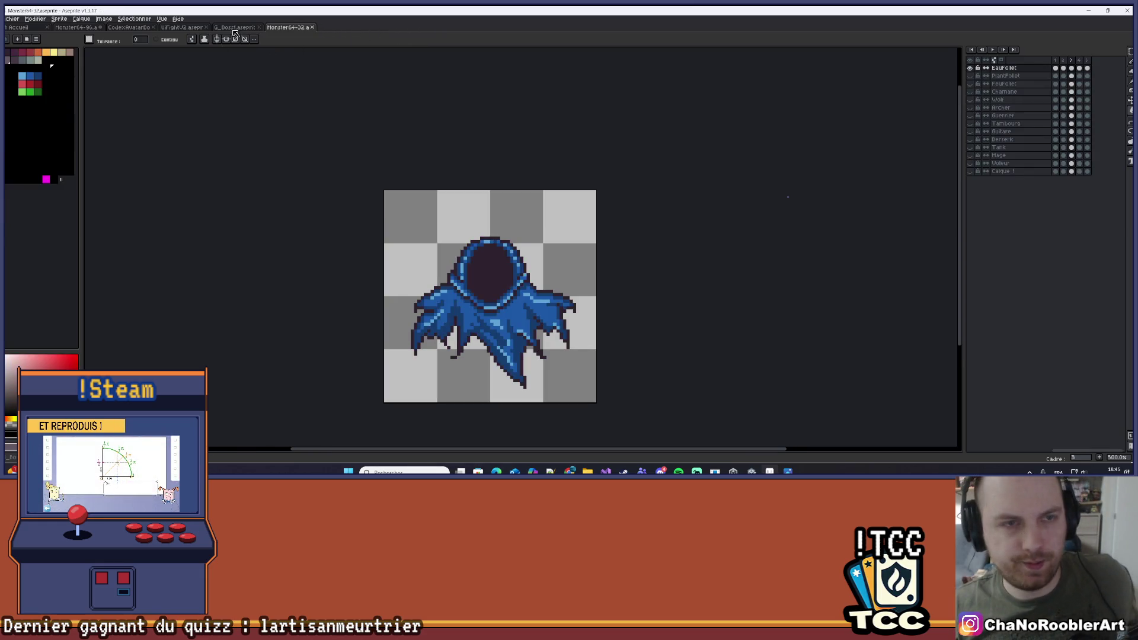
{"action": "left_click", "coordinate": [235, 27]}
{"action": "left_click", "coordinate": [177, 28]}
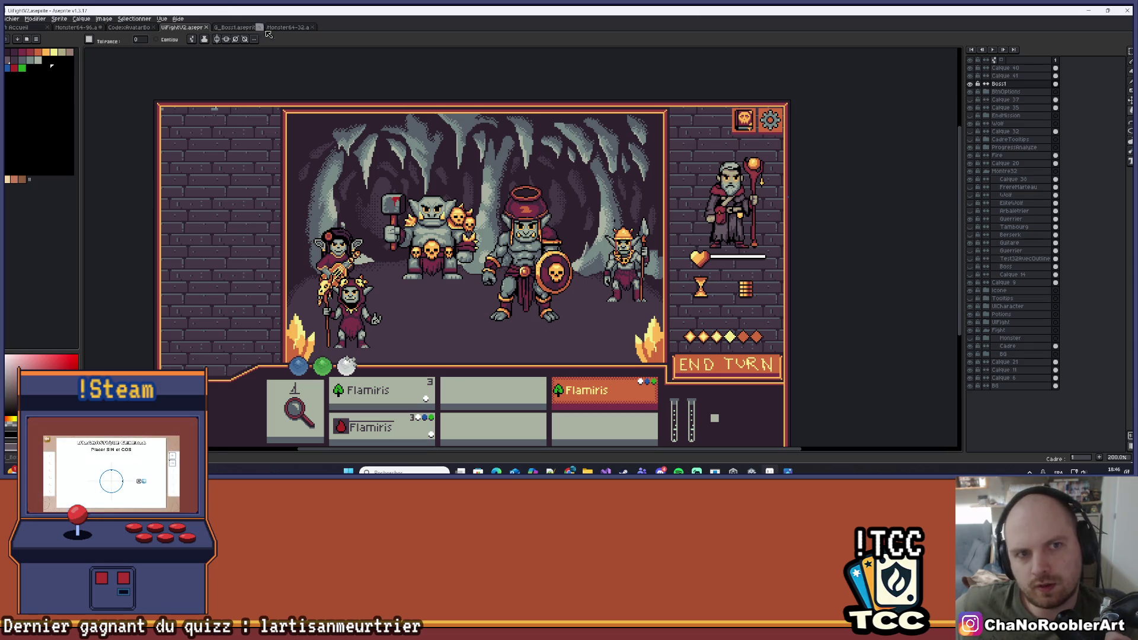
{"action": "left_click", "coordinate": [288, 28]}
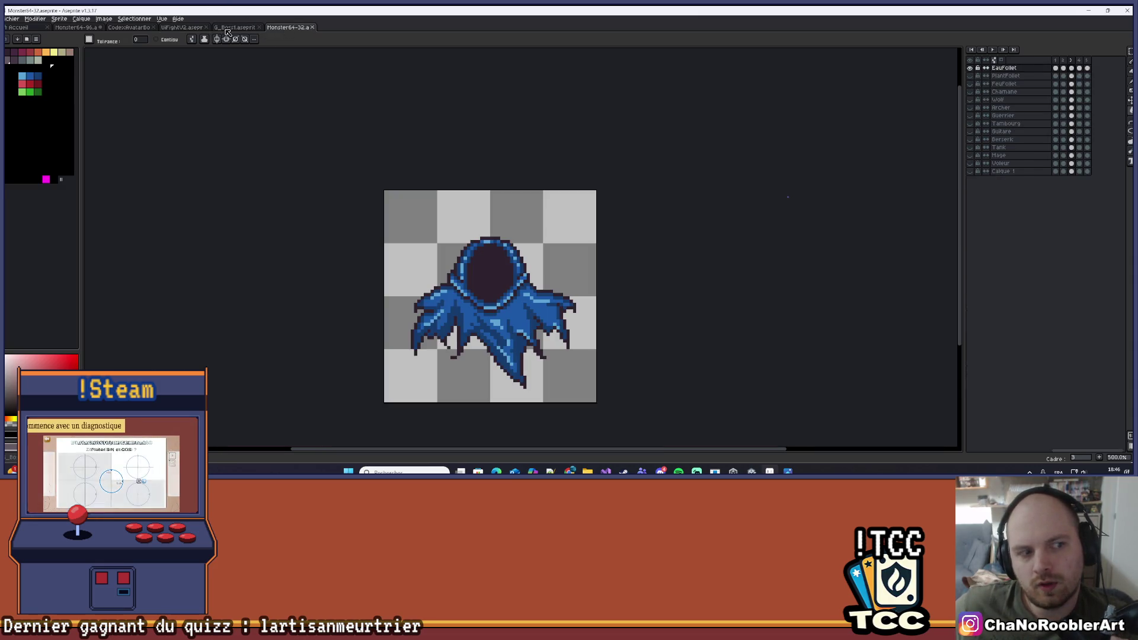
{"action": "left_click", "coordinate": [226, 28]}
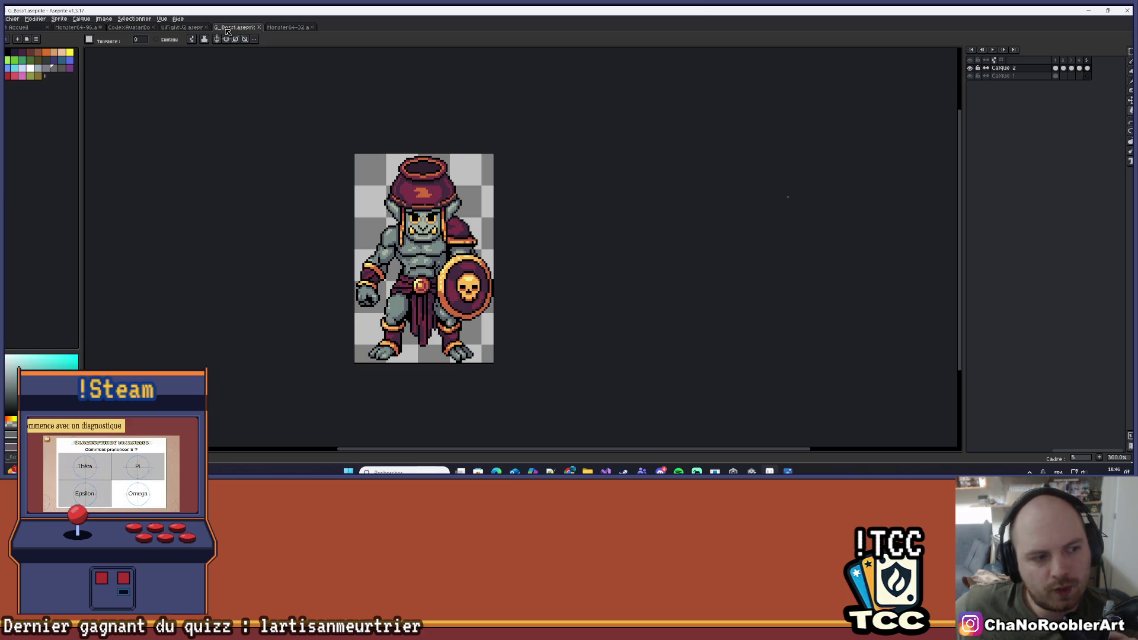
Play the G_Boss1 animation, pan around it, then switch to Monster64-32
{"action": "left_click", "coordinate": [992, 50]}
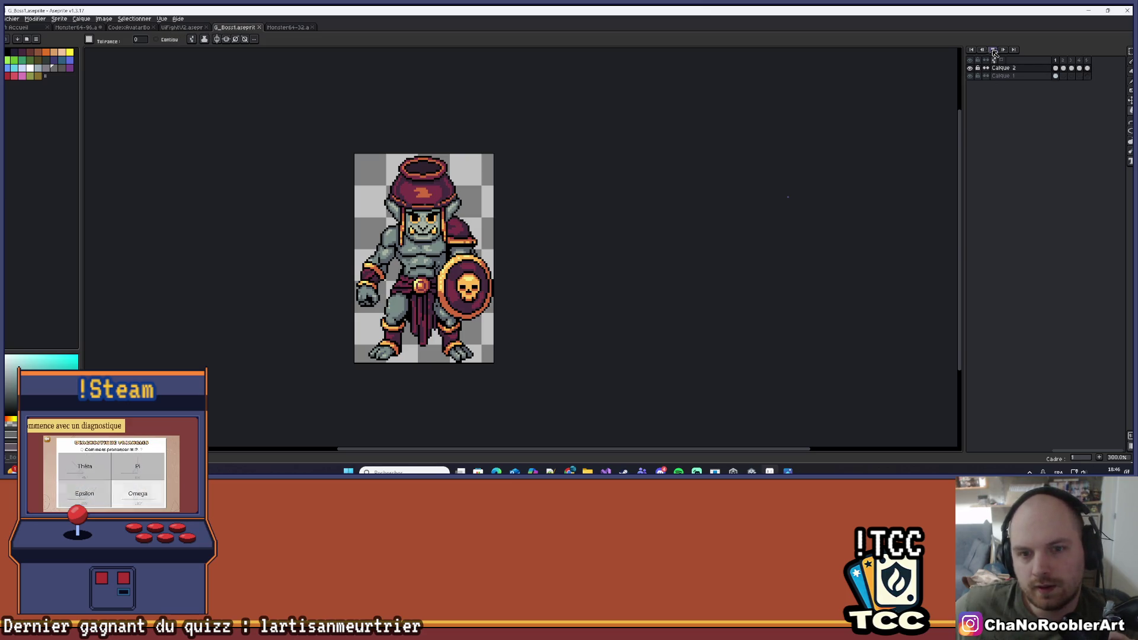
{"action": "left_click_drag", "start_coordinate": [544, 208], "coordinate": [595, 199]}
{"action": "scroll", "coordinate": [595, 199], "scroll_direction": "up", "scroll_amount": 1}
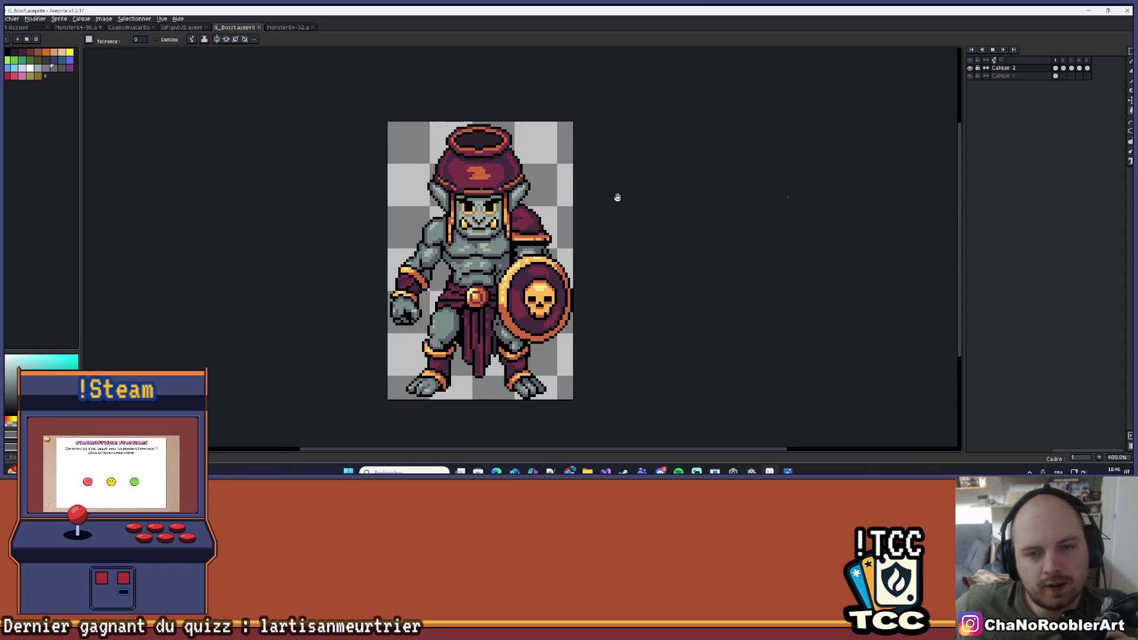
{"action": "mouse_move", "coordinate": [625, 307]}
{"action": "left_mouse_down"}
{"action": "mouse_move", "coordinate": [627, 292]}
{"action": "mouse_move", "coordinate": [628, 312]}
{"action": "left_mouse_up"}
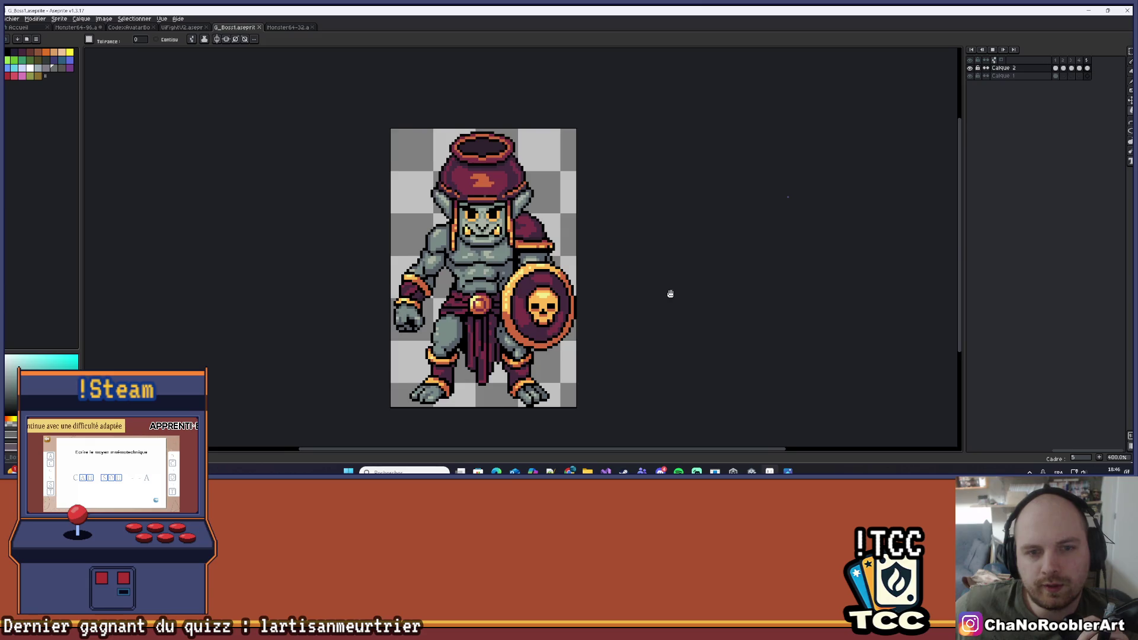
{"action": "left_click_drag", "start_coordinate": [670, 293], "coordinate": [653, 287]}
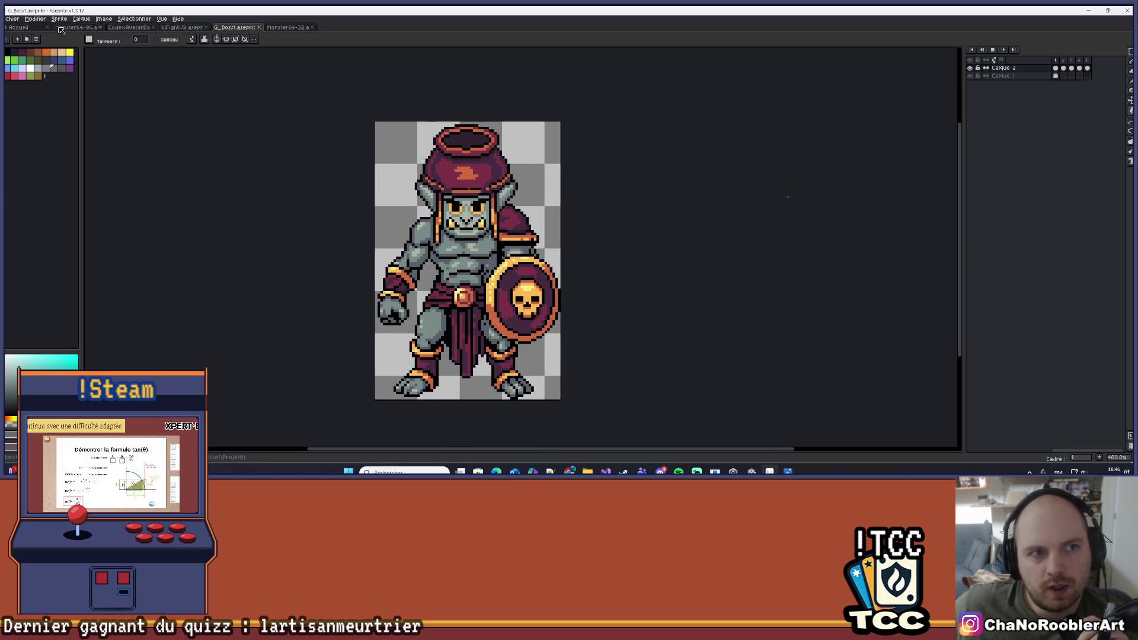
{"action": "left_click", "coordinate": [287, 27]}
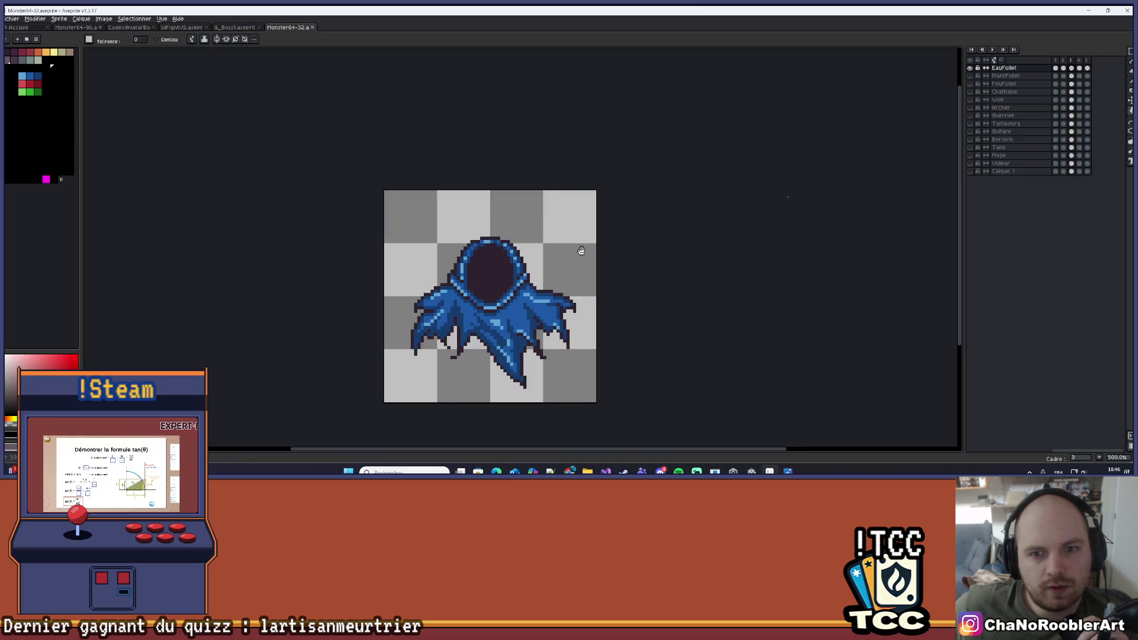
Play the ghost's animation and zoom in, recentring on the sprite
{"action": "left_click", "coordinate": [993, 51]}
{"action": "scroll", "coordinate": [682, 203], "scroll_direction": "up", "scroll_amount": 1}
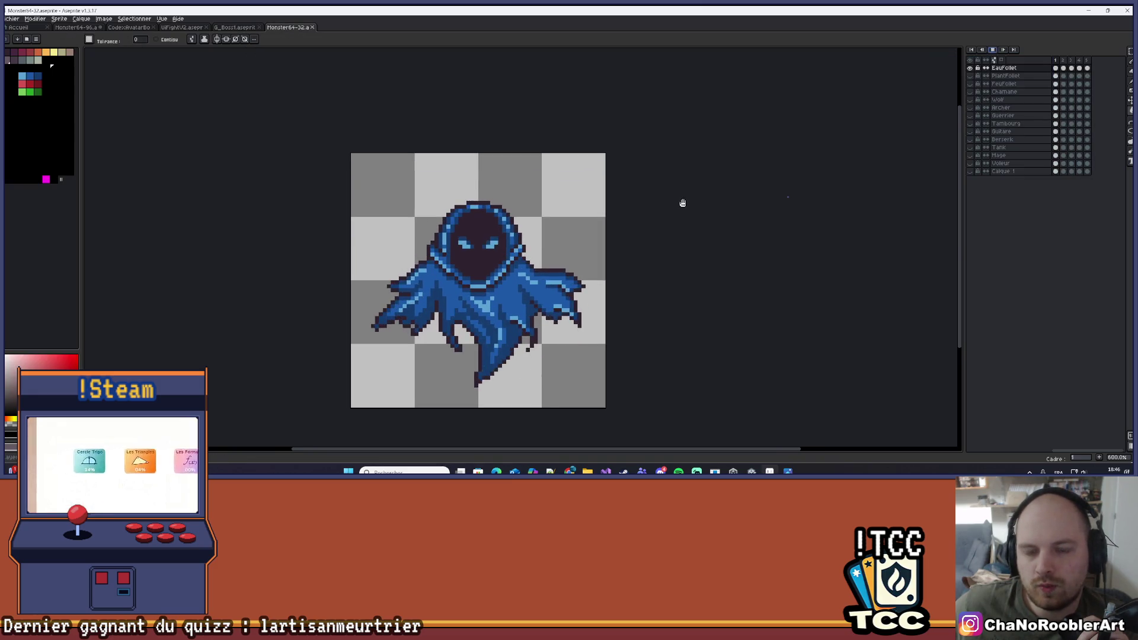
{"action": "left_click_drag", "start_coordinate": [681, 203], "coordinate": [653, 185]}
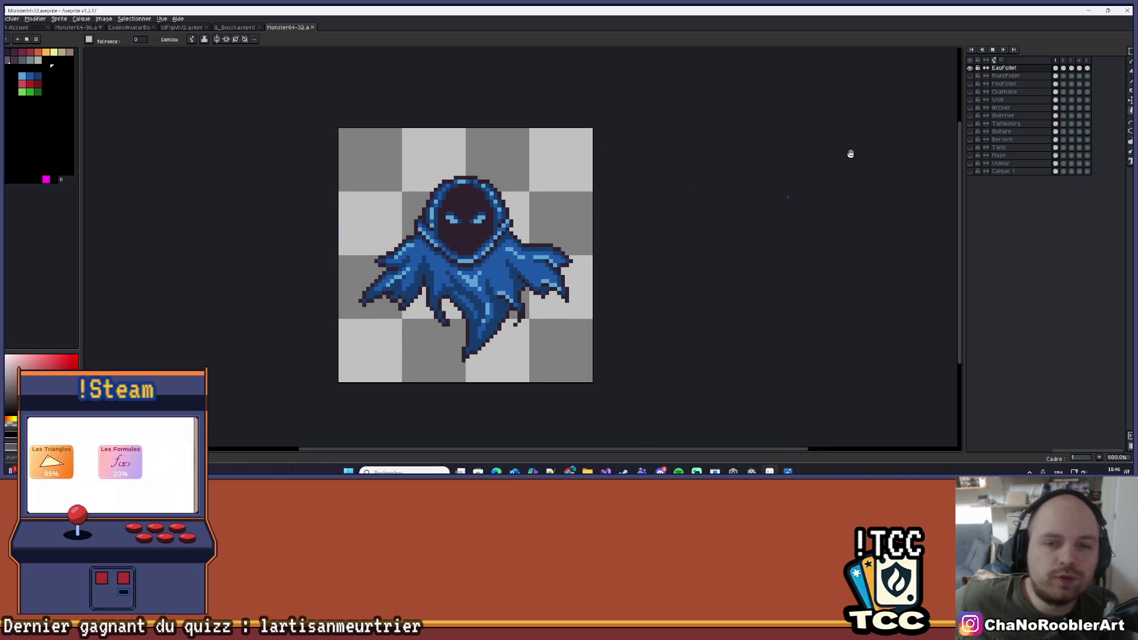
Try the EauFollet and Chamane layers, show the green PlantFollet ghost, and stop playback
{"action": "left_click", "coordinate": [970, 69]}
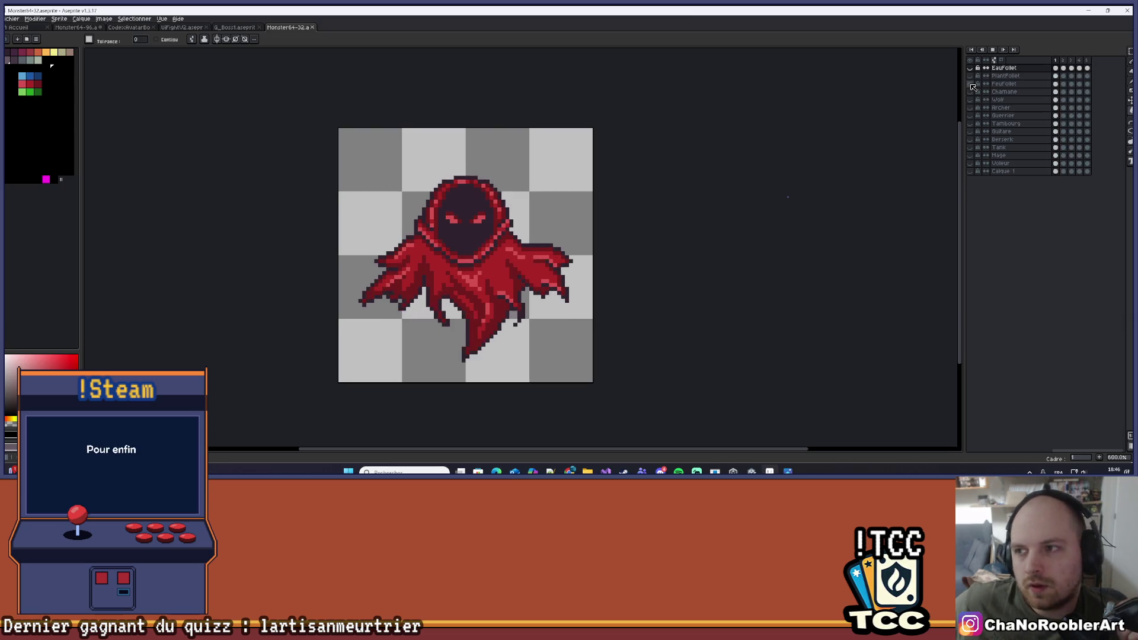
{"action": "left_click", "coordinate": [970, 92]}
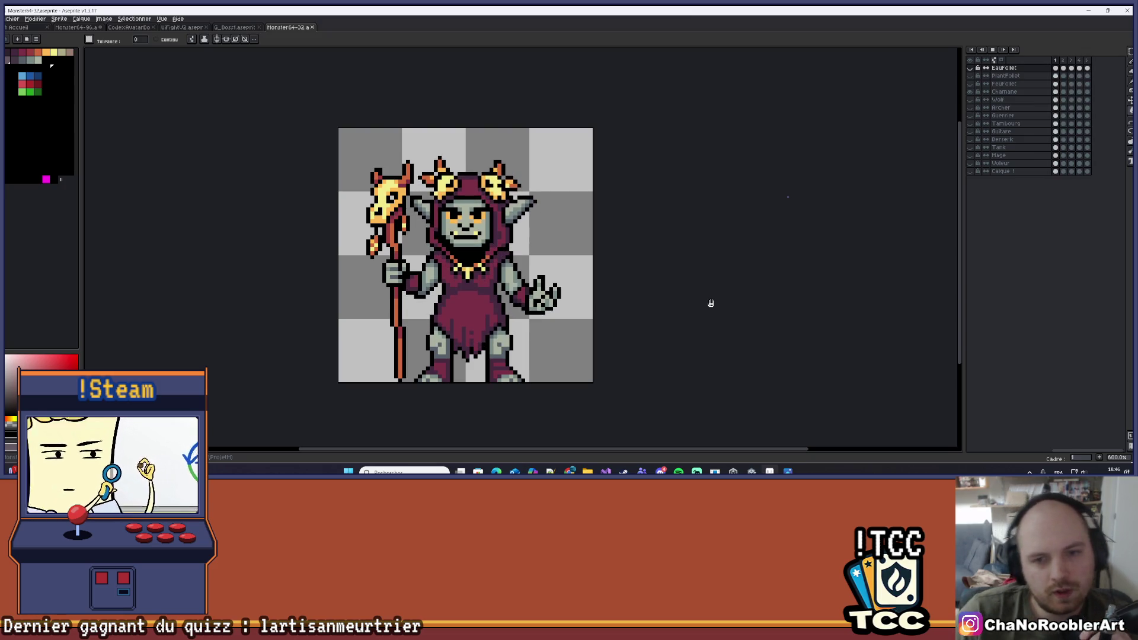
{"action": "left_click", "coordinate": [970, 92]}
{"action": "left_click", "coordinate": [970, 68]}
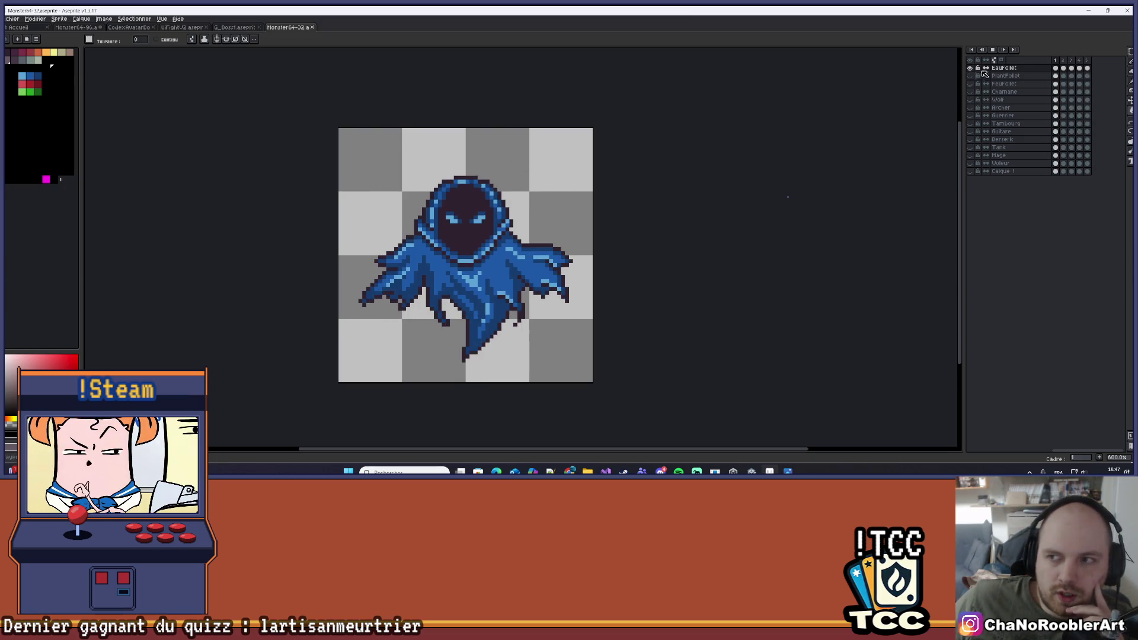
{"action": "left_click", "coordinate": [970, 76]}
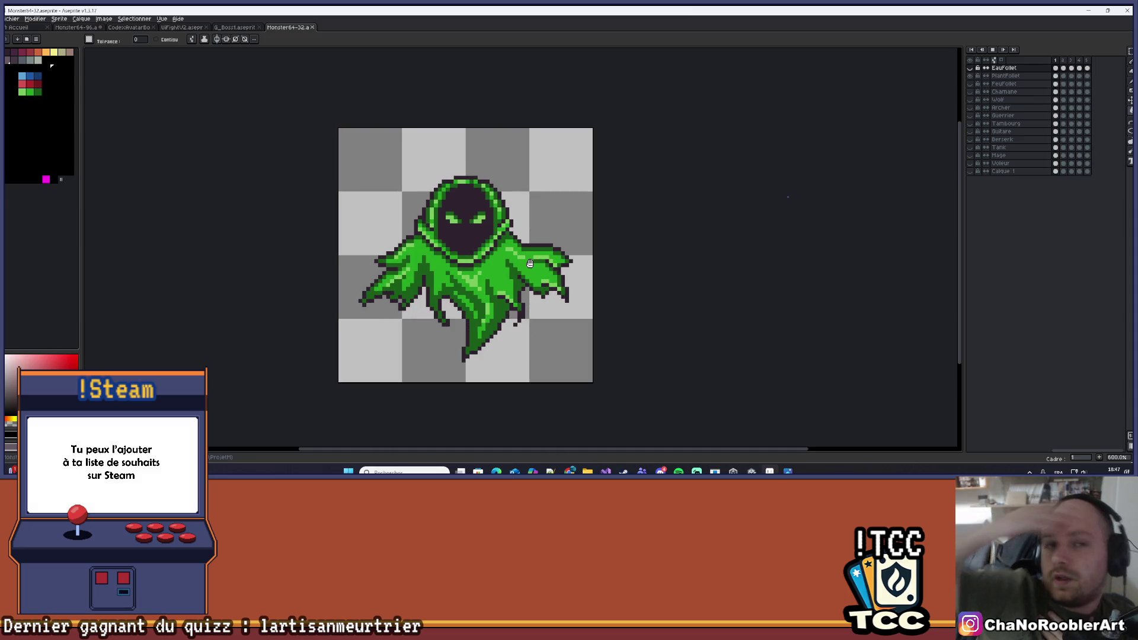
{"action": "left_click", "coordinate": [992, 51]}
{"action": "left_click", "coordinate": [11, 19]}
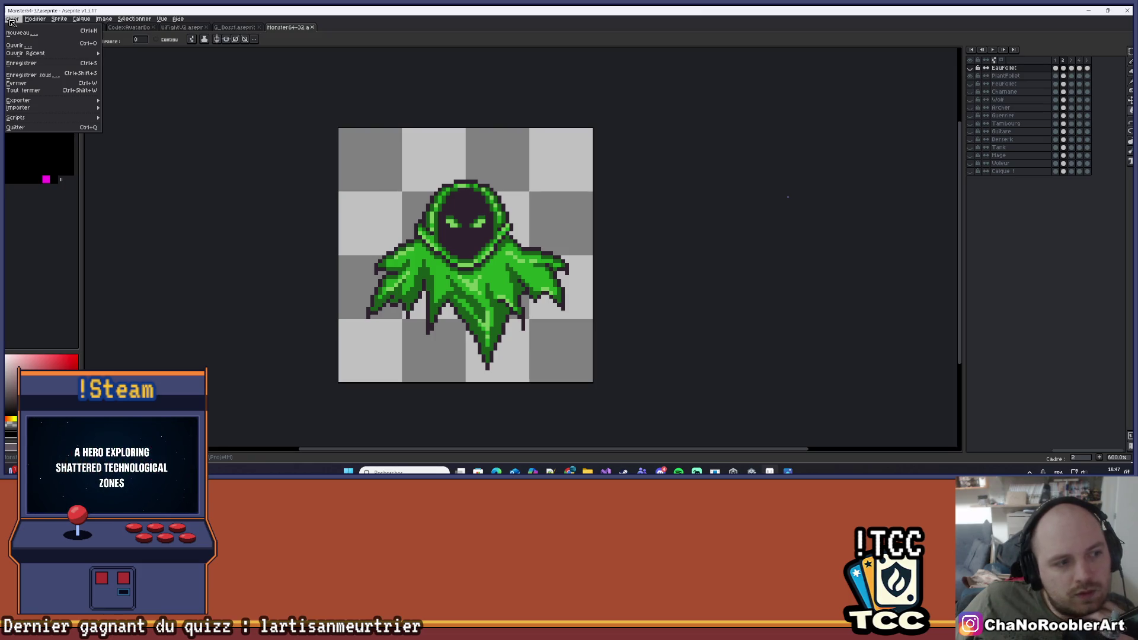
Open Icone.aseprite from the Asset > ProjetM folder
{"action": "left_click", "coordinate": [16, 45]}
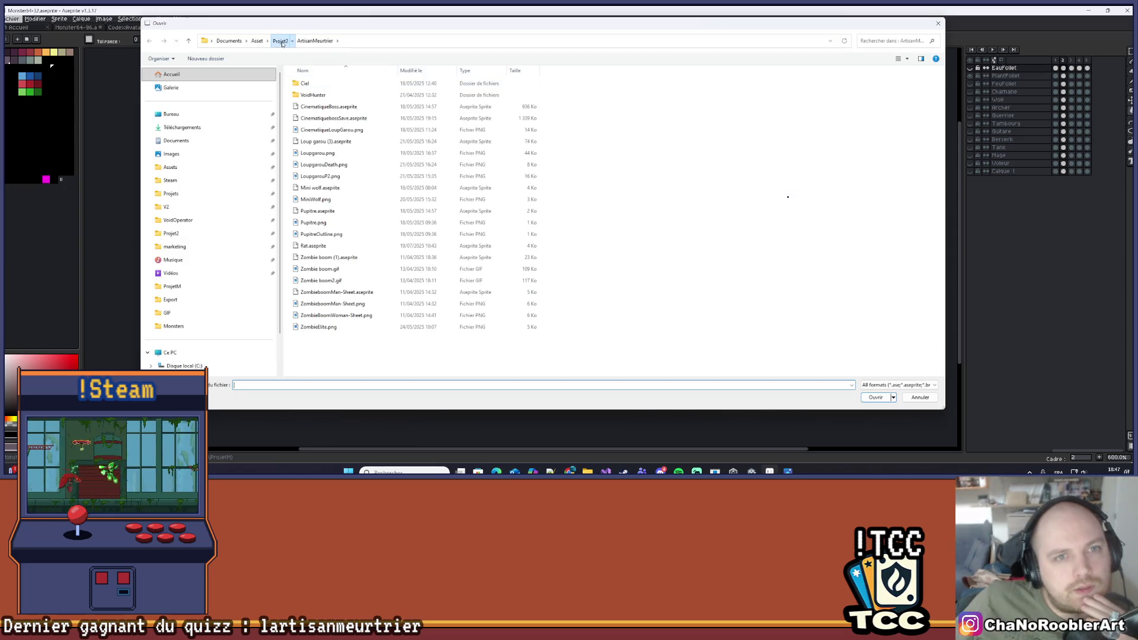
{"action": "left_click", "coordinate": [256, 40]}
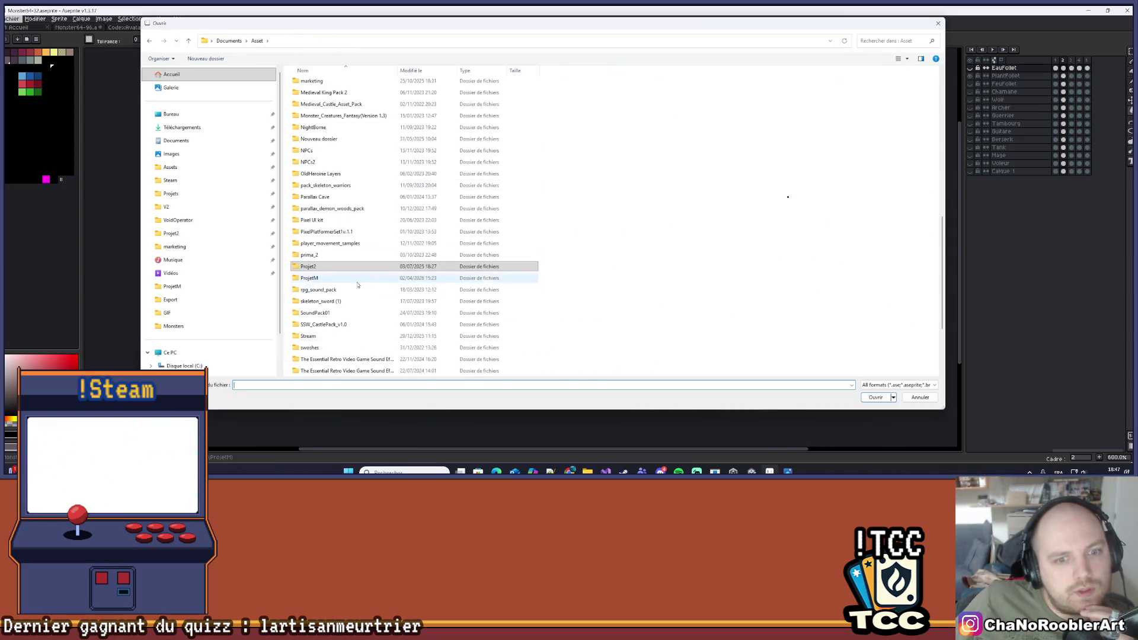
{"action": "double_click", "coordinate": [323, 278]}
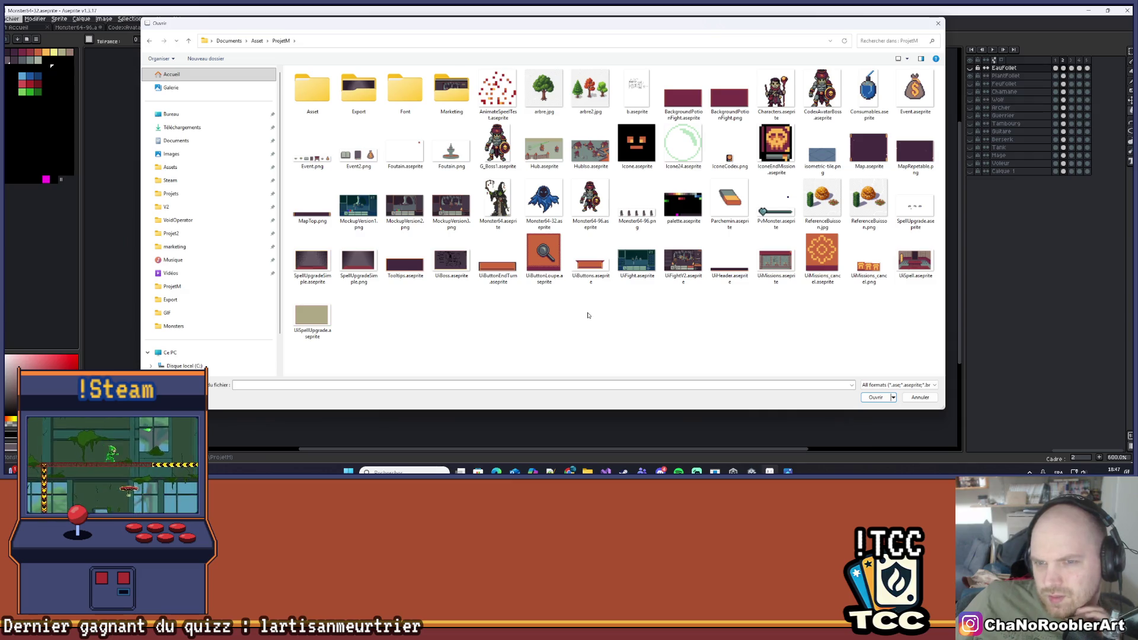
{"action": "double_click", "coordinate": [654, 144]}
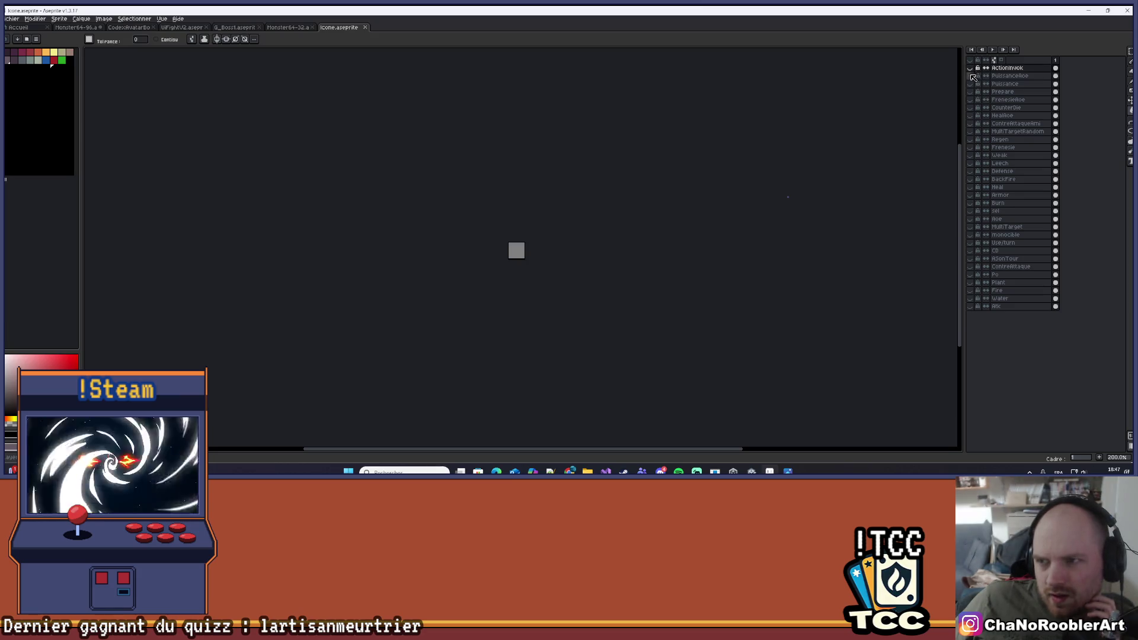
Zoom in and preview the first icon layers: red cross, lightbulb, up-arrow, skull, blue cross
{"action": "scroll", "coordinate": [554, 247], "scroll_direction": "up", "scroll_amount": 8}
{"action": "scroll", "coordinate": [641, 305], "scroll_direction": "down", "scroll_amount": 1}
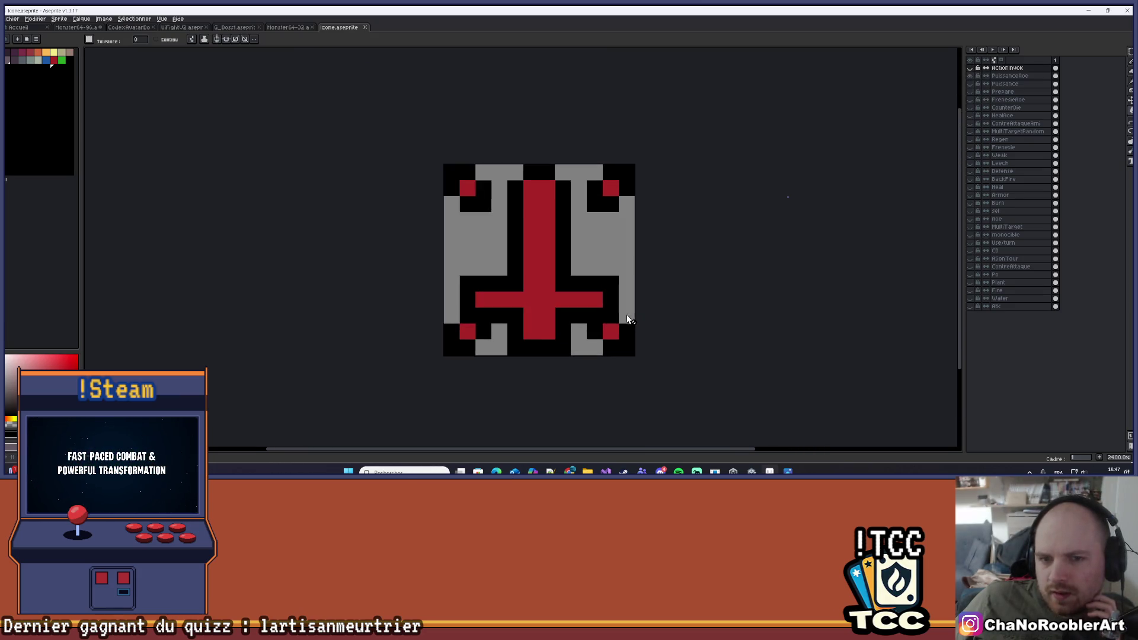
{"action": "left_click", "coordinate": [974, 78]}
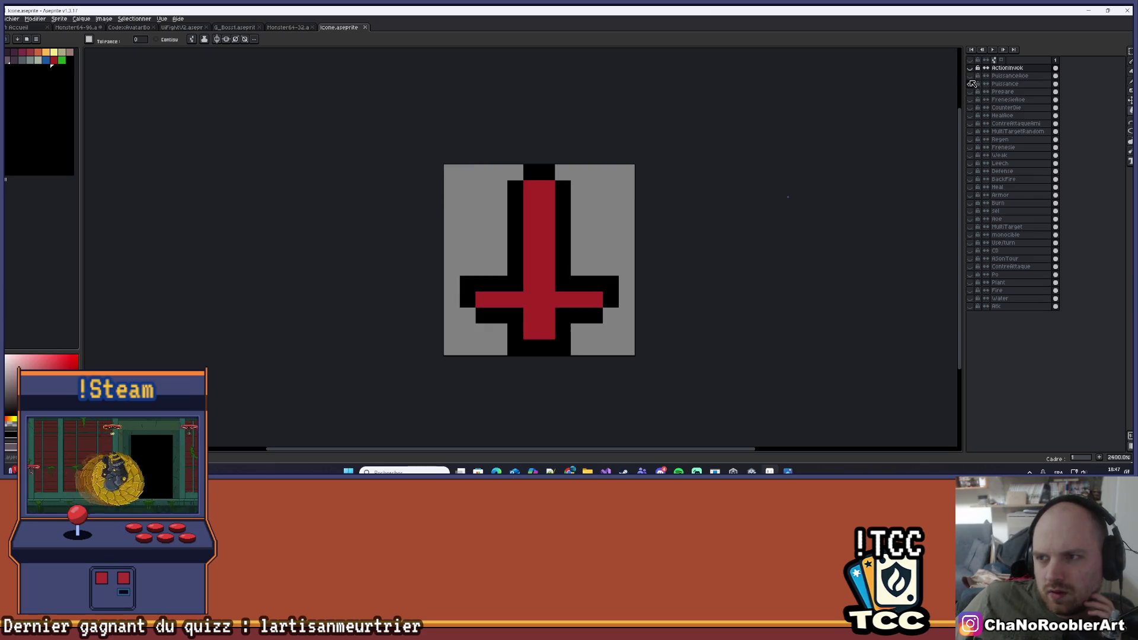
{"action": "left_click", "coordinate": [973, 80]}
{"action": "left_click", "coordinate": [972, 81]}
{"action": "left_click", "coordinate": [972, 84]}
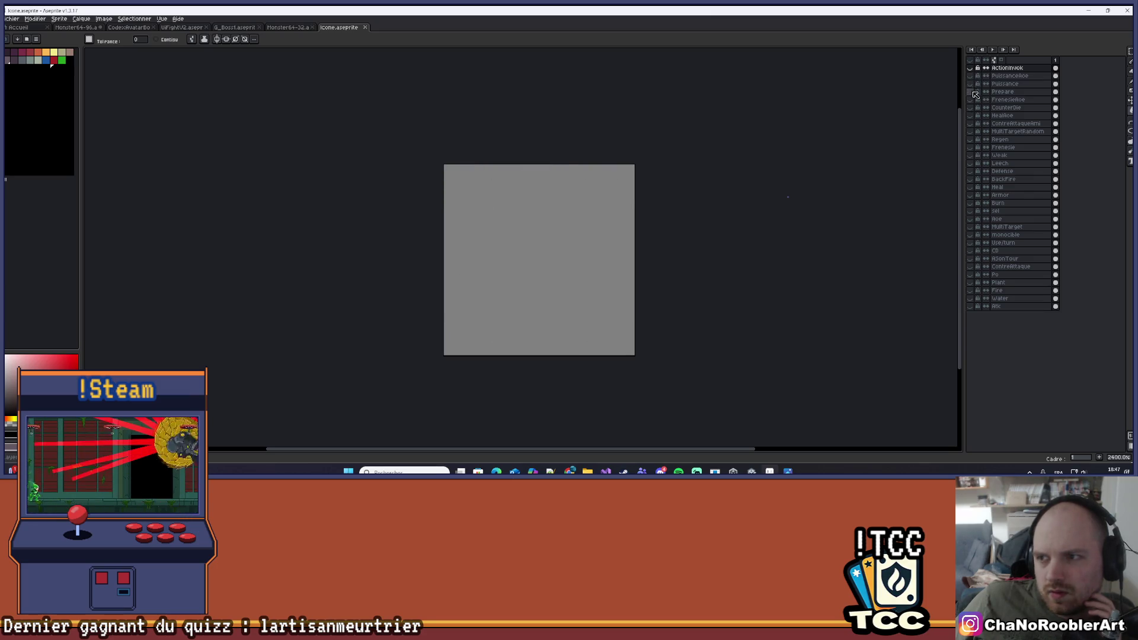
{"action": "left_click", "coordinate": [973, 92]}
{"action": "left_click", "coordinate": [974, 100]}
{"action": "left_click", "coordinate": [973, 101]}
{"action": "left_click", "coordinate": [973, 107]}
{"action": "left_click", "coordinate": [973, 107]}
{"action": "left_click", "coordinate": [972, 115]}
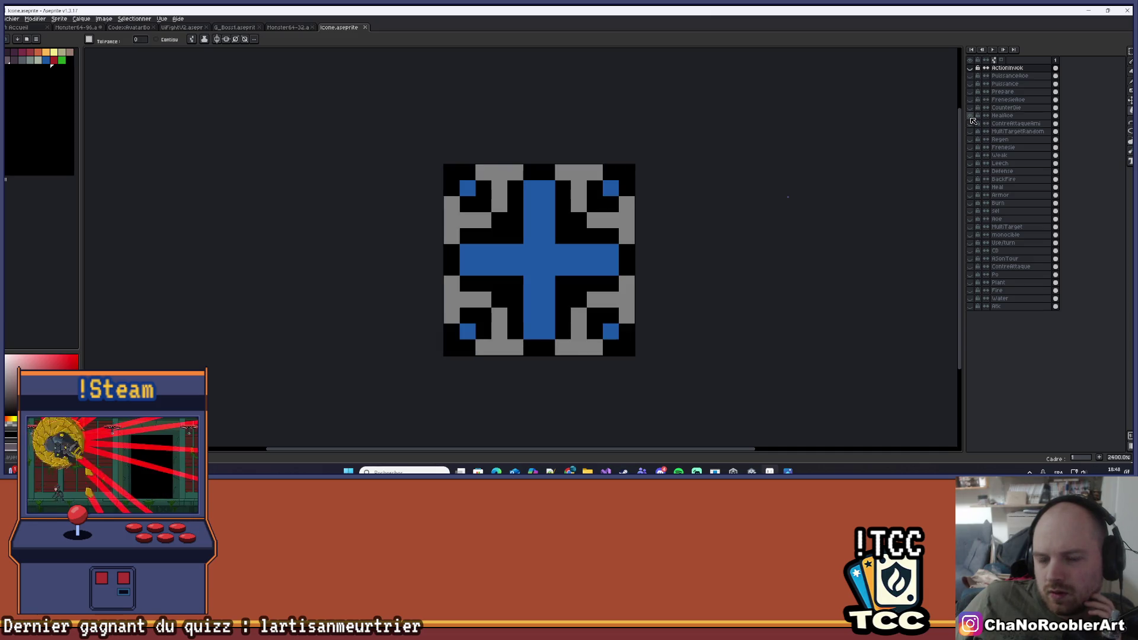
{"action": "scroll", "coordinate": [795, 152], "scroll_direction": "down", "scroll_amount": 3}
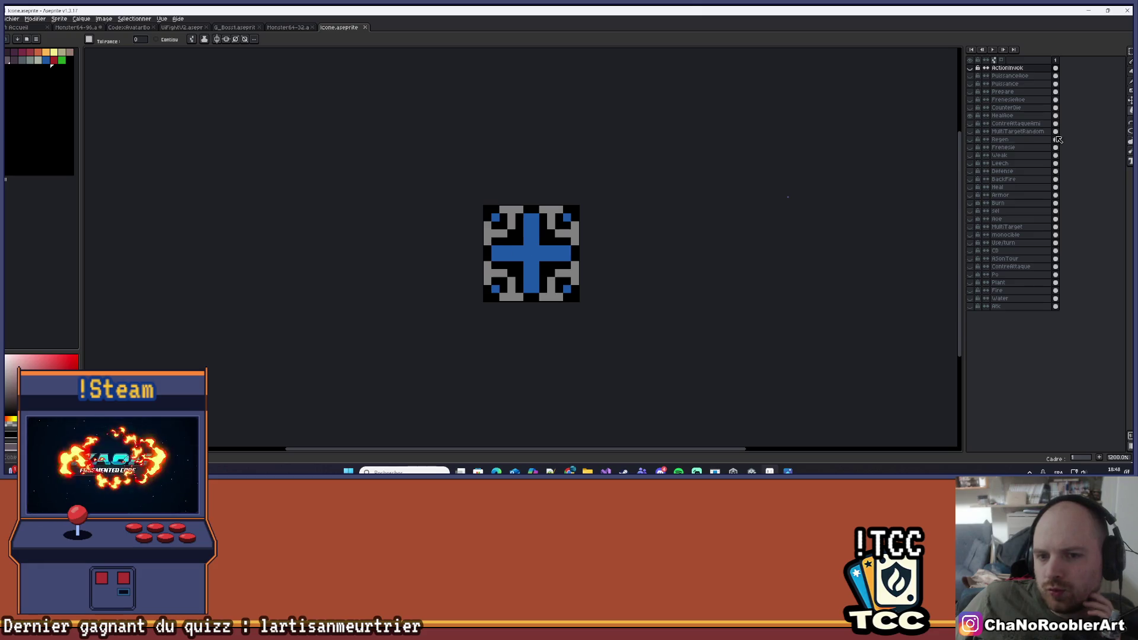
Preview the remaining icons (shield, paw, target, swirl-arrow, ContreAttaque), then return to G_Boss1
{"action": "left_click", "coordinate": [970, 116]}
{"action": "left_click", "coordinate": [971, 123]}
{"action": "left_click", "coordinate": [971, 123]}
{"action": "left_click", "coordinate": [972, 131]}
{"action": "left_click", "coordinate": [972, 131]}
{"action": "left_click", "coordinate": [973, 140]}
{"action": "left_click", "coordinate": [973, 140]}
{"action": "left_click", "coordinate": [973, 147]}
{"action": "left_click", "coordinate": [972, 147]}
{"action": "left_click", "coordinate": [973, 155]}
{"action": "left_click", "coordinate": [973, 155]}
{"action": "left_click", "coordinate": [973, 163]}
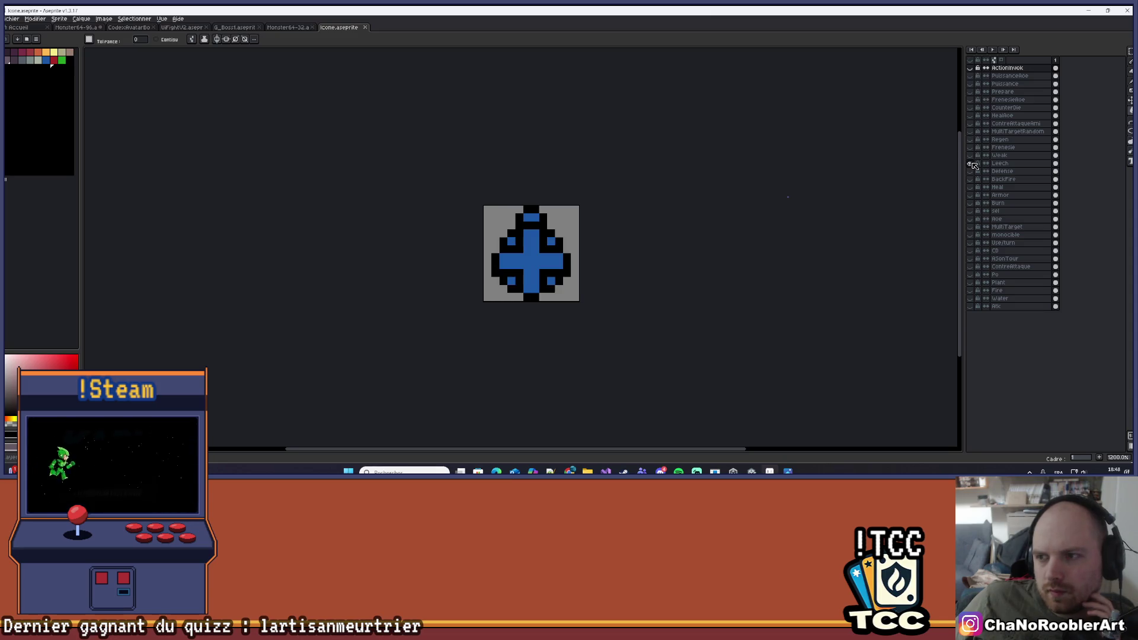
{"action": "left_click", "coordinate": [972, 164]}
{"action": "left_click", "coordinate": [972, 171]}
{"action": "left_click", "coordinate": [972, 171]}
{"action": "left_click", "coordinate": [972, 179]}
{"action": "left_click", "coordinate": [972, 179]}
{"action": "left_click", "coordinate": [973, 187]}
{"action": "left_click", "coordinate": [973, 188]}
{"action": "left_click", "coordinate": [972, 195]}
{"action": "left_click", "coordinate": [973, 195]}
{"action": "left_click", "coordinate": [972, 202]}
{"action": "left_click", "coordinate": [972, 203]}
{"action": "left_click", "coordinate": [973, 211]}
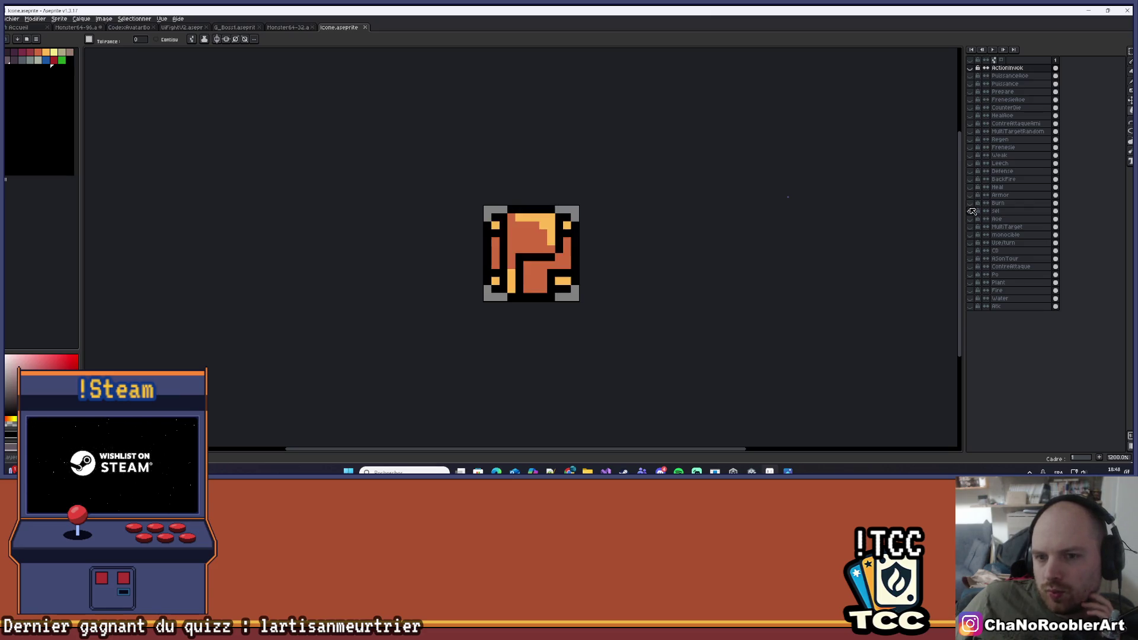
{"action": "left_click", "coordinate": [973, 211]}
{"action": "left_click", "coordinate": [972, 219]}
{"action": "left_click", "coordinate": [972, 218]}
{"action": "left_click", "coordinate": [973, 235]}
{"action": "left_click", "coordinate": [973, 235]}
{"action": "left_click", "coordinate": [973, 243]}
{"action": "left_click", "coordinate": [972, 243]}
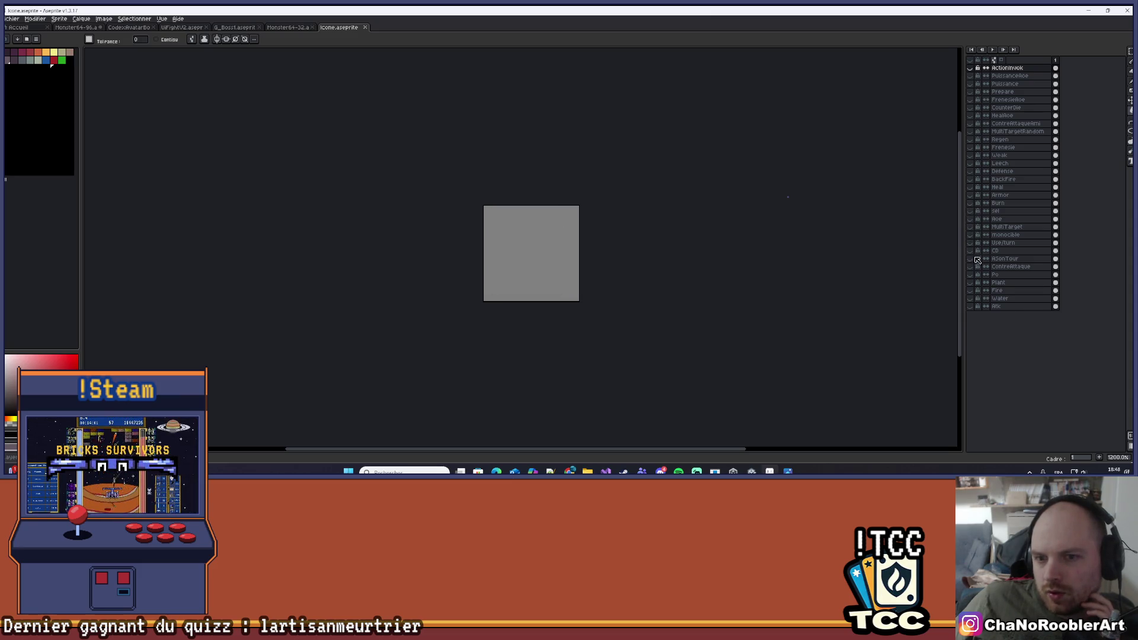
{"action": "left_click", "coordinate": [972, 266]}
{"action": "left_click", "coordinate": [972, 266]}
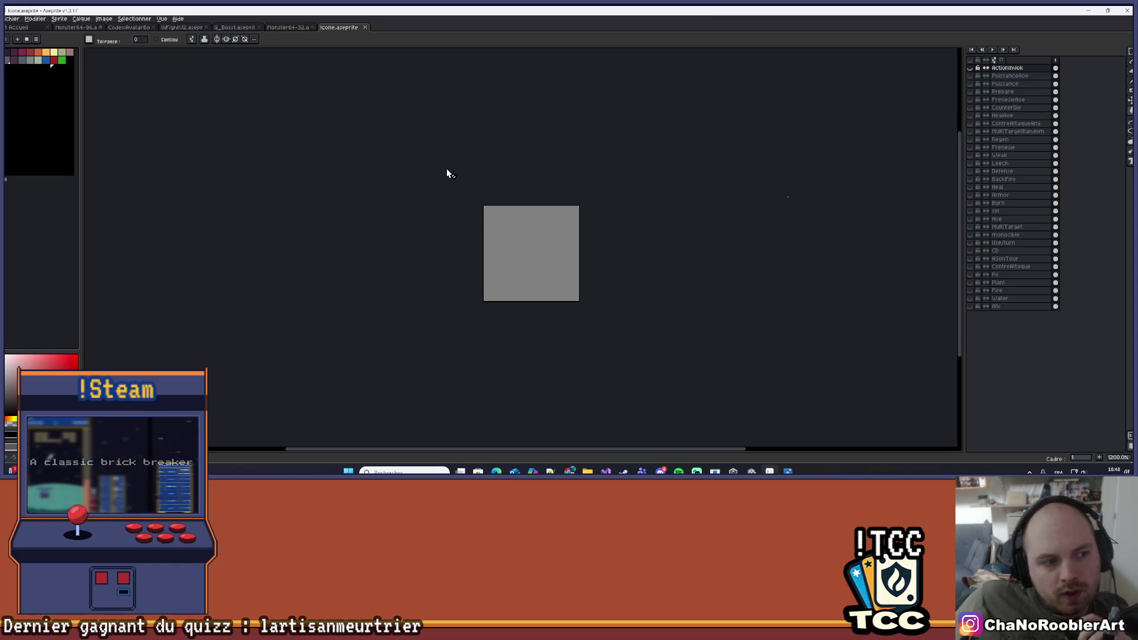
{"action": "left_click", "coordinate": [972, 123]}
{"action": "left_click", "coordinate": [288, 27]}
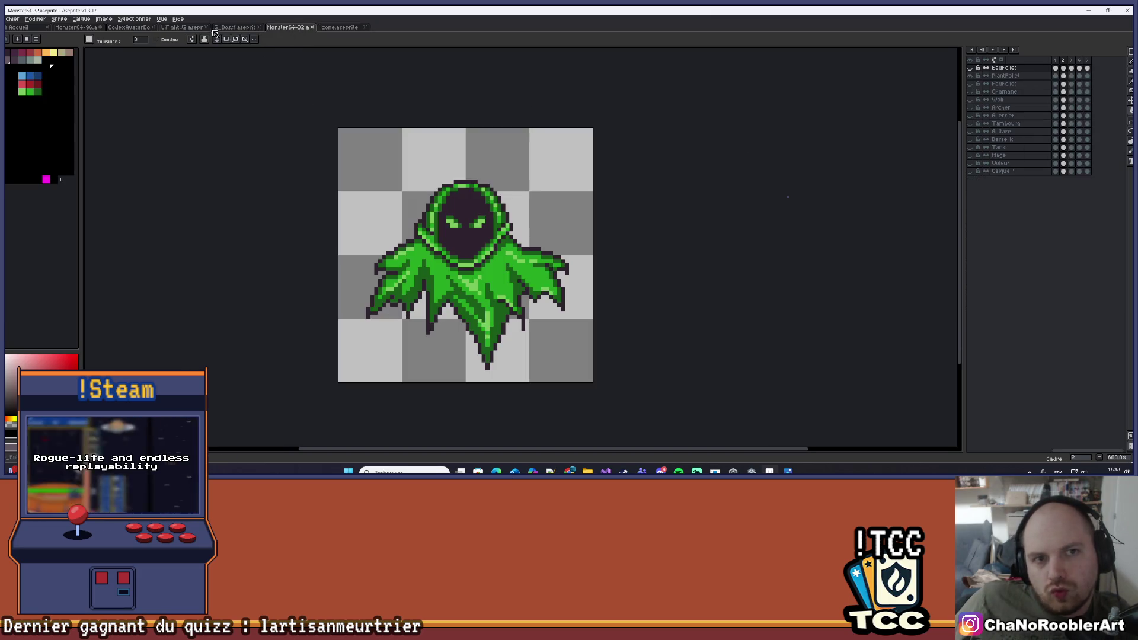
{"action": "left_click", "coordinate": [237, 27]}
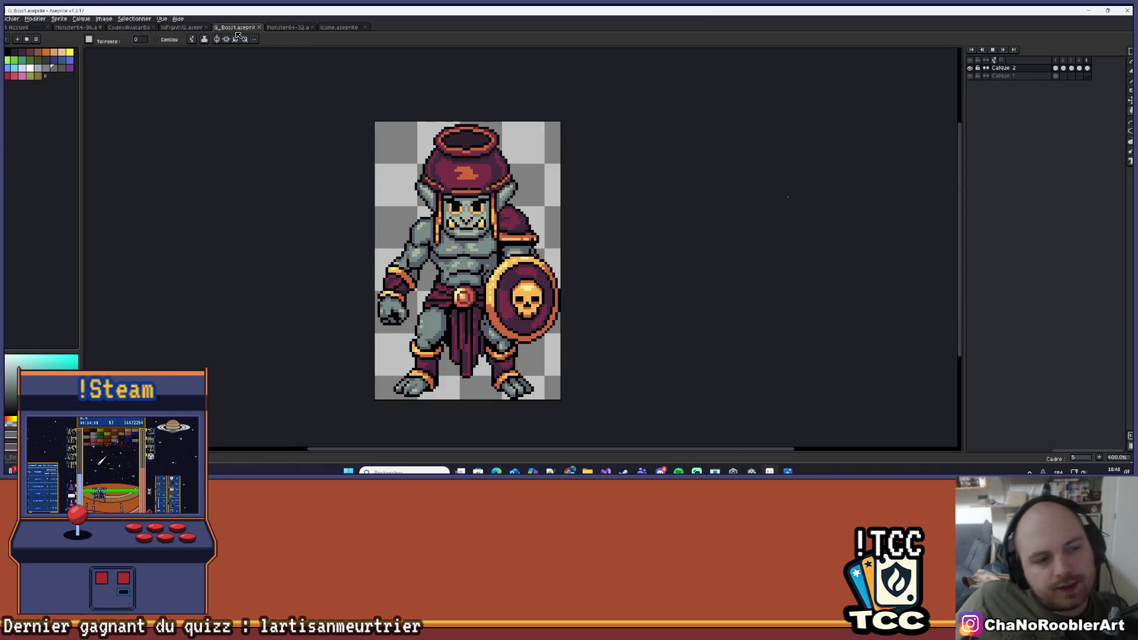